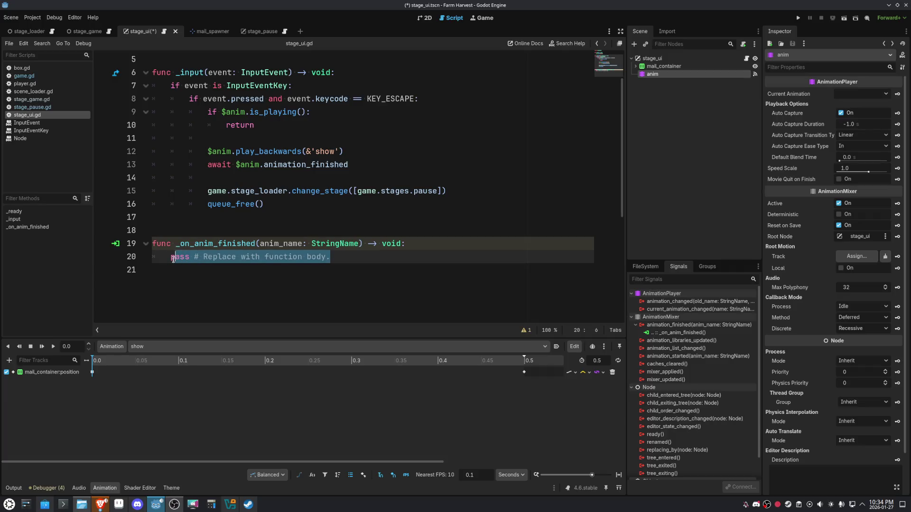
Replace pass with 'game.ui_shown = $anim.current_animation_position >='.
{"action": "type", "text": "game.ui_shown ="}
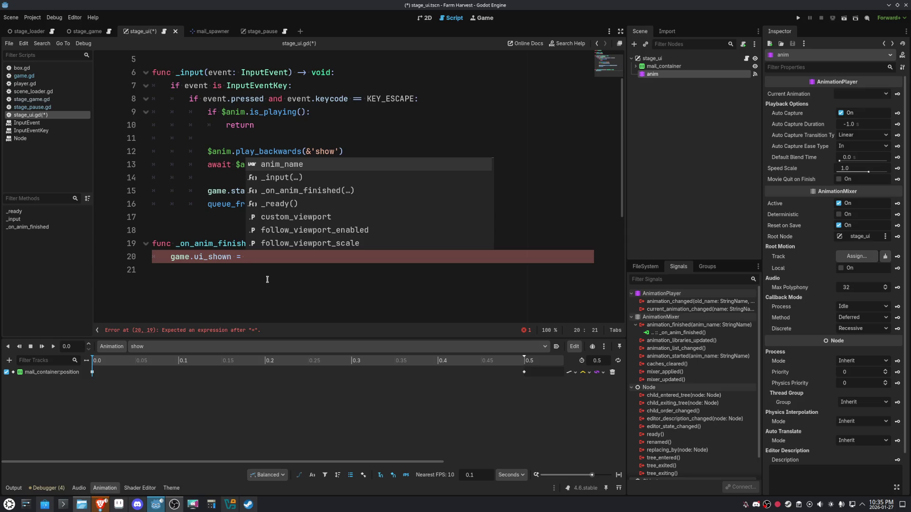
{"action": "key", "text": "Escape"}
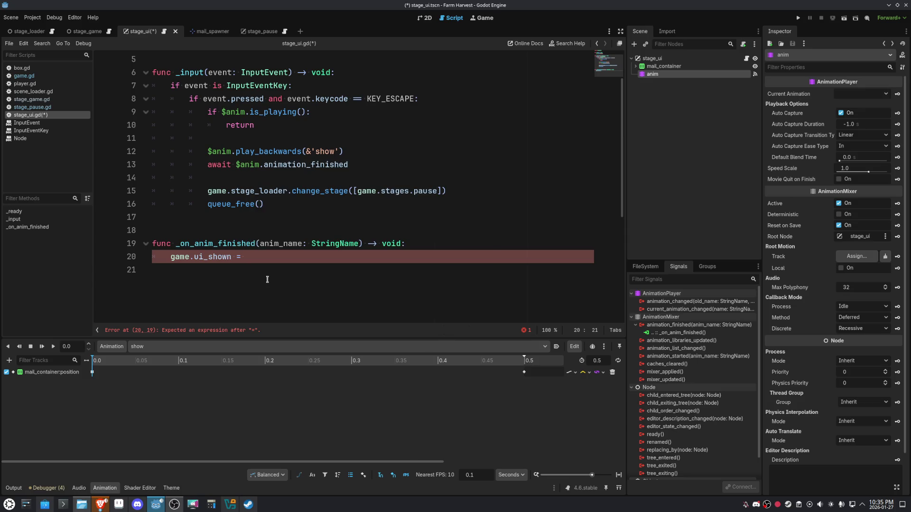
{"action": "type", "text": "anim.c"}
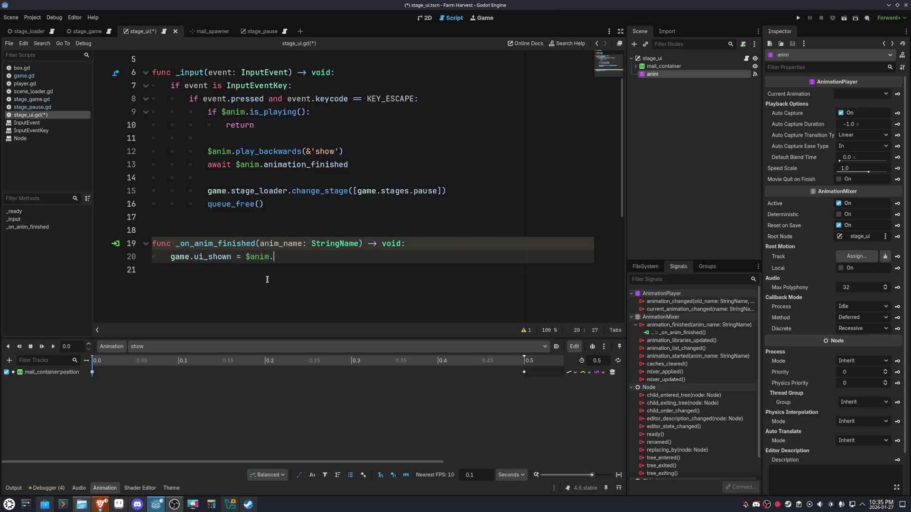
{"action": "type", "text": "ur"}
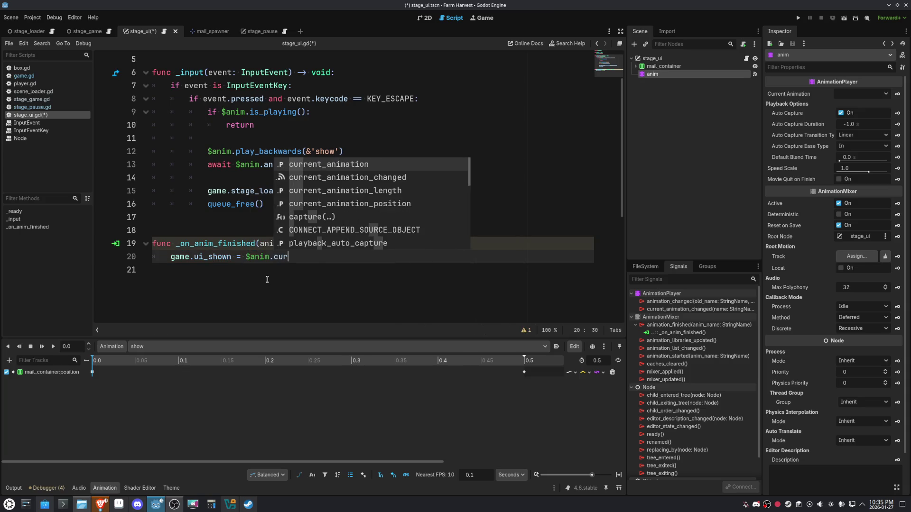
{"action": "key", "text": "Down"}
{"action": "key", "text": "Down"}
{"action": "key", "text": "Down"}
{"action": "key", "text": "Return"}
{"action": "type", "text": ">"}
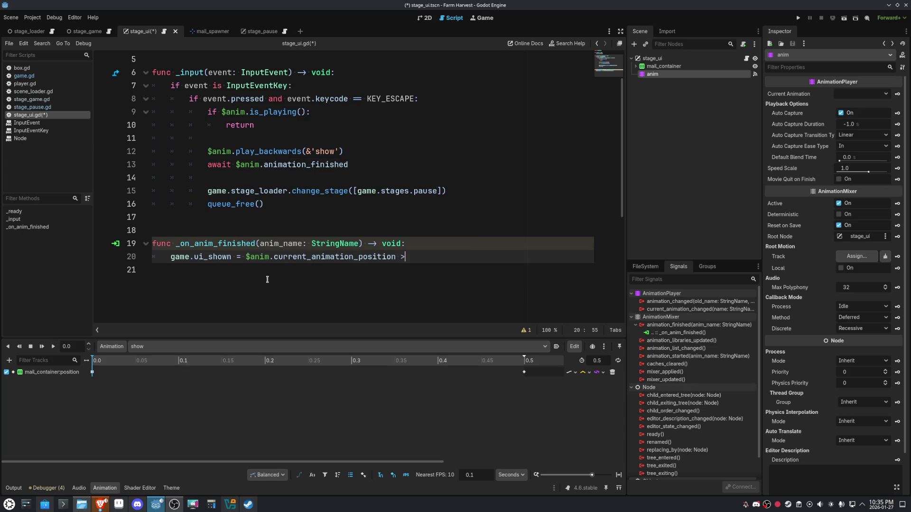
{"action": "type", "text": "="}
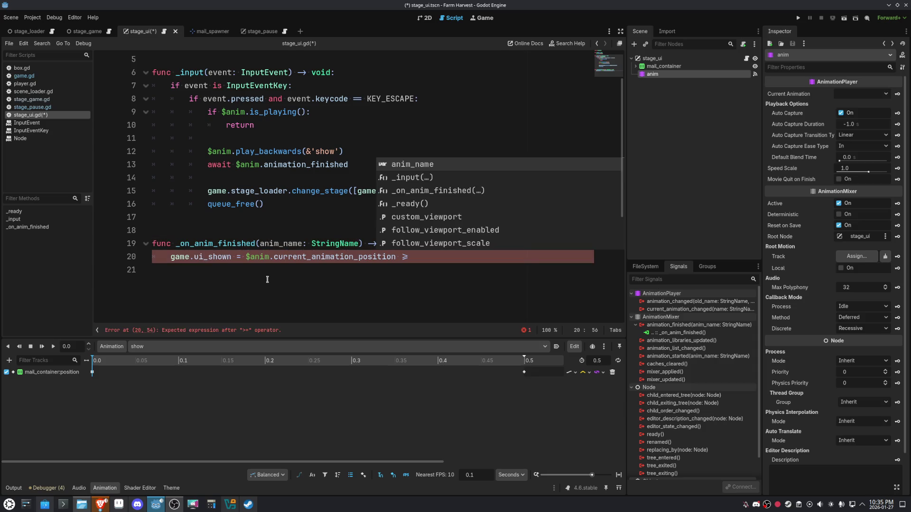
{"action": "type", "text": " #n"}
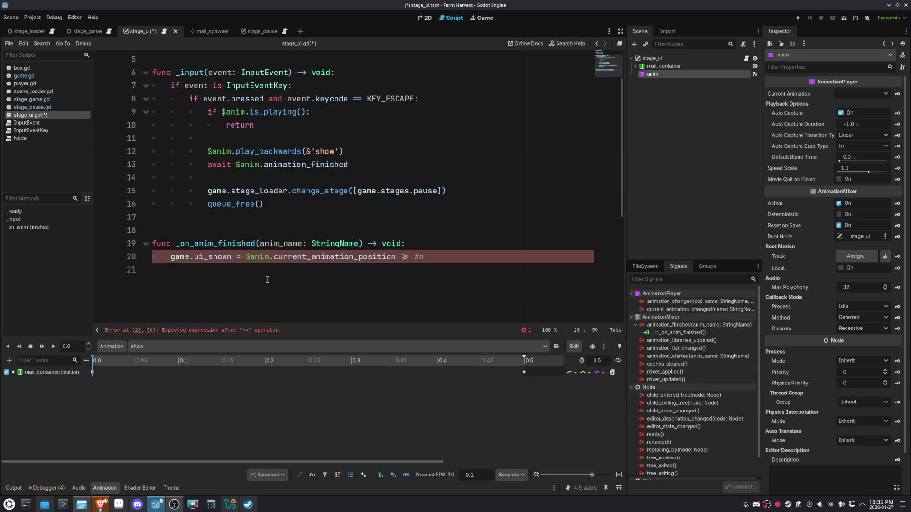
Finish the comparison with $anim.current_animation_length on the next line, then show the 2D view.
{"action": "key", "text": "Return"}
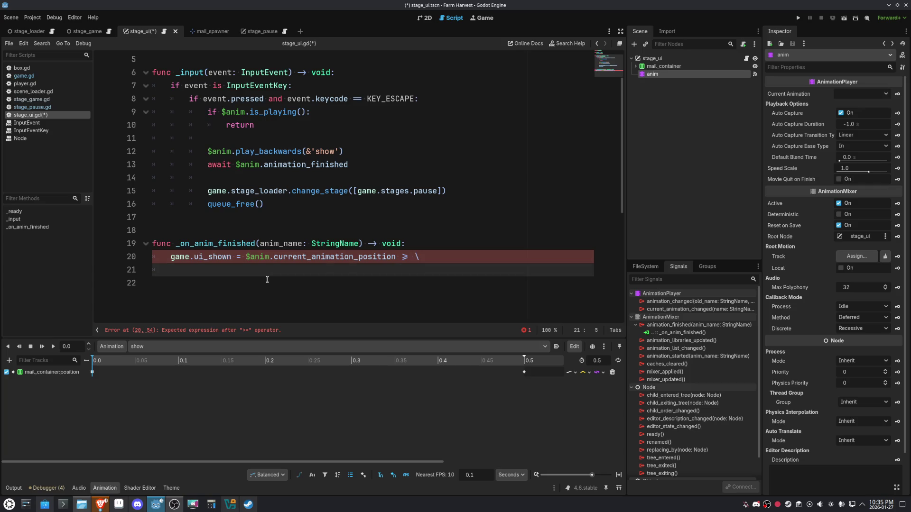
{"action": "type", "text": "$abu"}
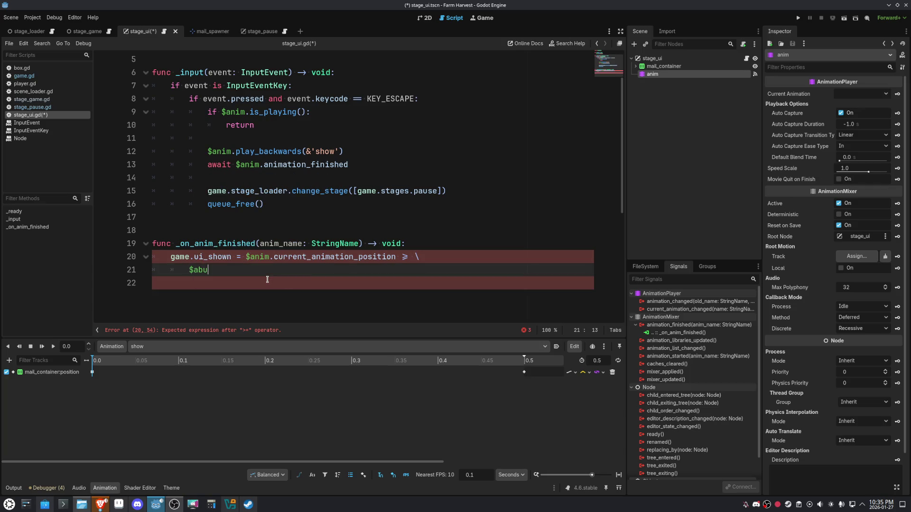
{"action": "key", "text": "BackSpace"}
{"action": "key", "text": "BackSpace"}
{"action": "type", "text": "im.aniat"}
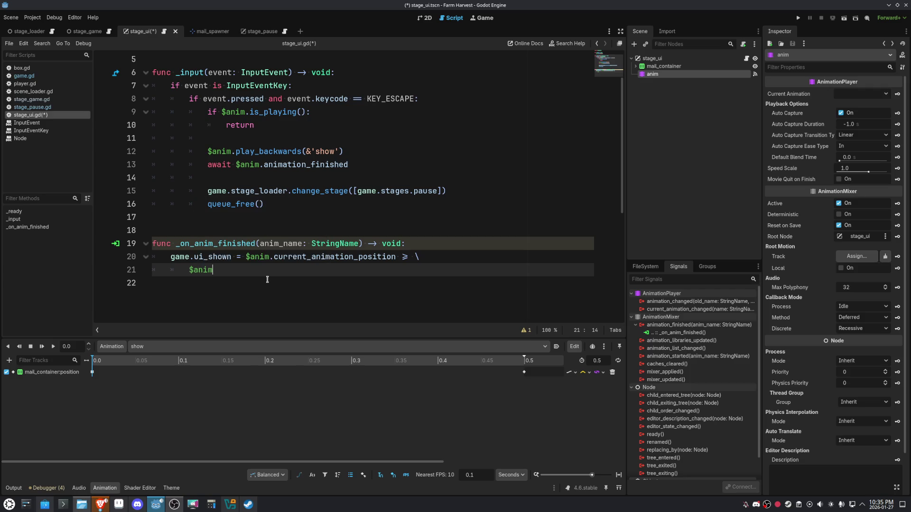
{"action": "type", "text": "ion"}
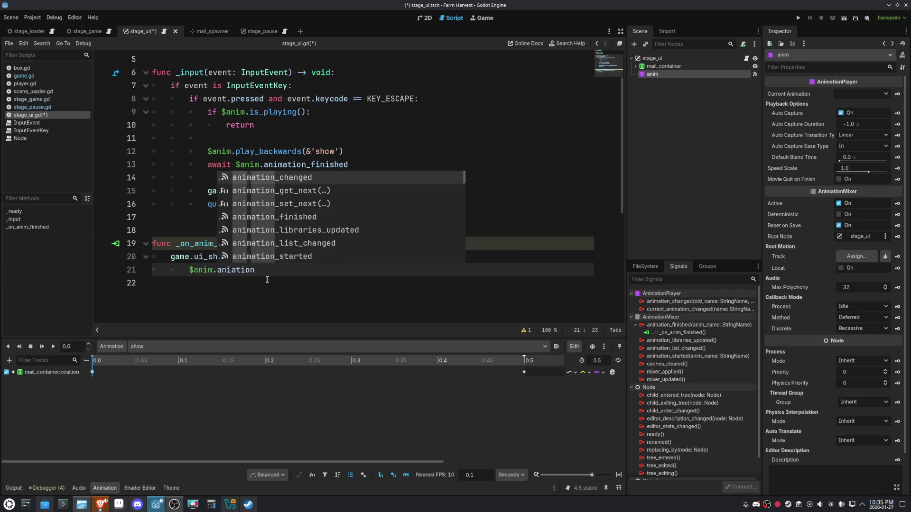
{"action": "key", "text": "Down"}
{"action": "key", "text": "Down"}
{"action": "key", "text": "Down"}
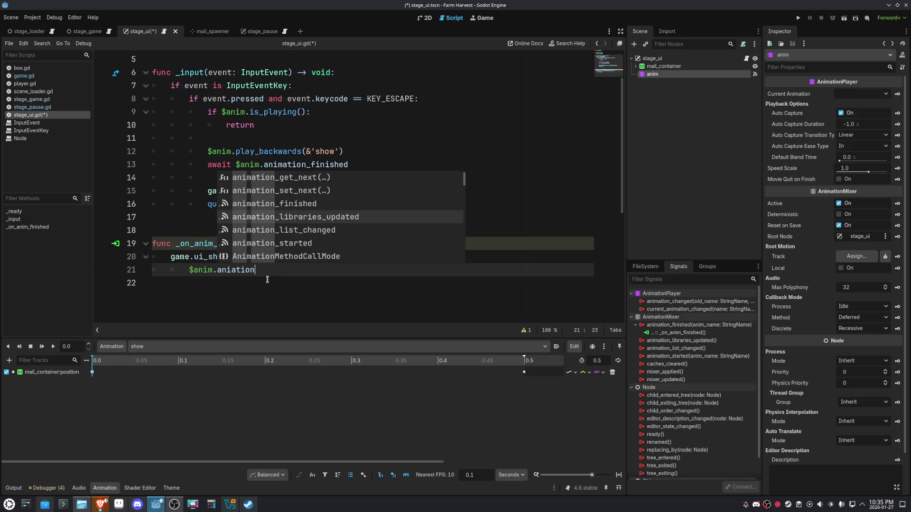
{"action": "key", "text": "BackSpace"}
{"action": "key", "text": "BackSpace"}
{"action": "key", "text": "BackSpace"}
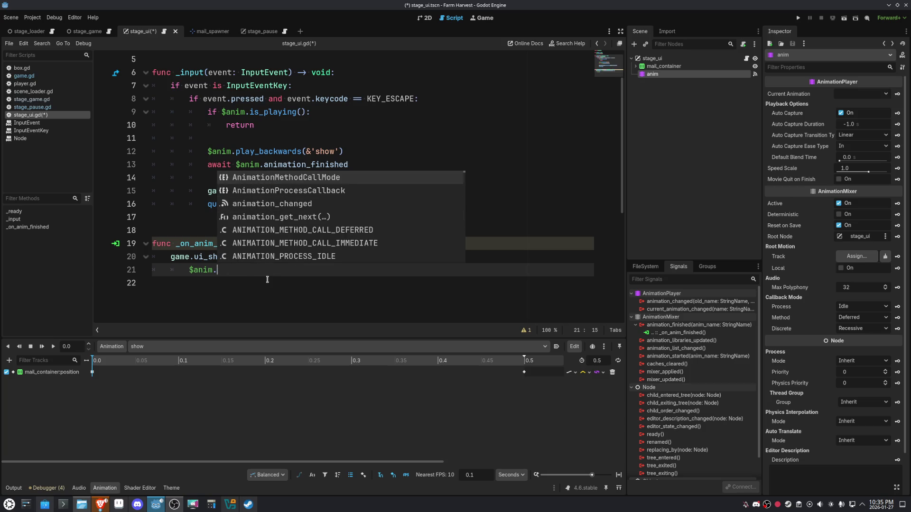
{"action": "type", "text": "curr"}
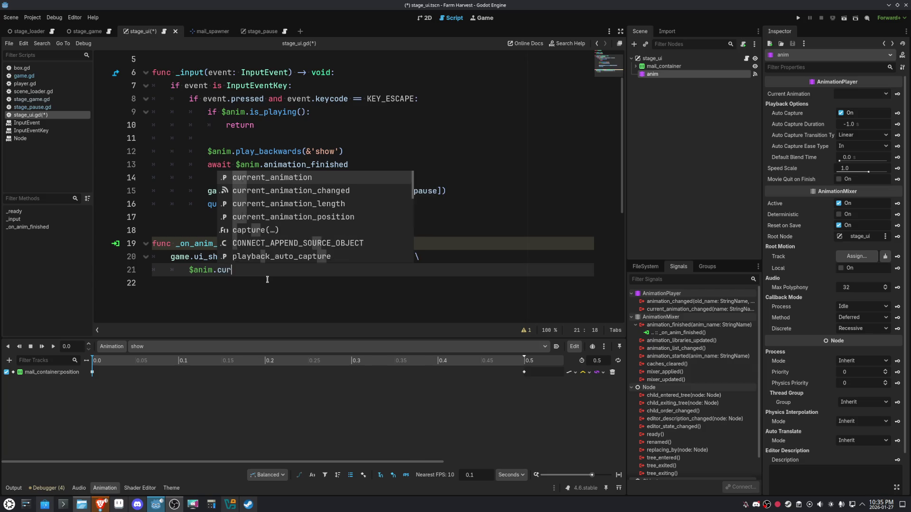
{"action": "key", "text": "Down"}
{"action": "key", "text": "Down"}
{"action": "key", "text": "Return"}
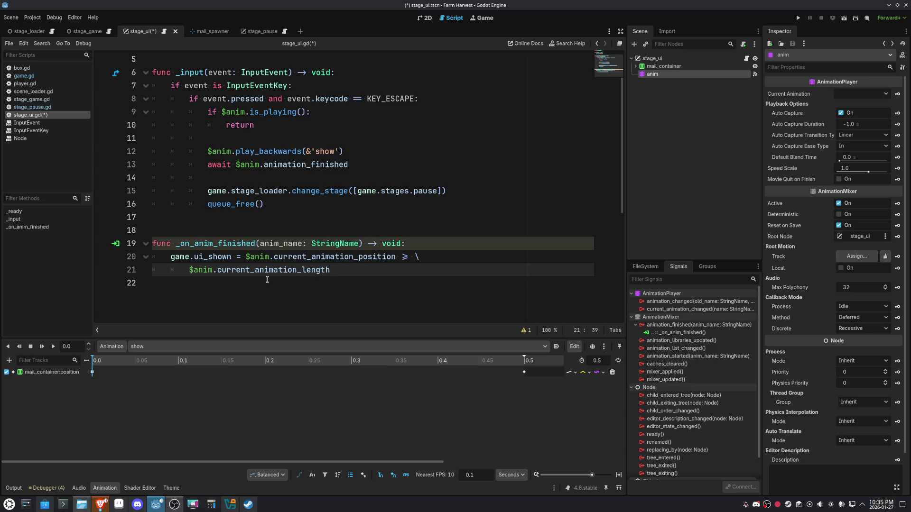
{"action": "key", "text": "ctrl+F1"}
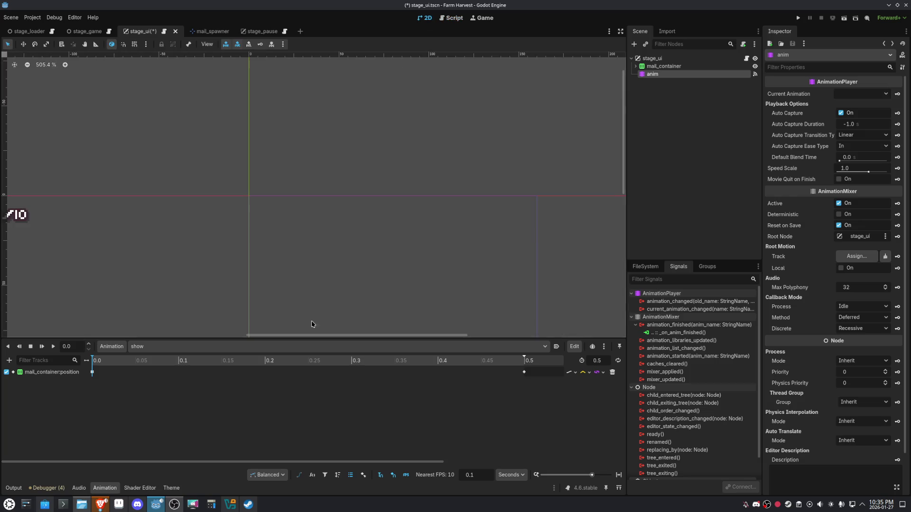
Preview and rewind the show animation, then save stage_ui.gd from the script editor.
{"action": "key", "text": "d"}
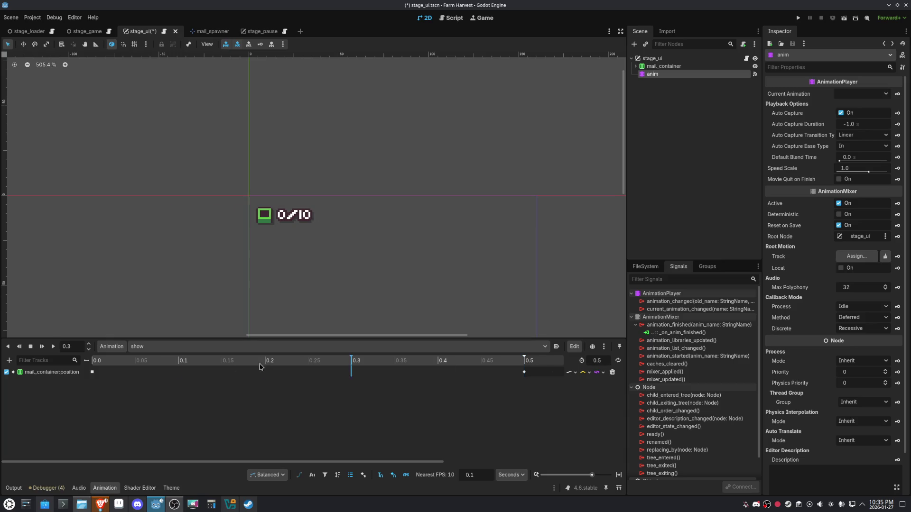
{"action": "key", "text": "s"}
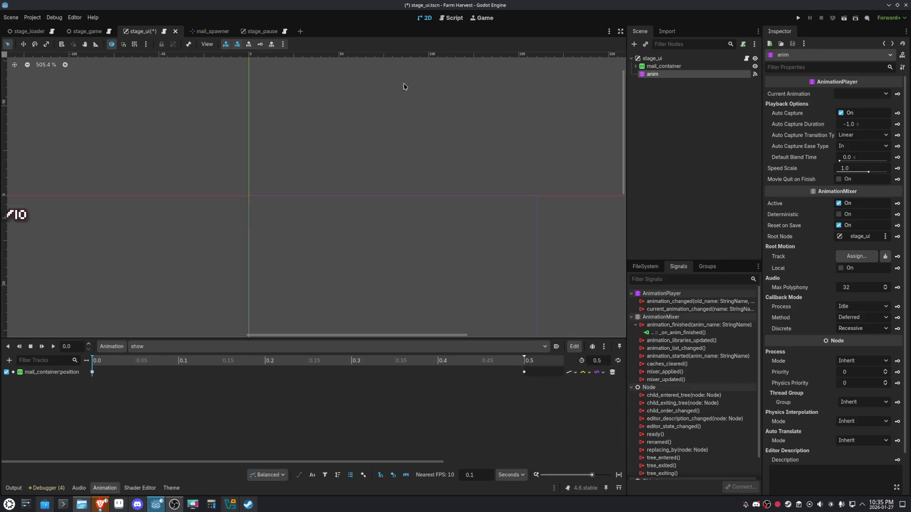
{"action": "left_click", "coordinate": [454, 19]}
{"action": "key", "text": "ctrl+s"}
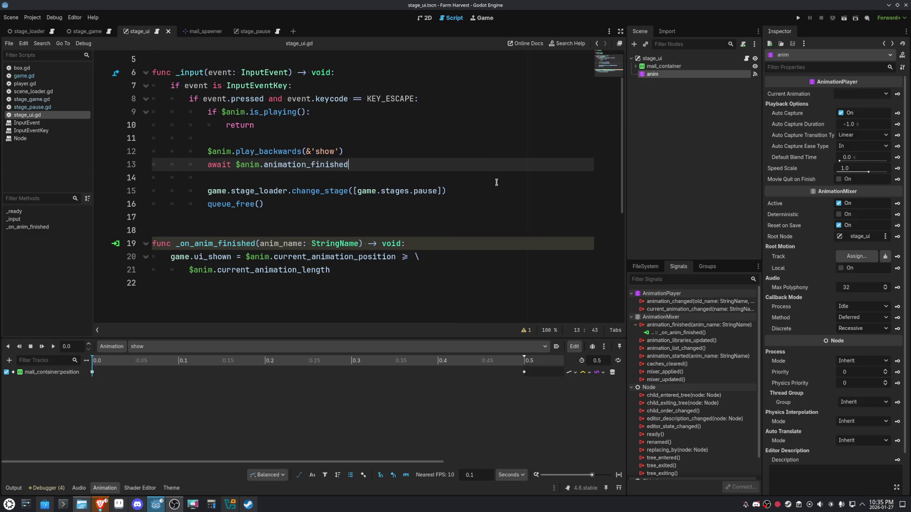
In player.gd, add 'if game.ui_shown:' after the velocity reset in _physics_process.
{"action": "scroll", "coordinate": [502, 181], "scroll_direction": "up", "scroll_amount": 2}
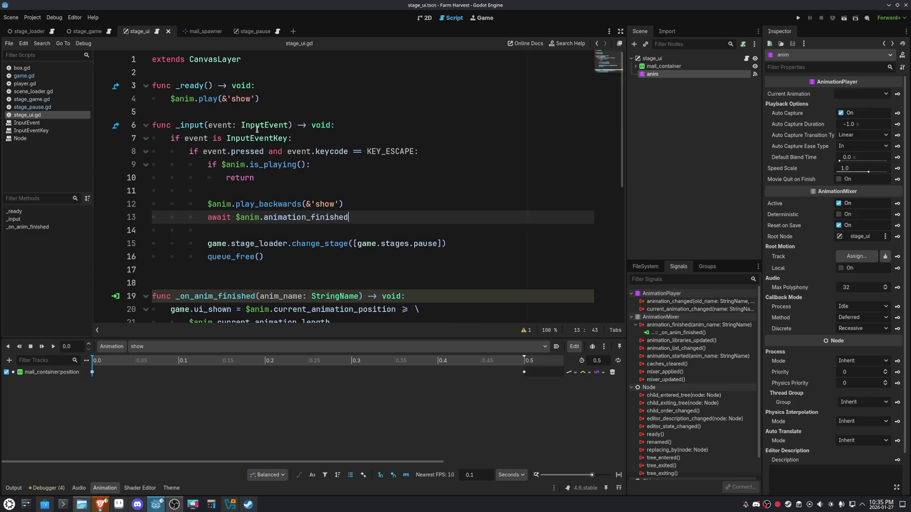
{"action": "left_click", "coordinate": [25, 83]}
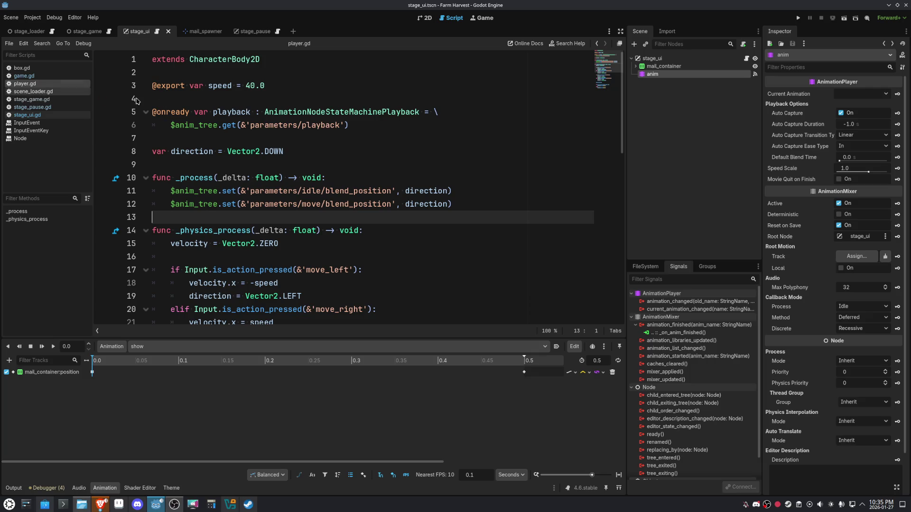
{"action": "scroll", "coordinate": [335, 205], "scroll_direction": "down", "scroll_amount": 1}
{"action": "left_click", "coordinate": [315, 225]}
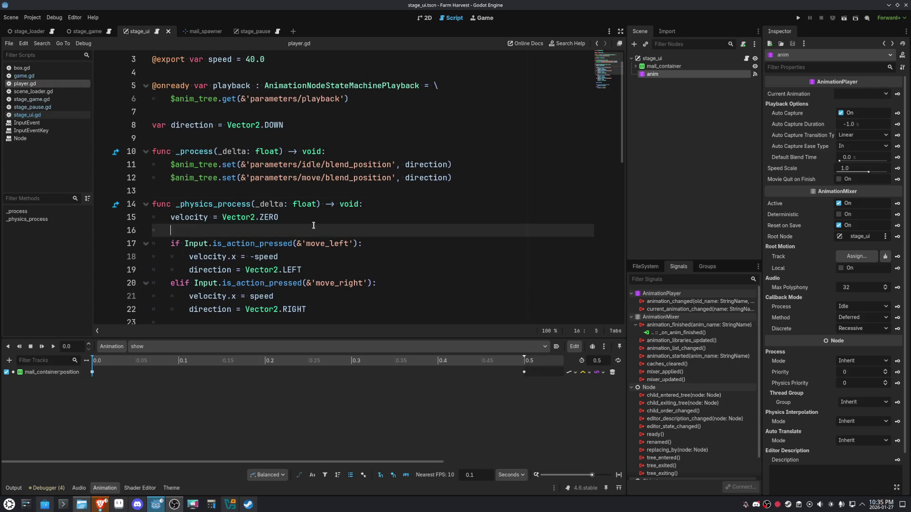
{"action": "key", "text": "Return"}
{"action": "type", "text": "ame.ui"}
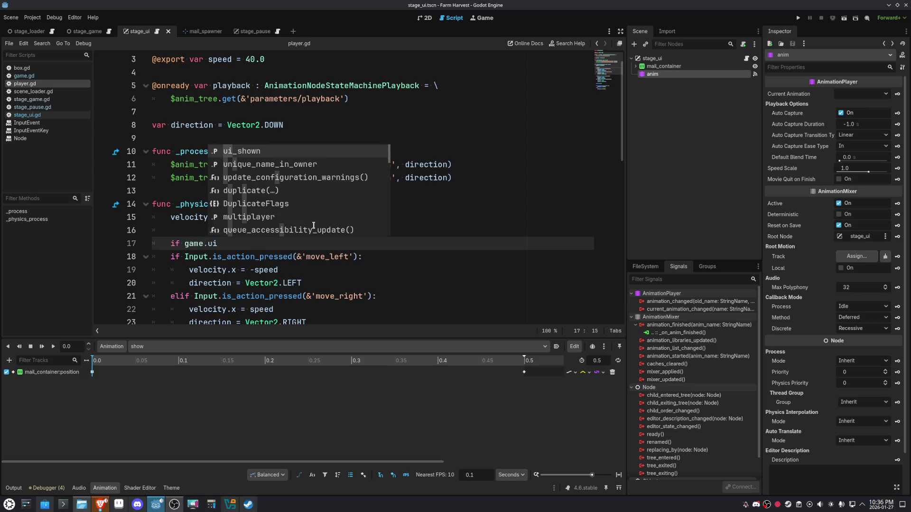
{"action": "key", "text": "Return"}
{"action": "type", "text": ":"}
Indent the movement checks under the new if and run the project.
{"action": "scroll", "coordinate": [327, 222], "scroll_direction": "down", "scroll_amount": 4}
{"action": "mouse_move", "coordinate": [301, 257]}
{"action": "left_mouse_down"}
{"action": "mouse_move", "coordinate": [190, 243]}
{"action": "mouse_move", "coordinate": [132, 98]}
{"action": "left_mouse_up"}
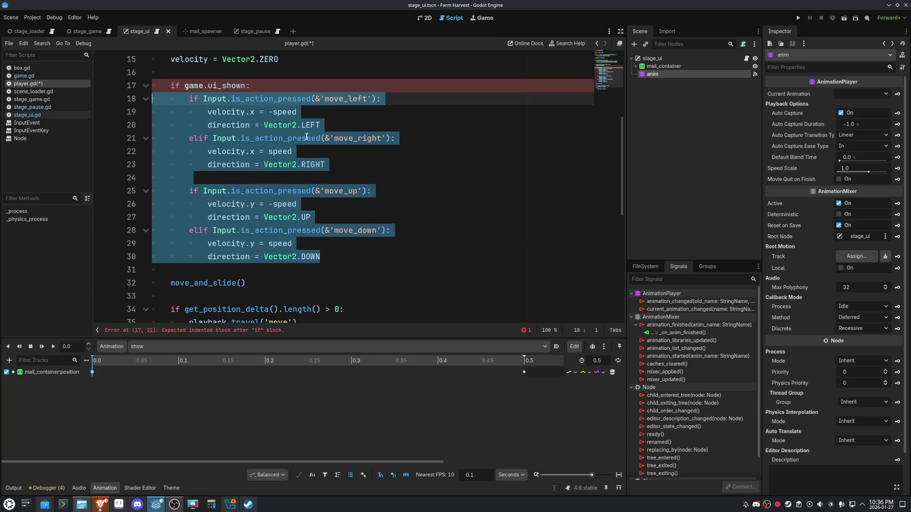
{"action": "key", "text": "Tab"}
{"action": "left_click", "coordinate": [374, 191]}
{"action": "left_click", "coordinate": [800, 20]}
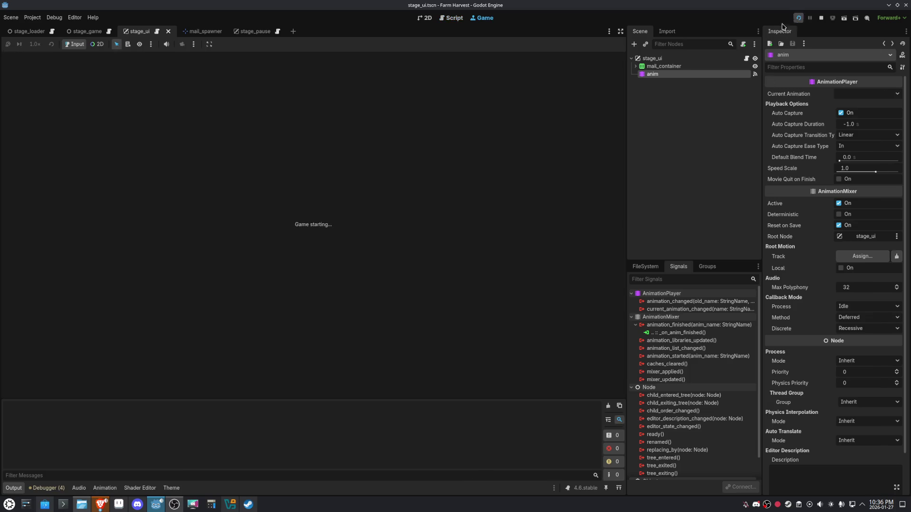
Open and close the pause menu, then walk the player up, right, left and down.
{"action": "key", "text": "Up"}
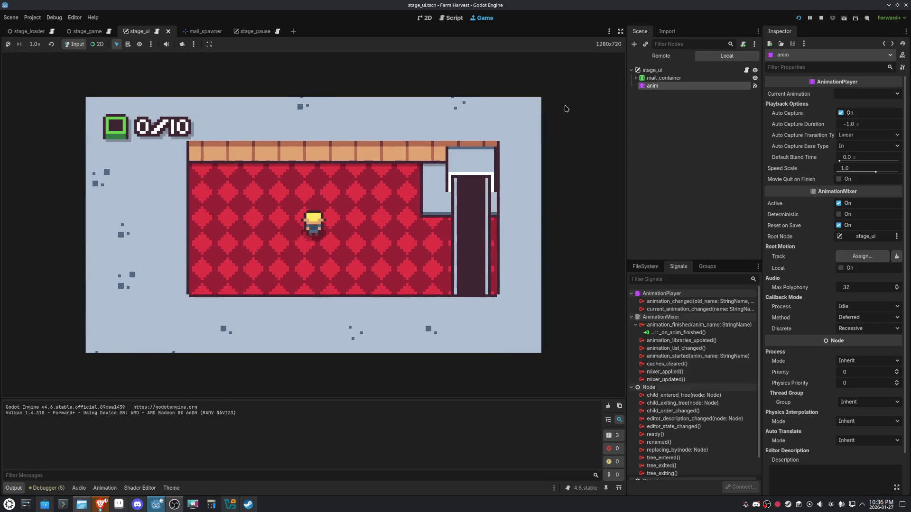
{"action": "key", "text": "Escape"}
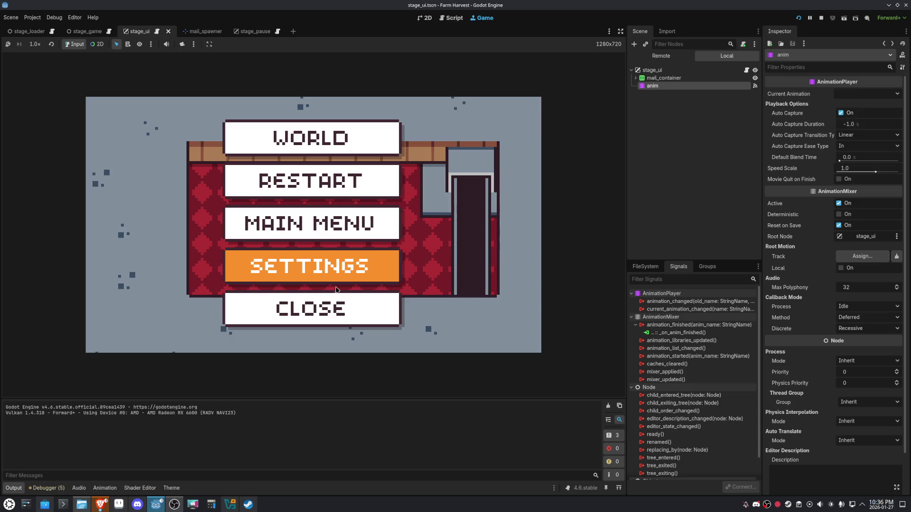
{"action": "left_click", "coordinate": [365, 301]}
{"action": "key", "text": "Up"}
{"action": "key", "text": "Right"}
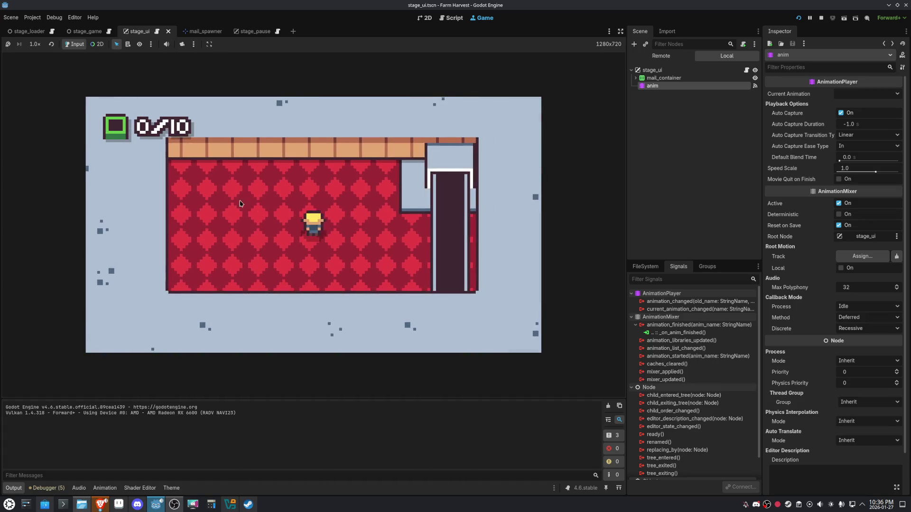
{"action": "key", "text": "Left"}
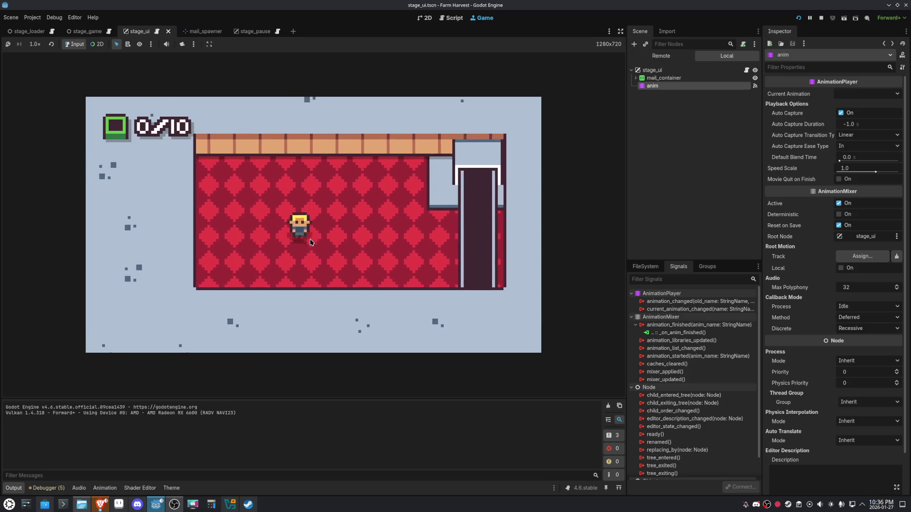
{"action": "key", "text": "Right"}
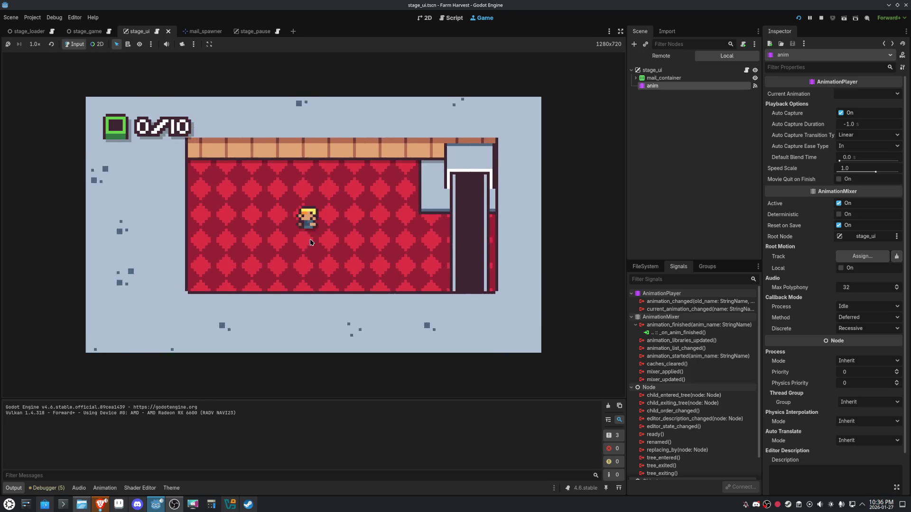
{"action": "key", "text": "Up"}
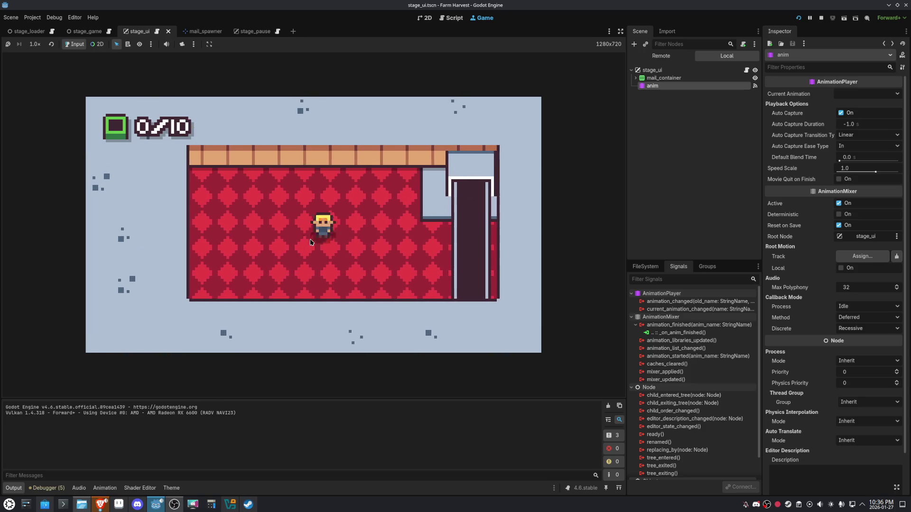
{"action": "key", "text": "Down"}
{"action": "key", "text": "Up"}
{"action": "key", "text": "Right"}
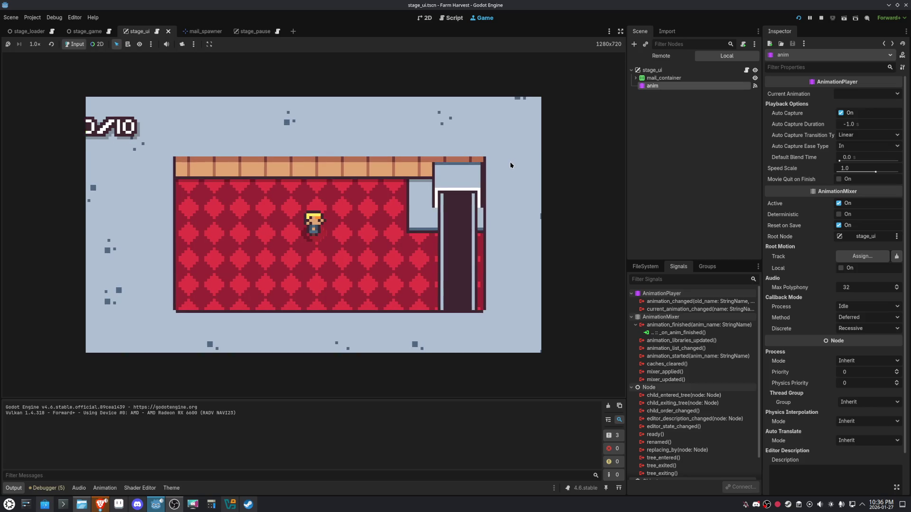
Toggle the pause menu twice more, walk the player around the room, and return to player.gd.
{"action": "key", "text": "Escape"}
{"action": "left_click", "coordinate": [335, 312]}
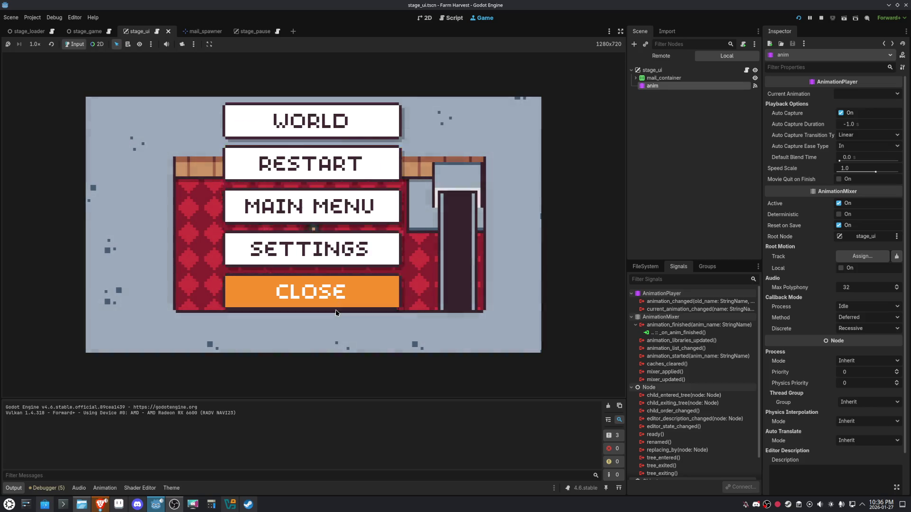
{"action": "key", "text": "Escape"}
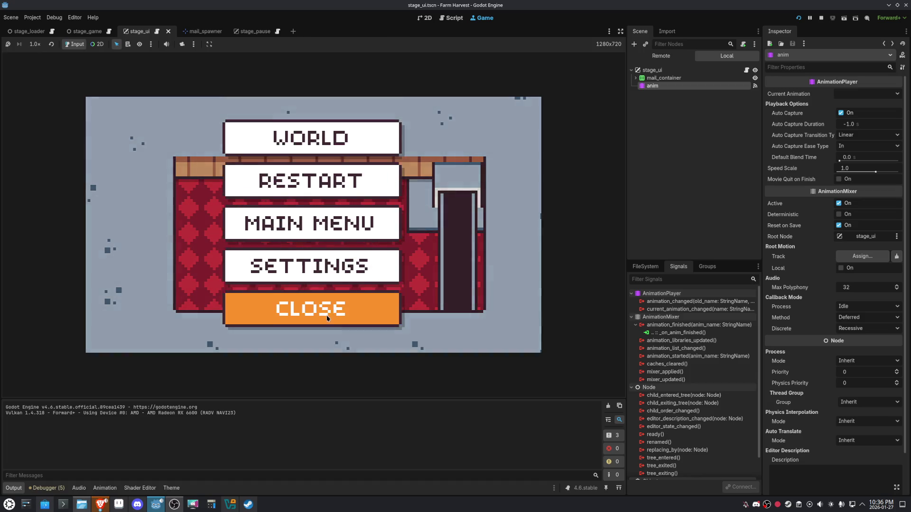
{"action": "left_click", "coordinate": [336, 313]}
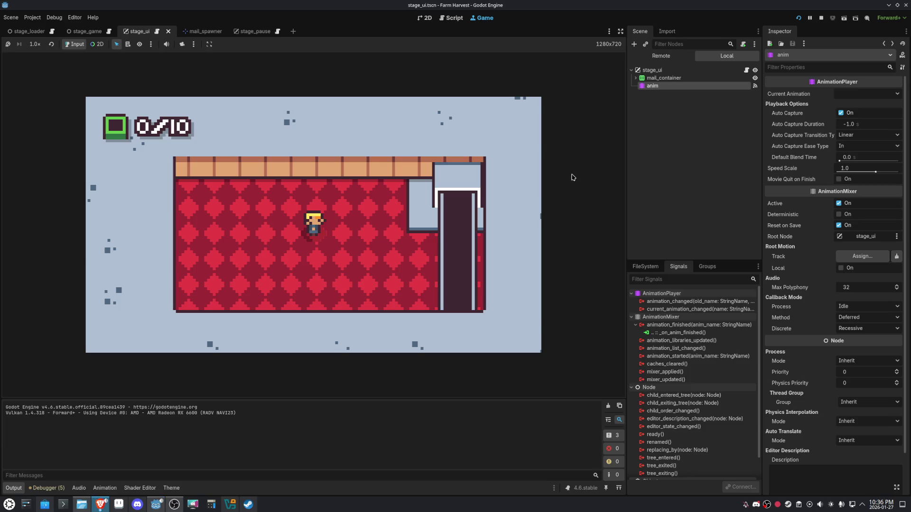
{"action": "key", "text": "Down"}
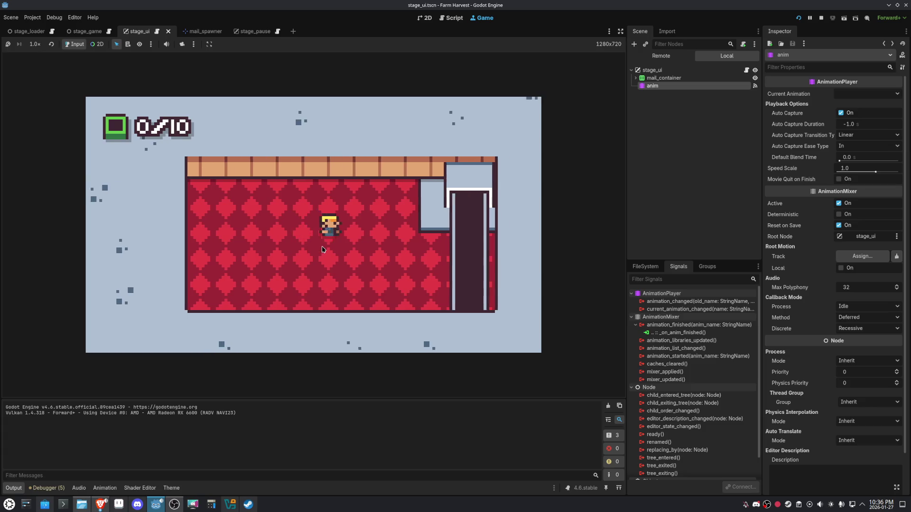
{"action": "key", "text": "Left"}
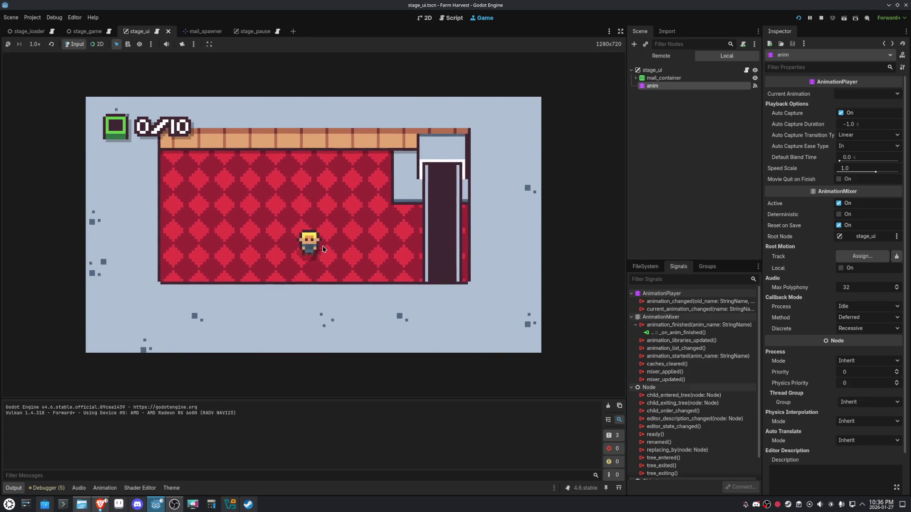
{"action": "key", "text": "Up"}
{"action": "key", "text": "Right"}
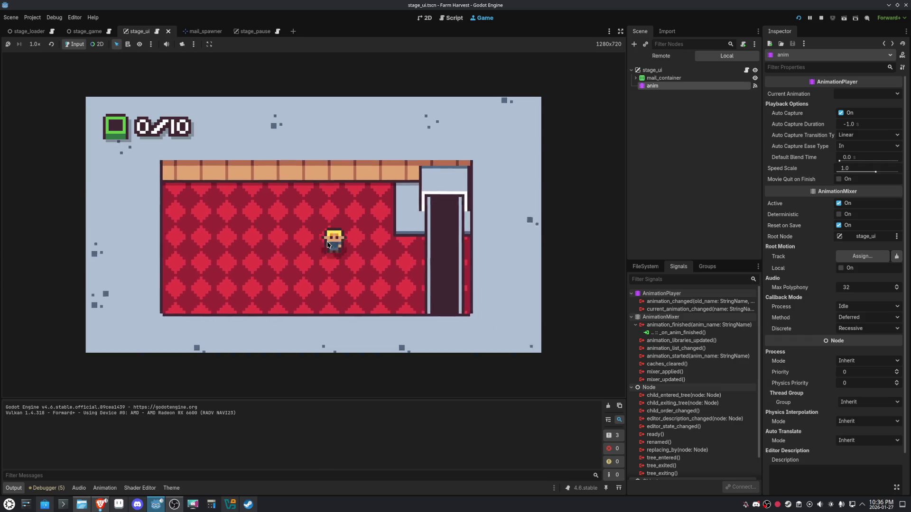
{"action": "key", "text": "Down"}
{"action": "key", "text": "Left"}
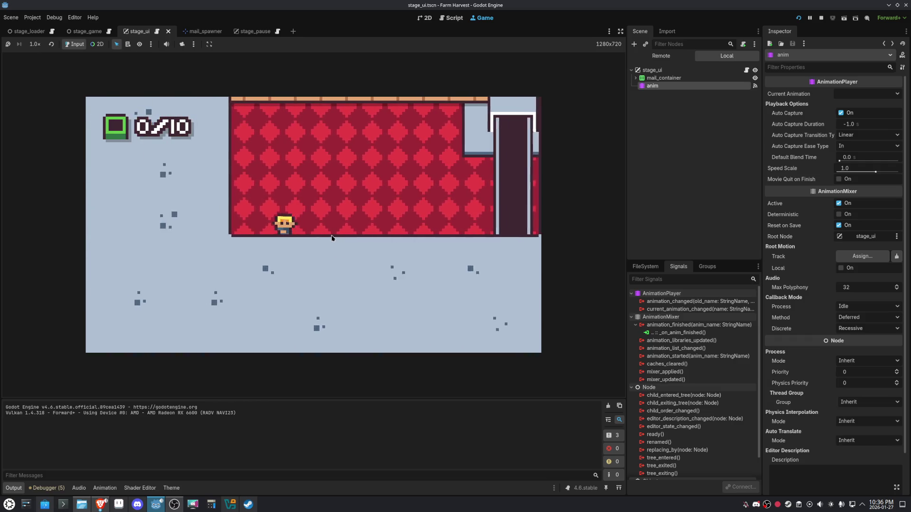
{"action": "key", "text": "Up"}
{"action": "key", "text": "Right"}
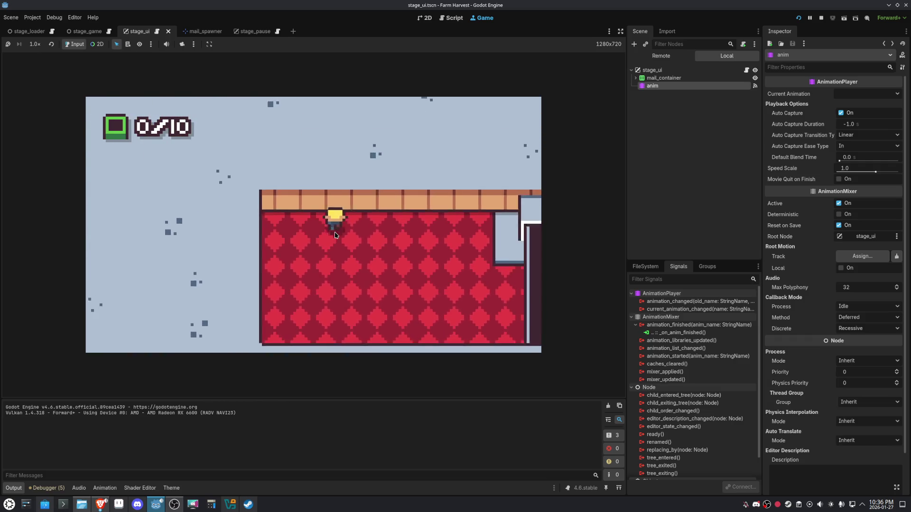
{"action": "key", "text": "Down"}
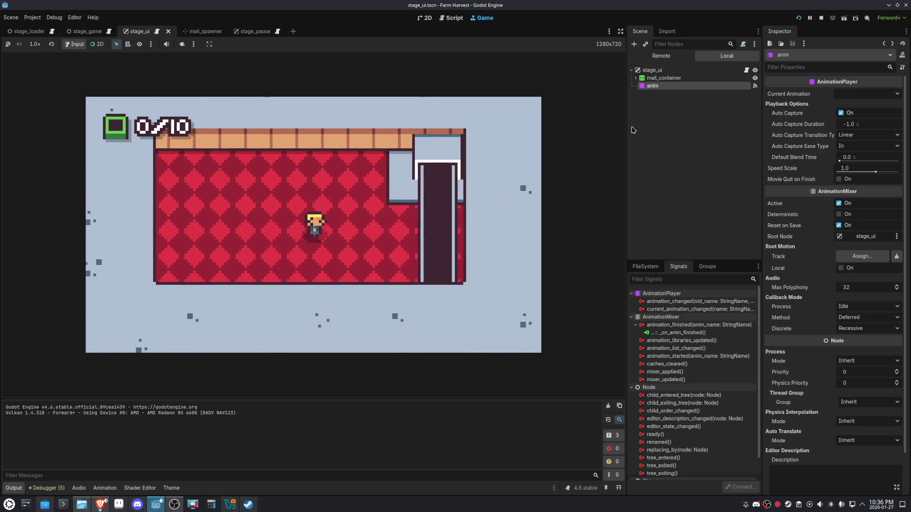
{"action": "left_click", "coordinate": [453, 19]}
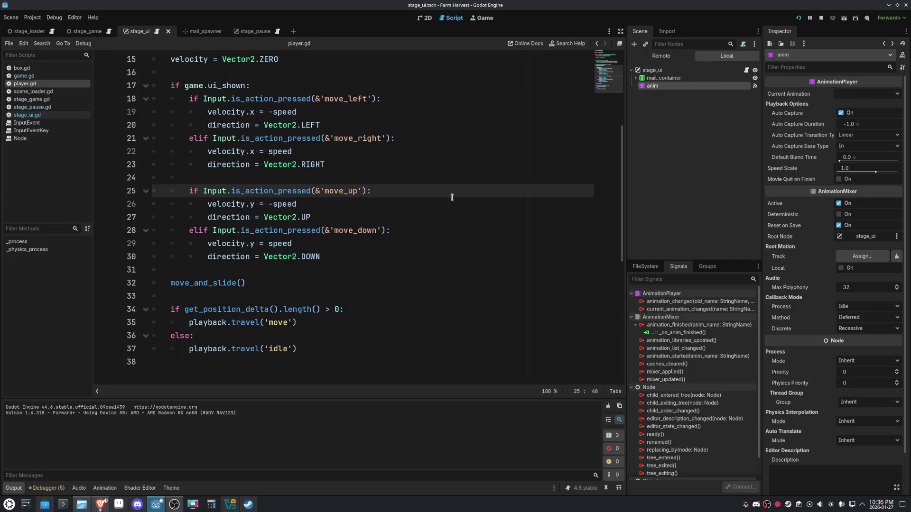
Replace speed with 1 in the velocity assignments on lines 19, 22, 26 and 29.
{"action": "scroll", "coordinate": [476, 261], "scroll_direction": "up", "scroll_amount": 1}
{"action": "scroll", "coordinate": [475, 260], "scroll_direction": "up", "scroll_amount": 1}
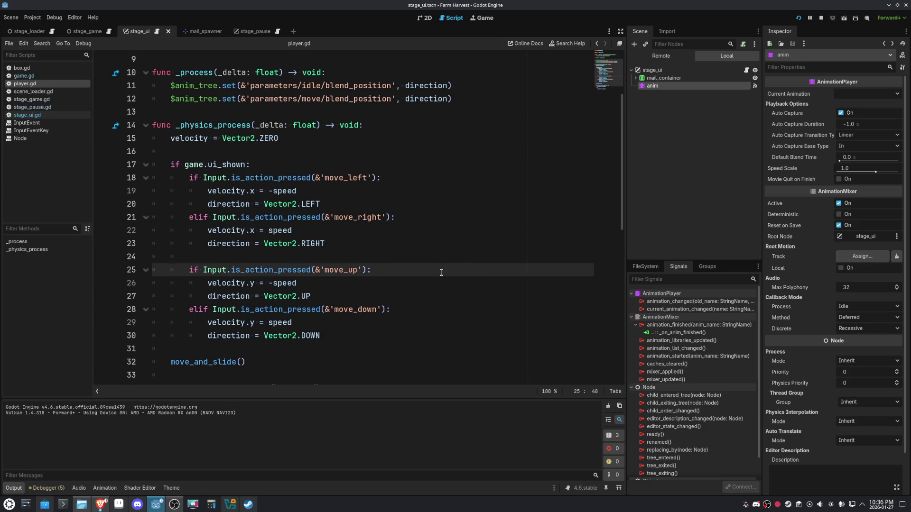
{"action": "scroll", "coordinate": [354, 286], "scroll_direction": "down", "scroll_amount": 3}
{"action": "scroll", "coordinate": [351, 251], "scroll_direction": "up", "scroll_amount": 1}
{"action": "left_click", "coordinate": [416, 259]}
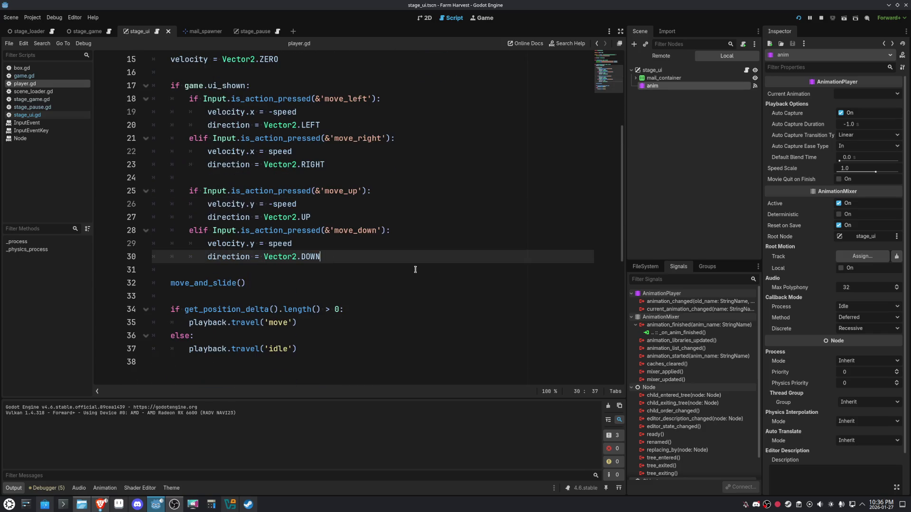
{"action": "key", "text": "Return"}
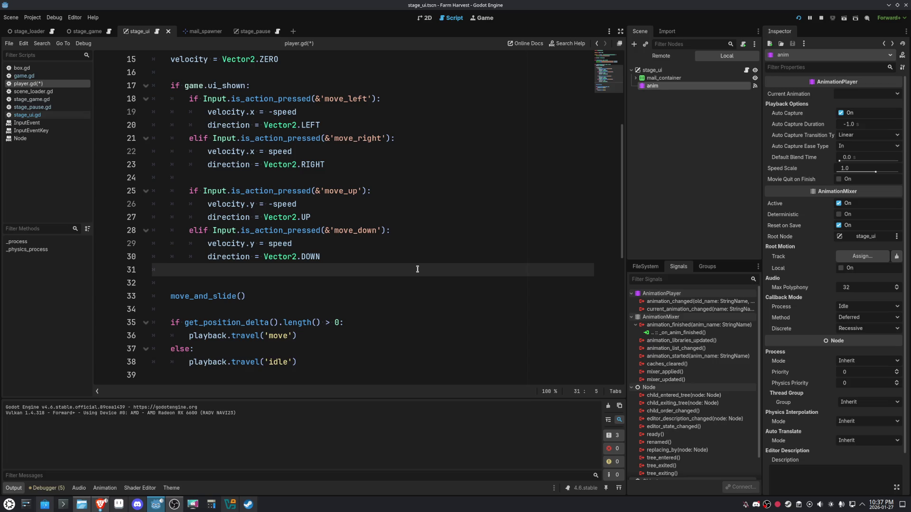
{"action": "double_click", "coordinate": [280, 243]}
{"action": "type", "text": "1"}
{"action": "double_click", "coordinate": [285, 204]}
{"action": "type", "text": "1"}
{"action": "left_click", "coordinate": [281, 151]}
{"action": "double_click", "coordinate": [281, 151]}
{"action": "type", "text": "1"}
{"action": "double_click", "coordinate": [285, 125]}
{"action": "double_click", "coordinate": [285, 112]}
{"action": "type", "text": "1"}
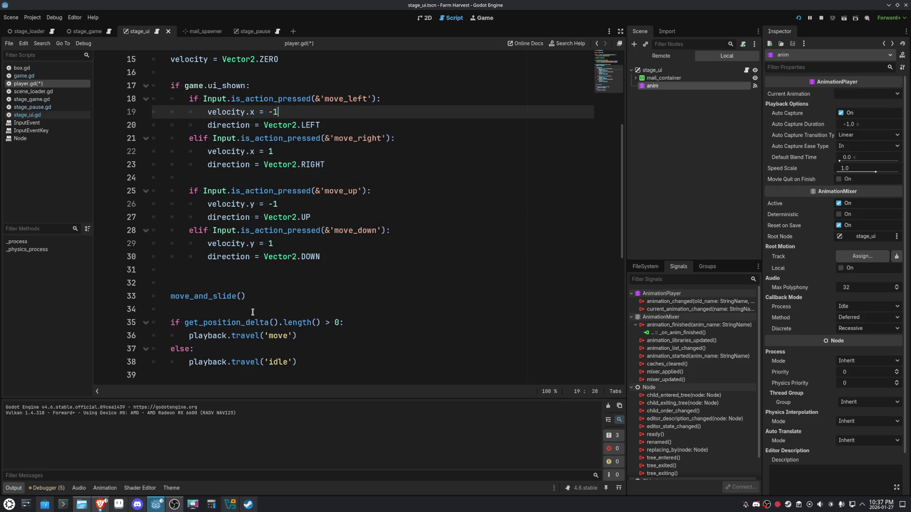
Add 'velocity = velocity.normalized() * speed' just above move_and_slide().
{"action": "left_click", "coordinate": [256, 279]}
{"action": "key", "text": "Return"}
{"action": "key", "text": "Up"}
{"action": "type", "text": "elocity = v"}
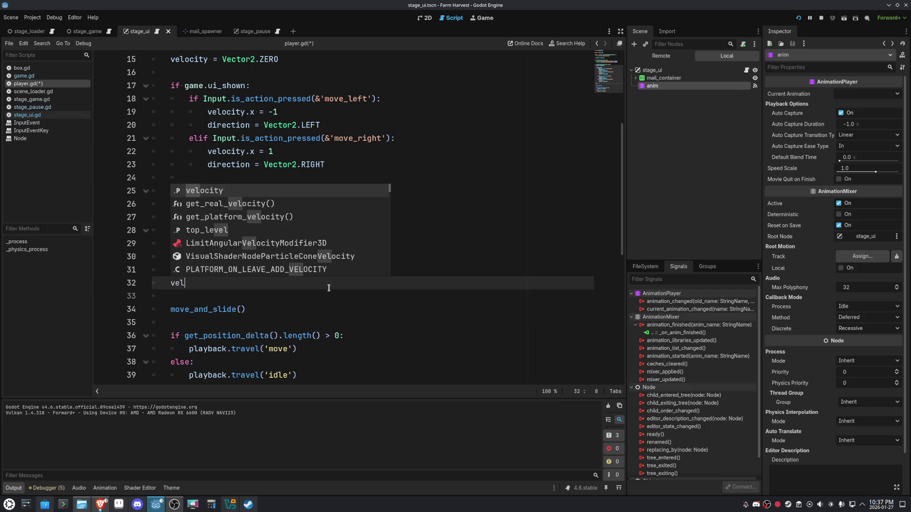
{"action": "type", "text": "el"}
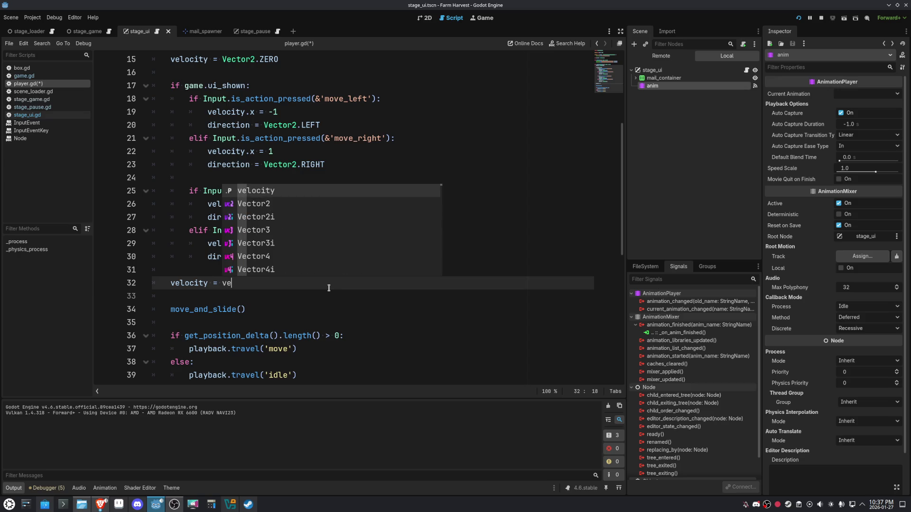
{"action": "key", "text": "Return"}
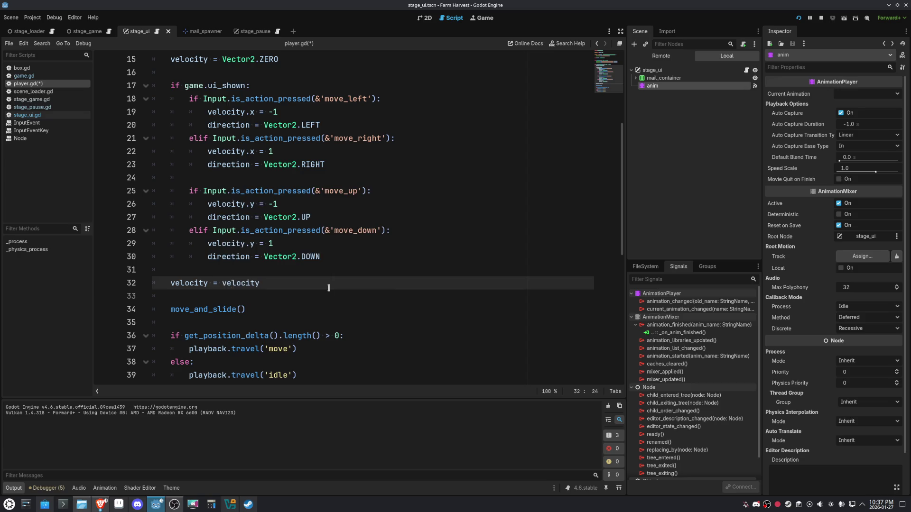
{"action": "type", "text": "nor"}
{"action": "key", "text": "Return"}
{"action": "type", "text": "peed"}
{"action": "left_click", "coordinate": [482, 333]}
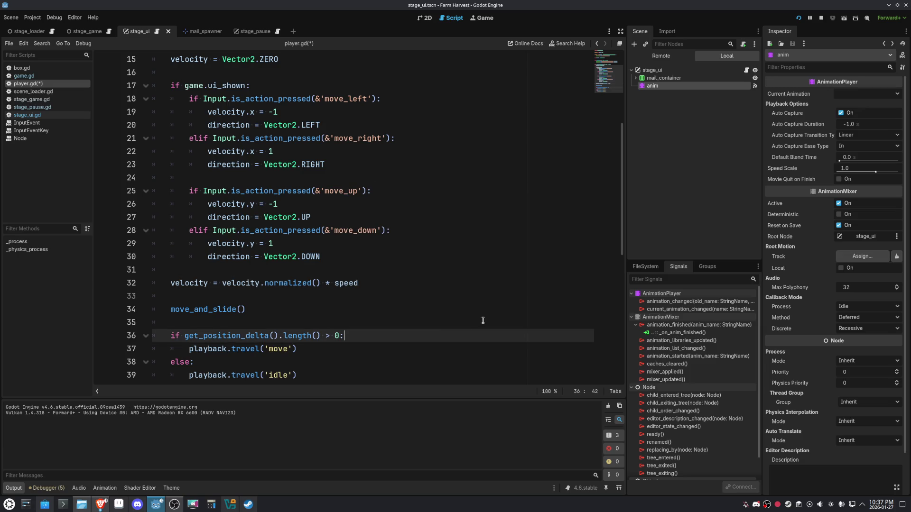
Restart the game and walk the player right, down, left and up.
{"action": "left_click", "coordinate": [800, 19]}
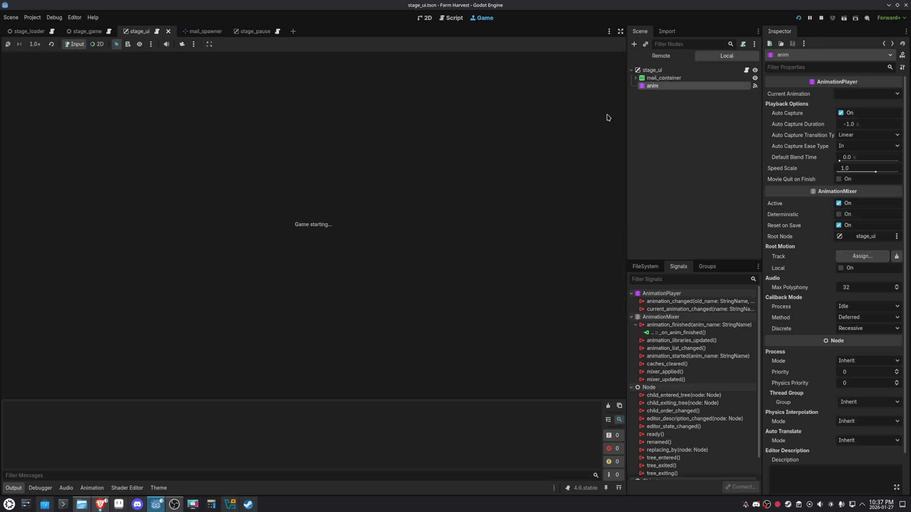
{"action": "key", "text": "Right"}
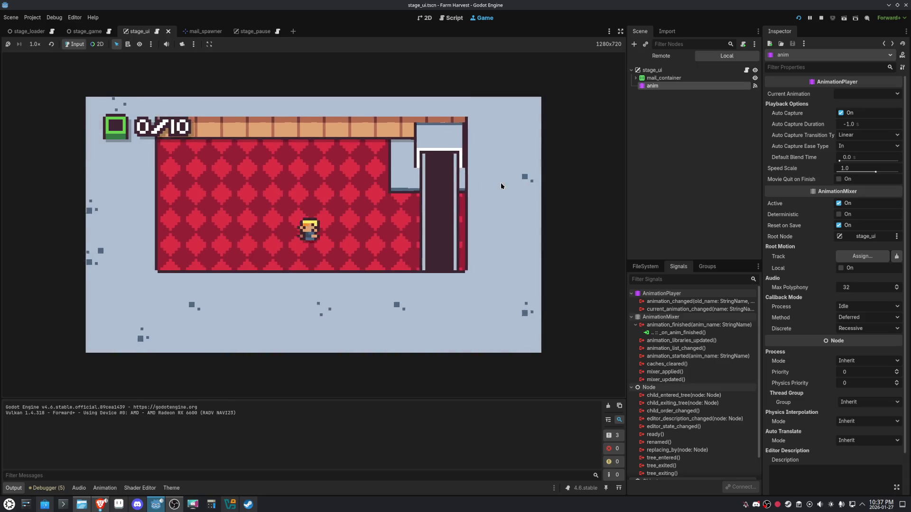
{"action": "key", "text": "Down"}
{"action": "key", "text": "Left"}
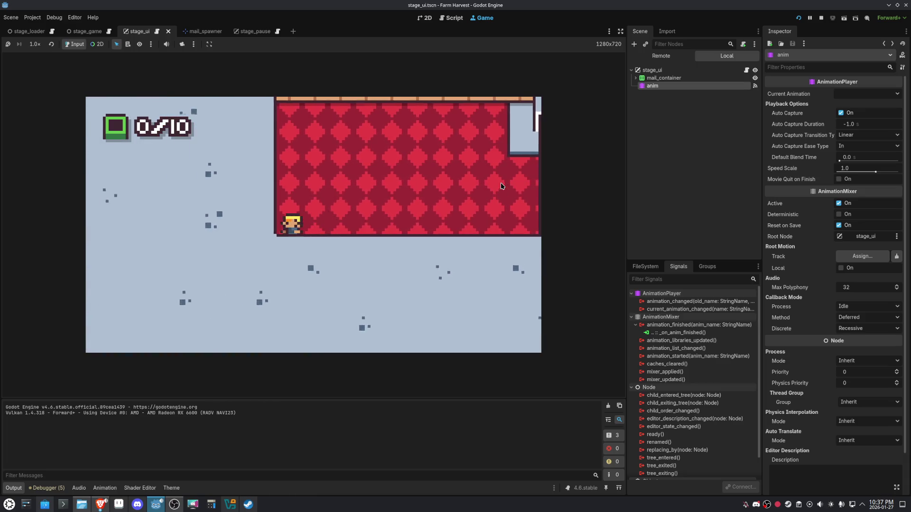
{"action": "key", "text": "Up"}
{"action": "key", "text": "Right"}
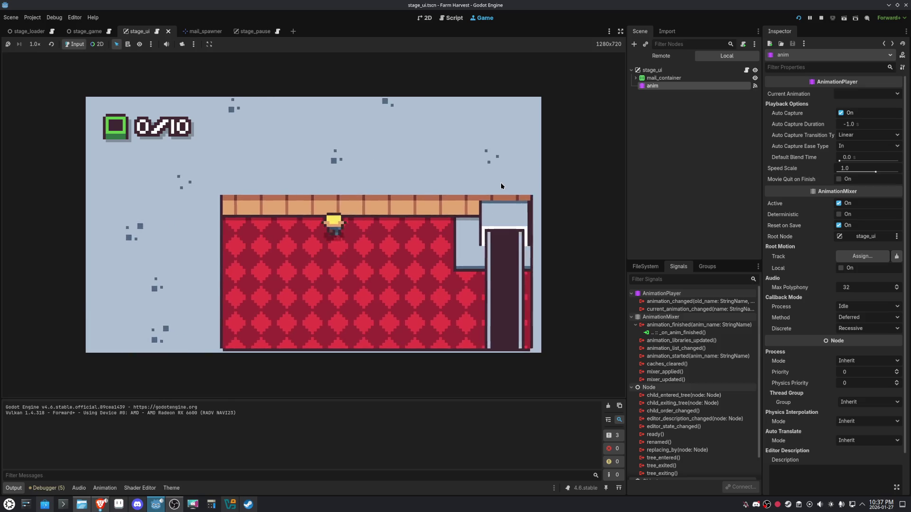
Walk the player diagonally in several directions to check normalized speed, then stop the game.
{"action": "key", "text": "Down"}
{"action": "key", "text": "Left"}
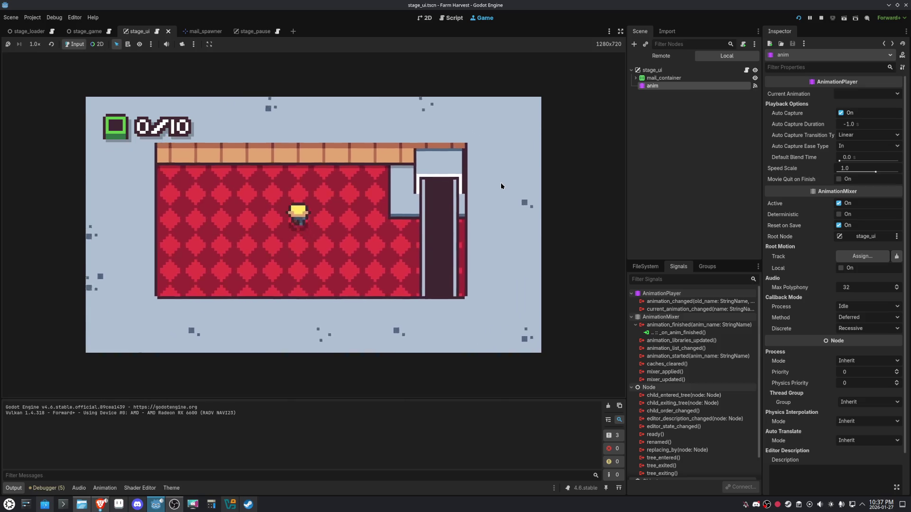
{"action": "key", "text": "Up"}
{"action": "key", "text": "Left"}
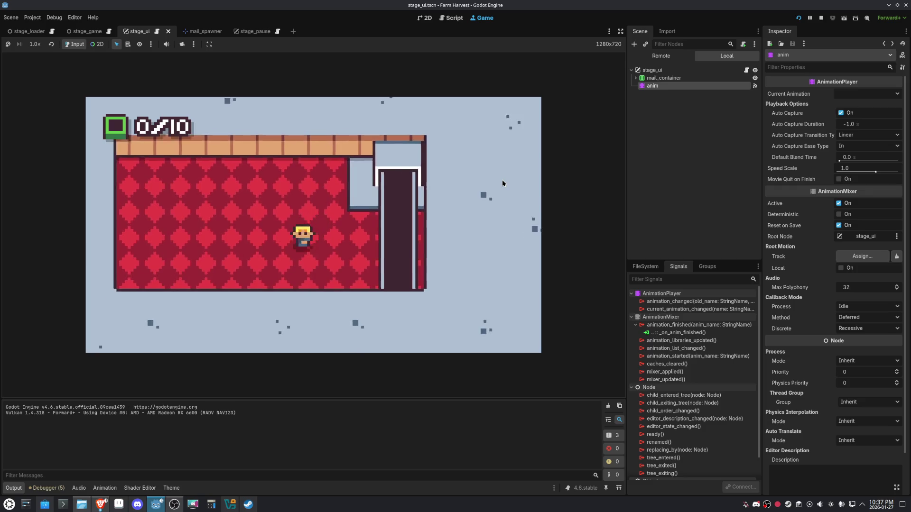
{"action": "key", "text": "Right"}
{"action": "key", "text": "Down"}
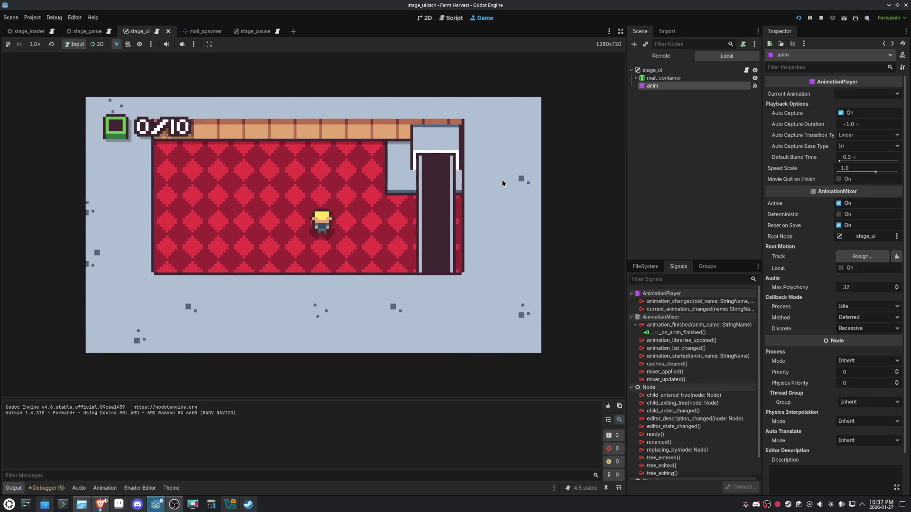
{"action": "key", "text": "Up"}
{"action": "key", "text": "Left"}
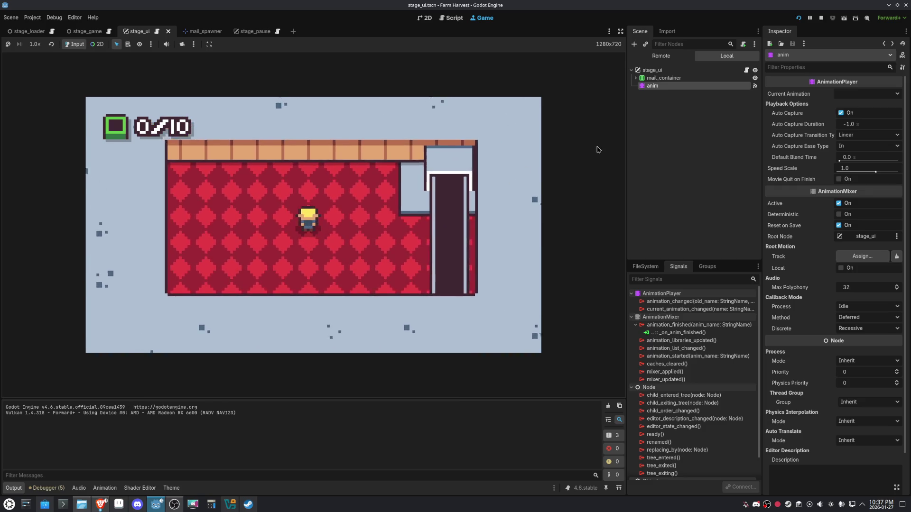
{"action": "left_click", "coordinate": [824, 17]}
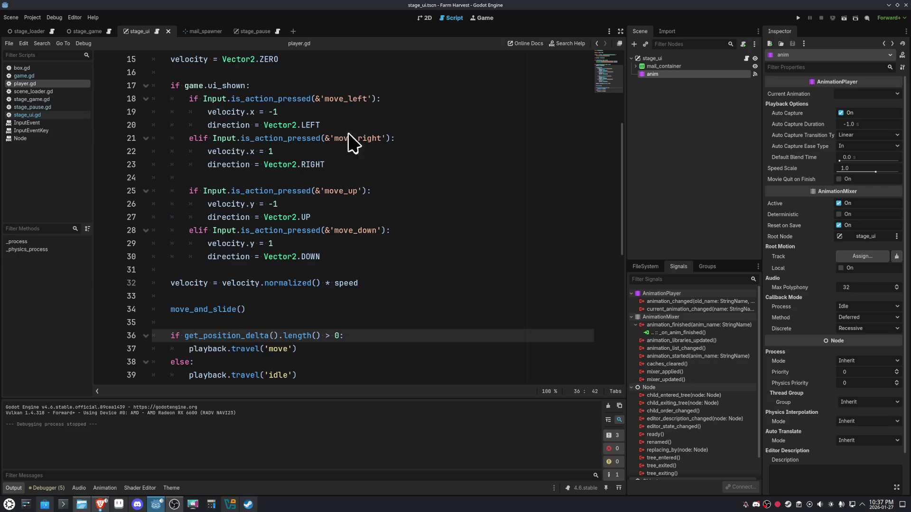
Start the game again and walk the player up, left, right and down across the red room.
{"action": "left_click", "coordinate": [428, 19]}
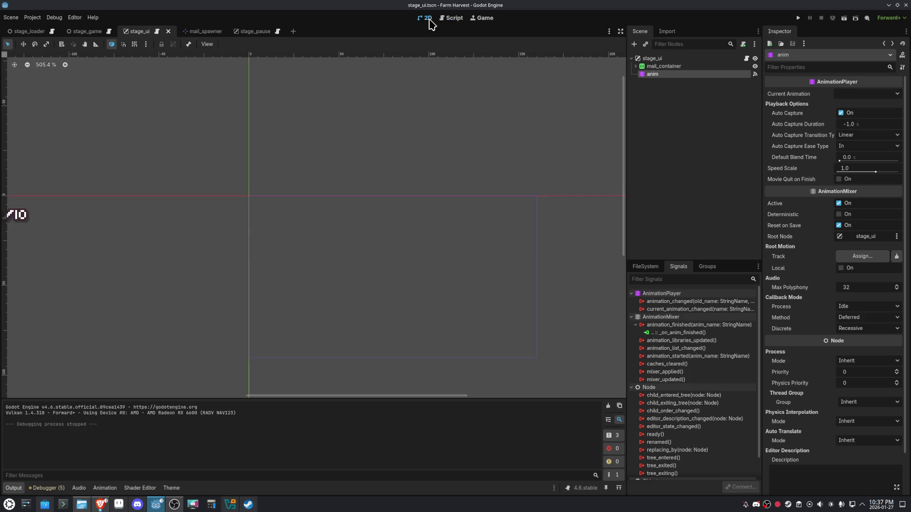
{"action": "left_click", "coordinate": [483, 17]}
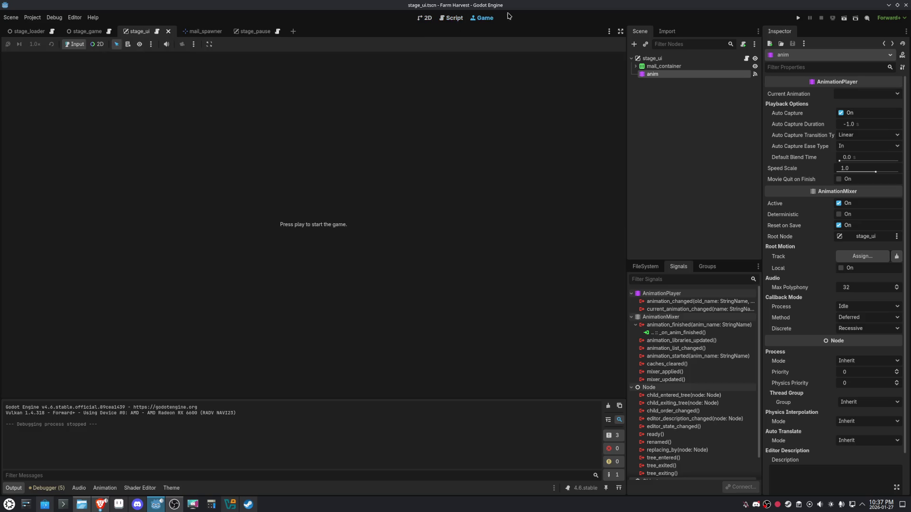
{"action": "left_click", "coordinate": [799, 18]}
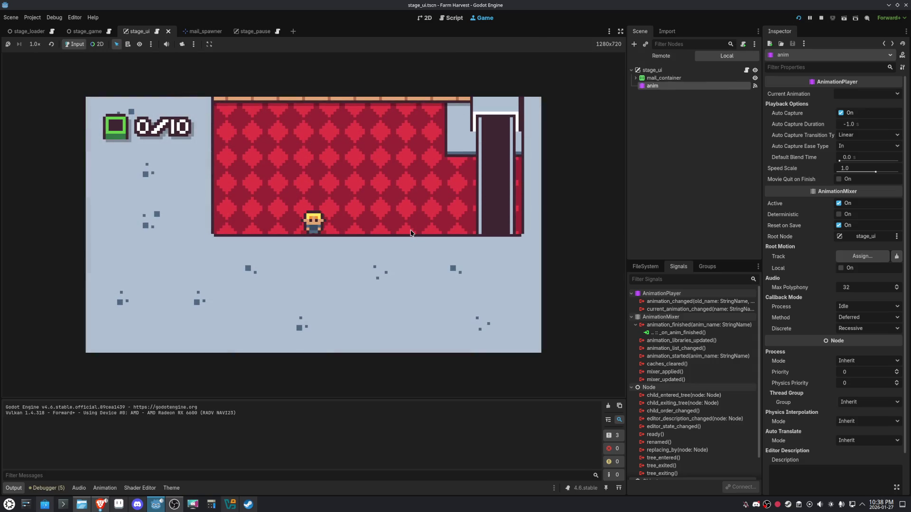
{"action": "key", "text": "Up"}
{"action": "key", "text": "Left"}
{"action": "key", "text": "Left"}
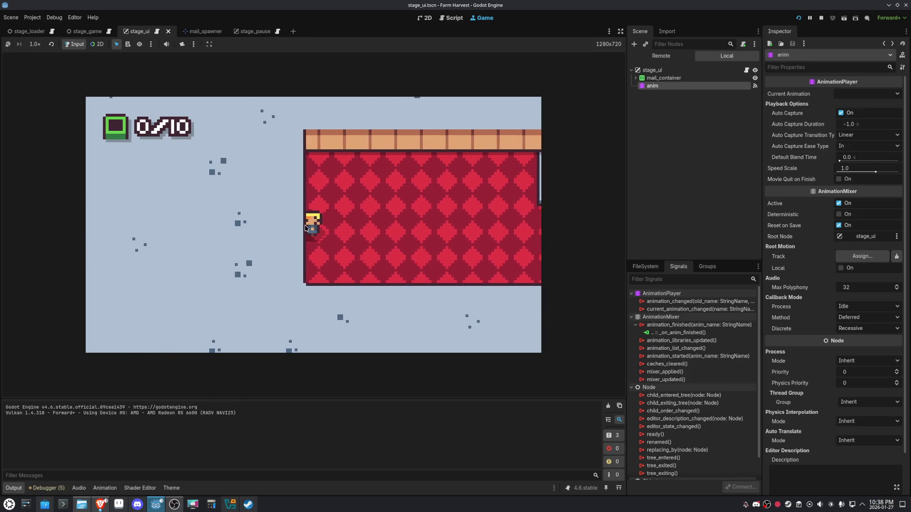
{"action": "key", "text": "Right"}
{"action": "key", "text": "Right"}
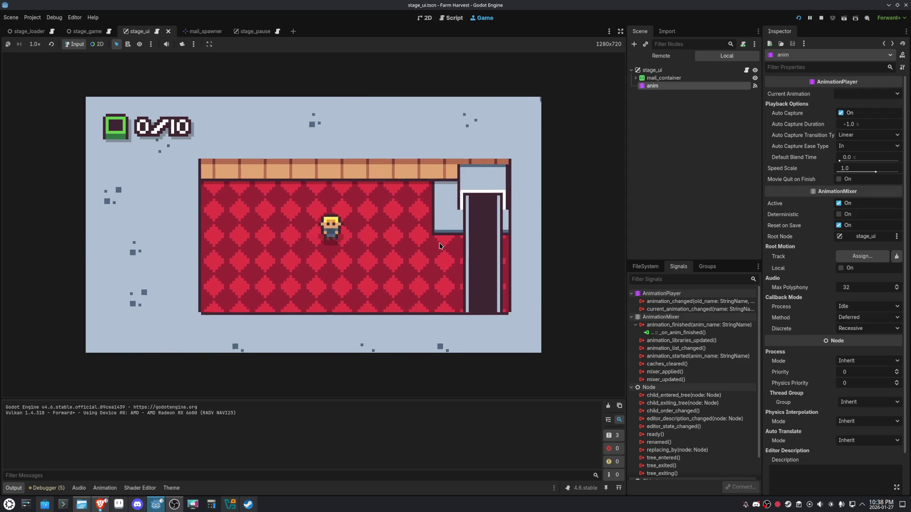
{"action": "key", "text": "Down"}
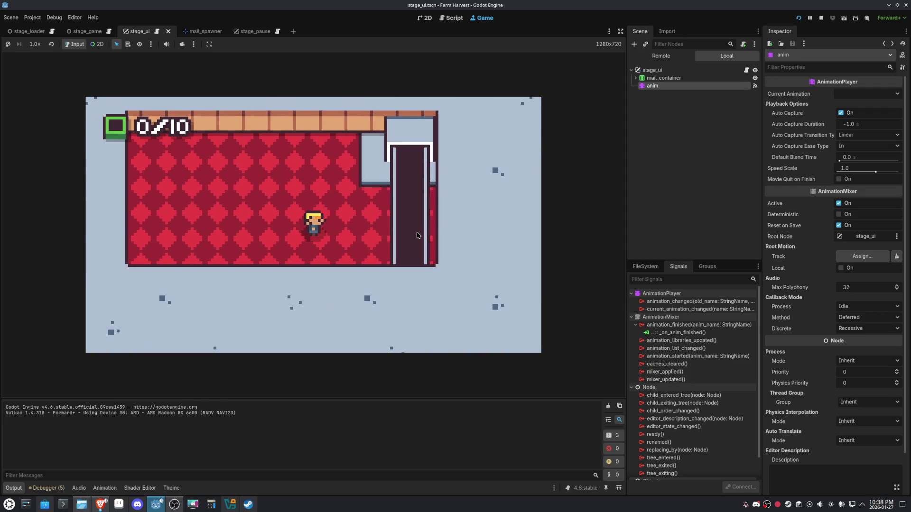
Keep walking, open and close the pause menu, stop the game, and return to the 2D stage_ui scene.
{"action": "key", "text": "Up"}
{"action": "key", "text": "Left"}
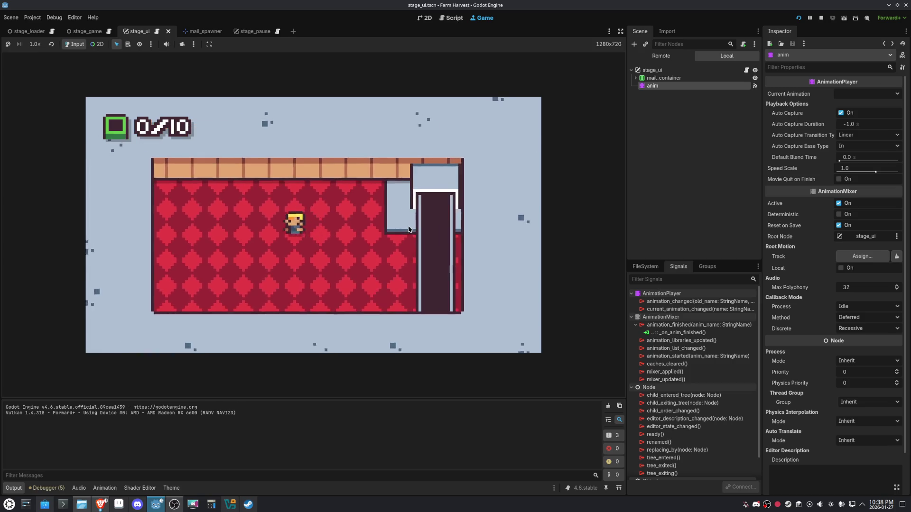
{"action": "key", "text": "Down"}
{"action": "key", "text": "Right"}
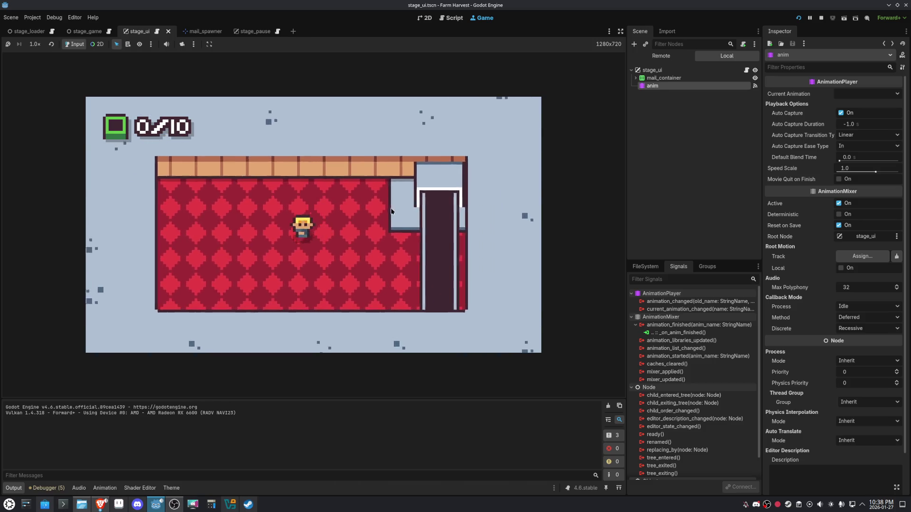
{"action": "key", "text": "Escape"}
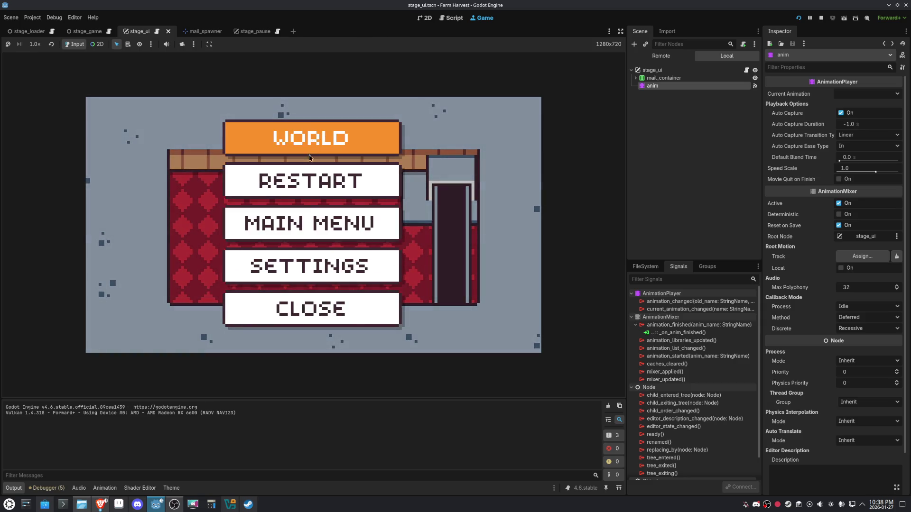
{"action": "left_click", "coordinate": [309, 298]}
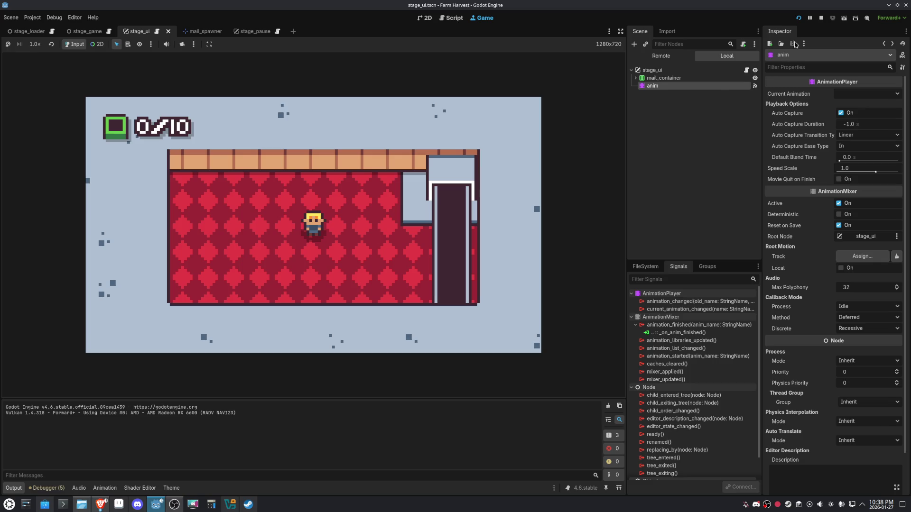
{"action": "left_click", "coordinate": [821, 19]}
{"action": "left_click", "coordinate": [428, 17]}
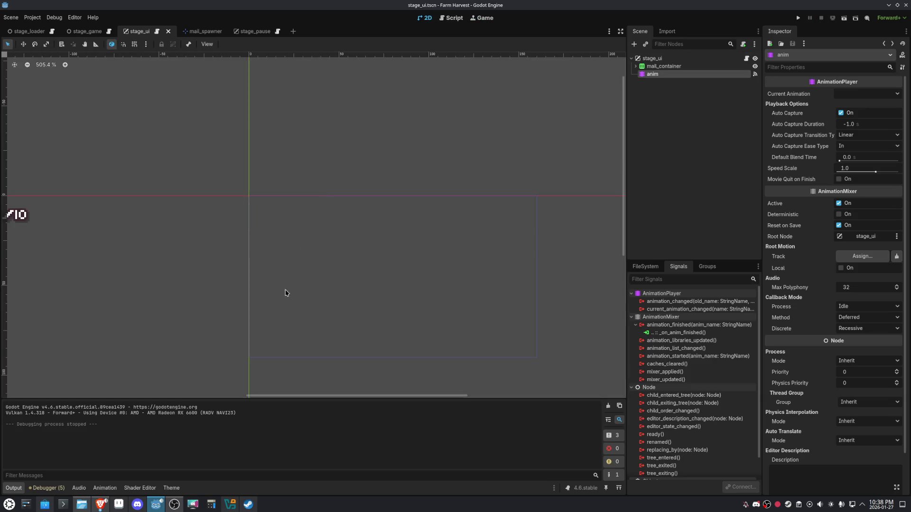
Save ui.aseprite and create a new 45×45 px transparent sprite, Sprite-0004.
{"action": "left_click", "coordinate": [118, 504]}
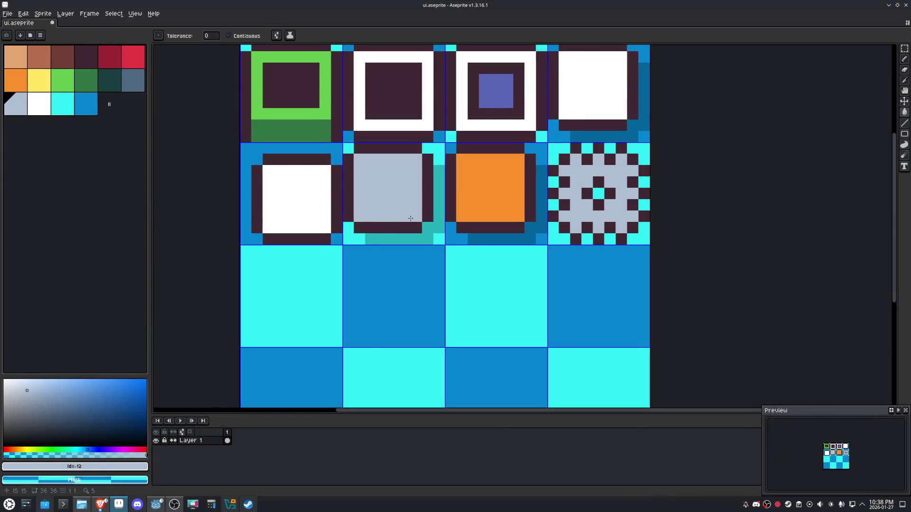
{"action": "key", "text": "ctrl+s"}
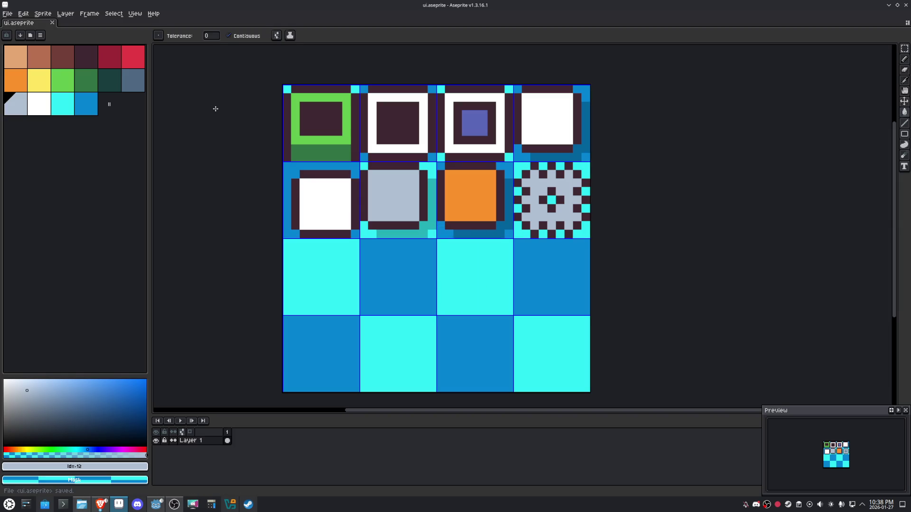
{"action": "key", "text": "alt+f"}
{"action": "key", "text": "Return"}
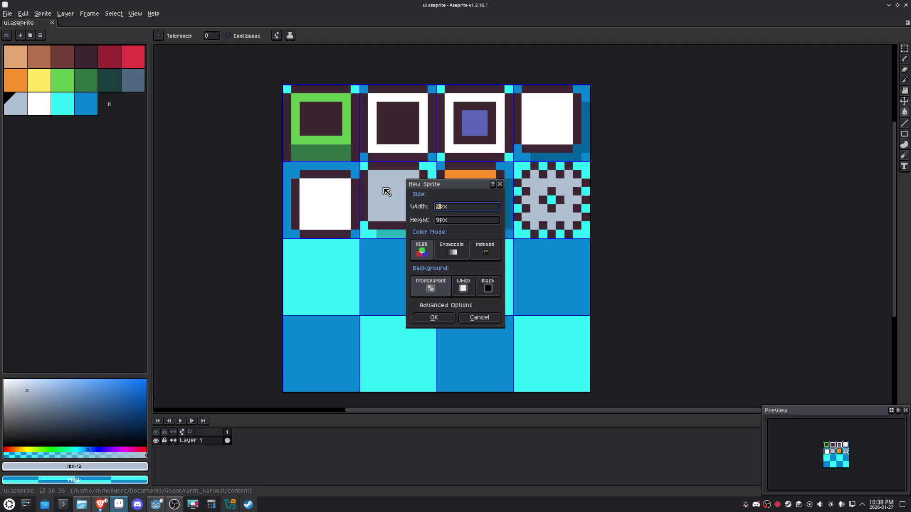
{"action": "key", "text": "Tab"}
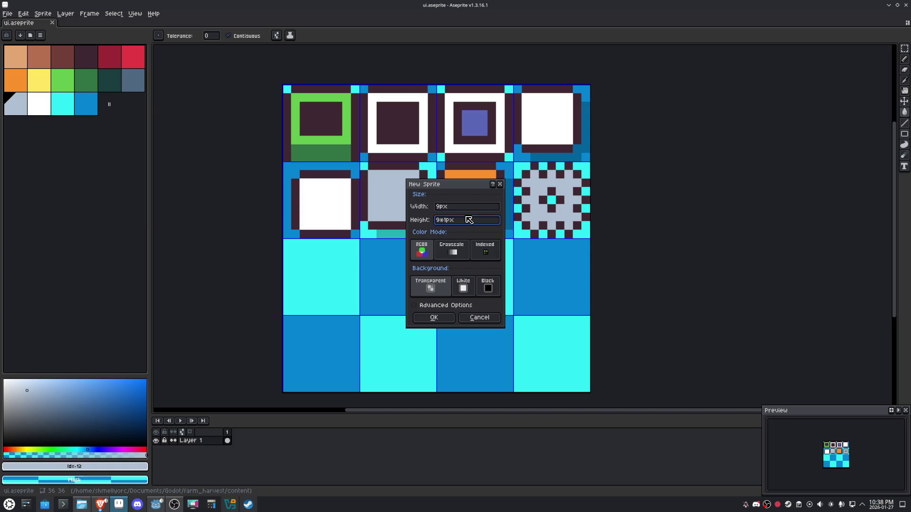
{"action": "left_click", "coordinate": [469, 207]}
{"action": "left_click", "coordinate": [461, 220]}
{"action": "left_click", "coordinate": [463, 208]}
{"action": "type", "text": "45"}
{"action": "left_click", "coordinate": [434, 317]}
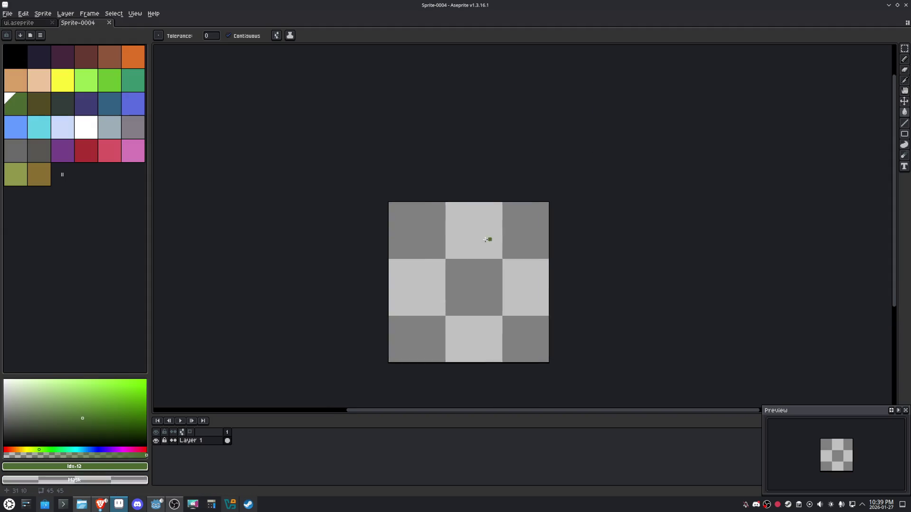
Set the sprite's grid to 9×9 px in Grid Settings.
{"action": "scroll", "coordinate": [487, 240], "scroll_direction": "up", "scroll_amount": 1}
{"action": "key", "text": "m"}
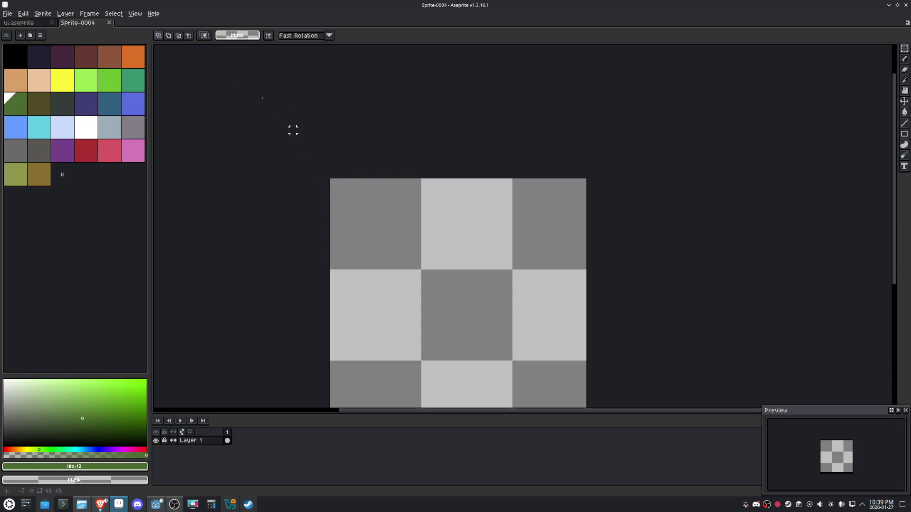
{"action": "left_click", "coordinate": [135, 13]}
{"action": "mouse_move", "coordinate": [175, 73]}
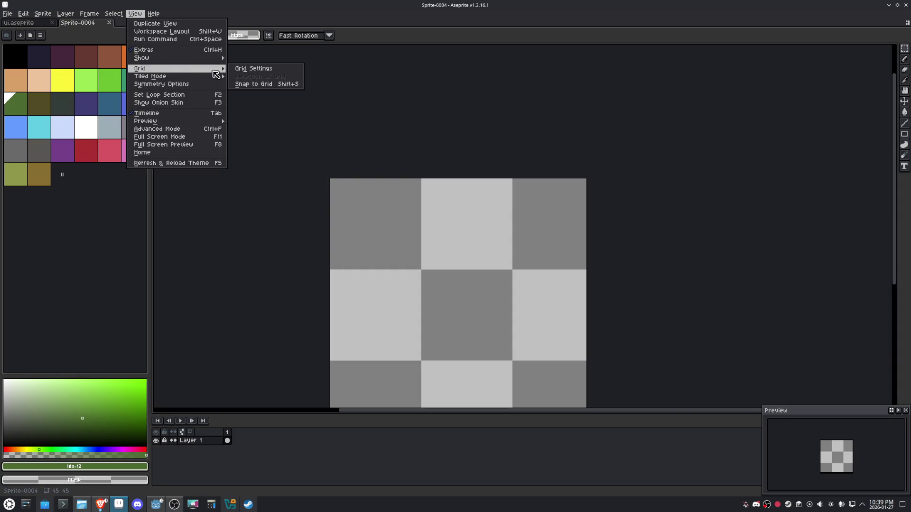
{"action": "left_click", "coordinate": [261, 69]}
{"action": "key", "text": "Tab"}
{"action": "key", "text": "Tab"}
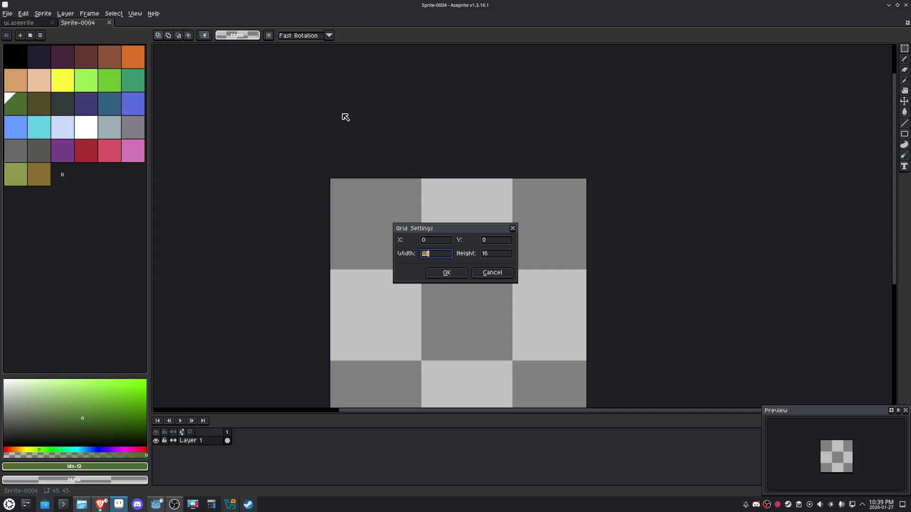
{"action": "type", "text": "9"}
{"action": "key", "text": "Tab"}
{"action": "type", "text": "9"}
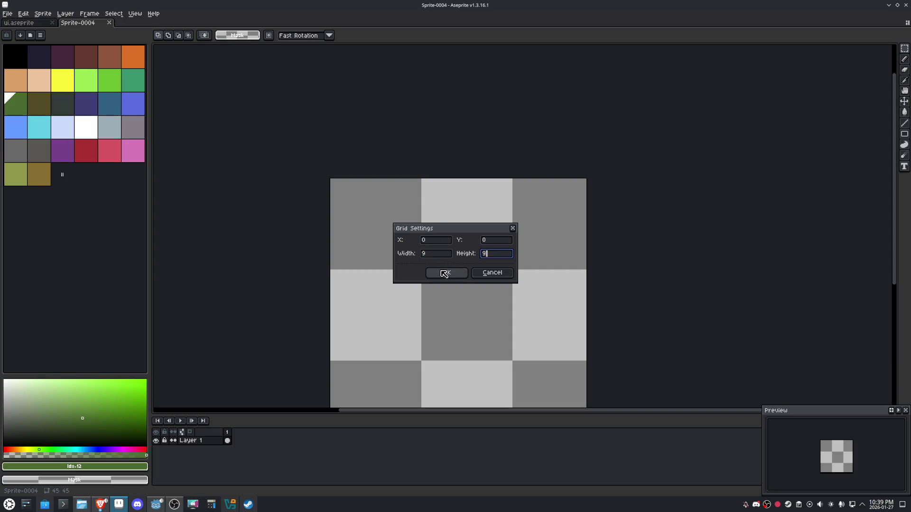
{"action": "left_click", "coordinate": [444, 273]}
Load the first palette preset as the sprite's palette.
{"action": "left_click", "coordinate": [38, 36]}
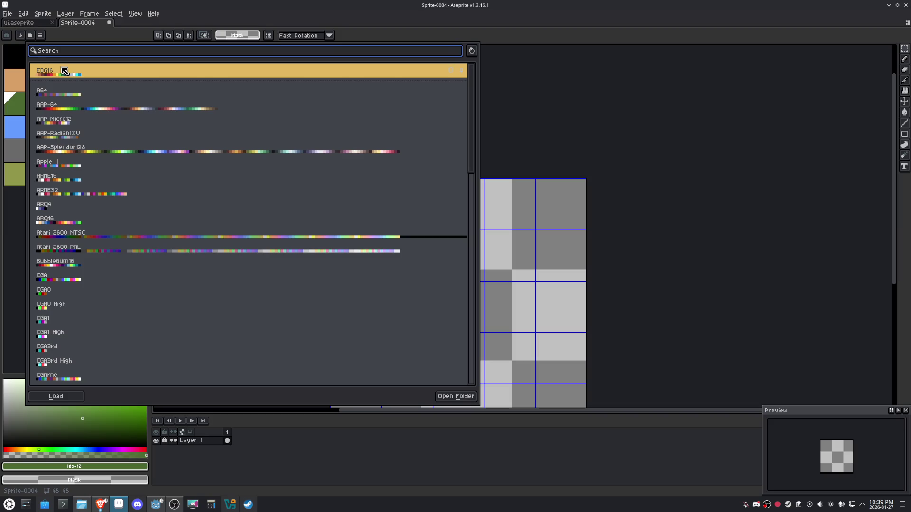
{"action": "left_click", "coordinate": [64, 71]}
{"action": "left_click", "coordinate": [16, 209]}
{"action": "left_click", "coordinate": [24, 15]}
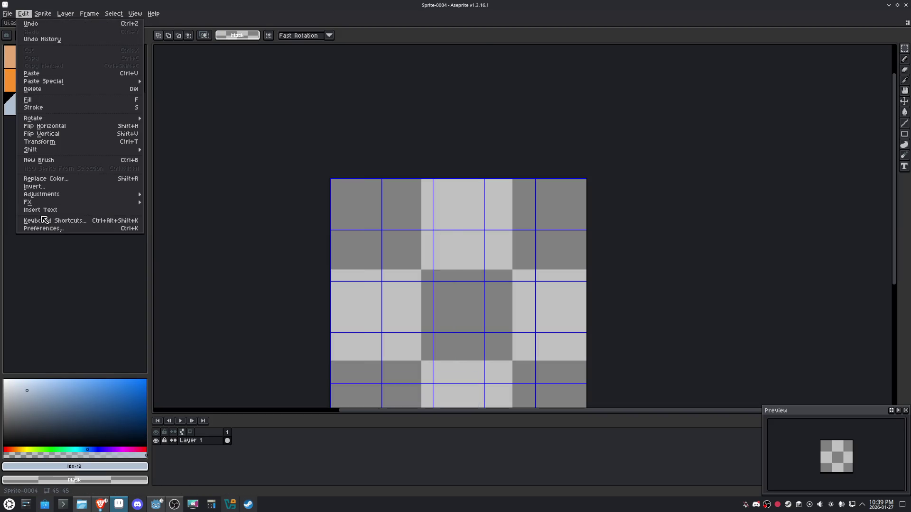
In Preferences > Background, set the checkerboard colours to peach and brown from the palette.
{"action": "left_click", "coordinate": [28, 226]}
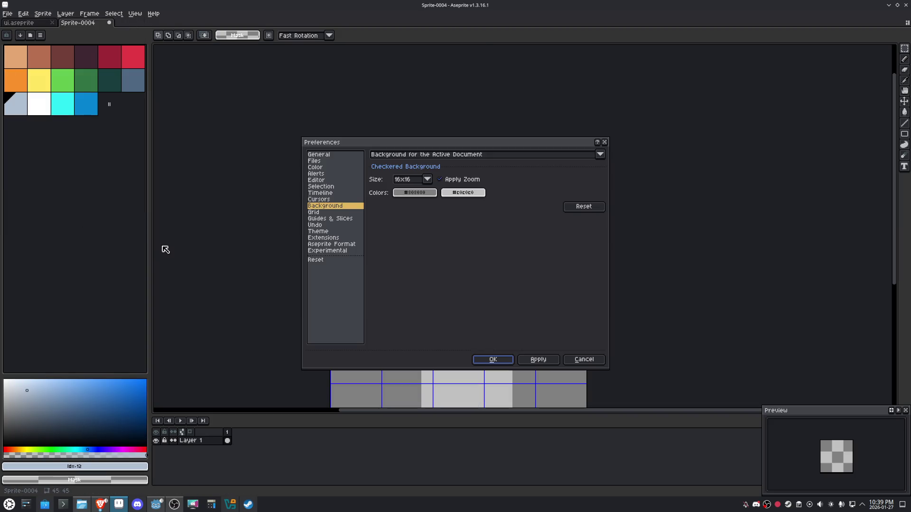
{"action": "left_click", "coordinate": [415, 192]}
{"action": "left_click", "coordinate": [403, 207]}
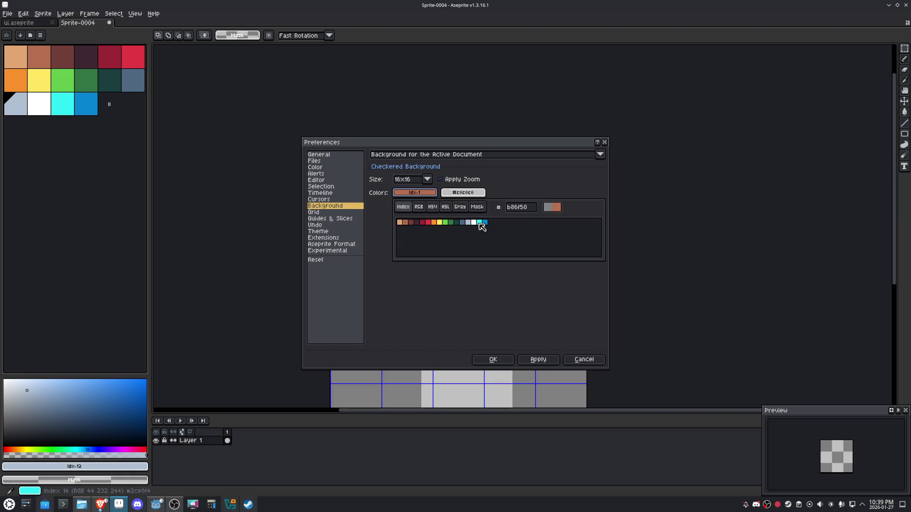
{"action": "left_click", "coordinate": [400, 222]}
{"action": "left_click", "coordinate": [442, 328]}
{"action": "left_click", "coordinate": [463, 192]}
{"action": "left_click", "coordinate": [436, 241]}
{"action": "left_click", "coordinate": [463, 192]}
{"action": "left_click", "coordinate": [452, 207]}
{"action": "left_click", "coordinate": [454, 222]}
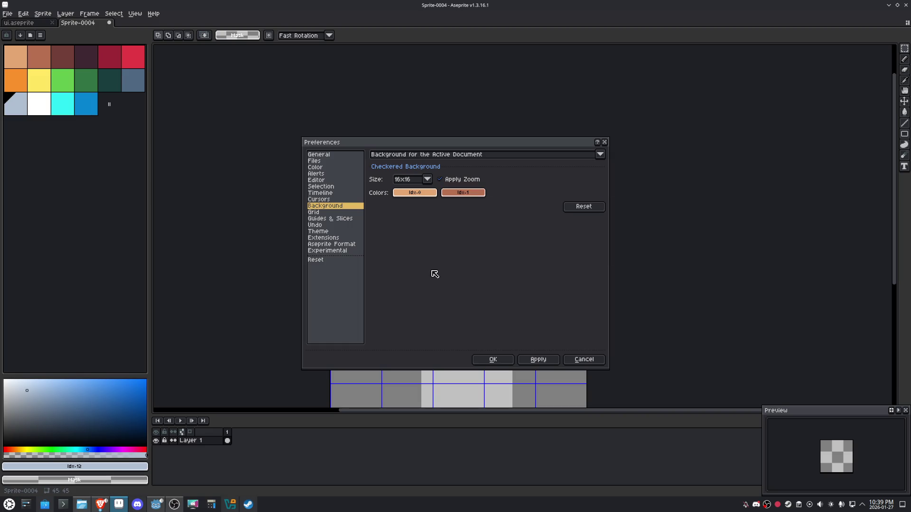
Change the checker colours to idx-12 for the first and dark green for the second.
{"action": "left_click", "coordinate": [416, 193]}
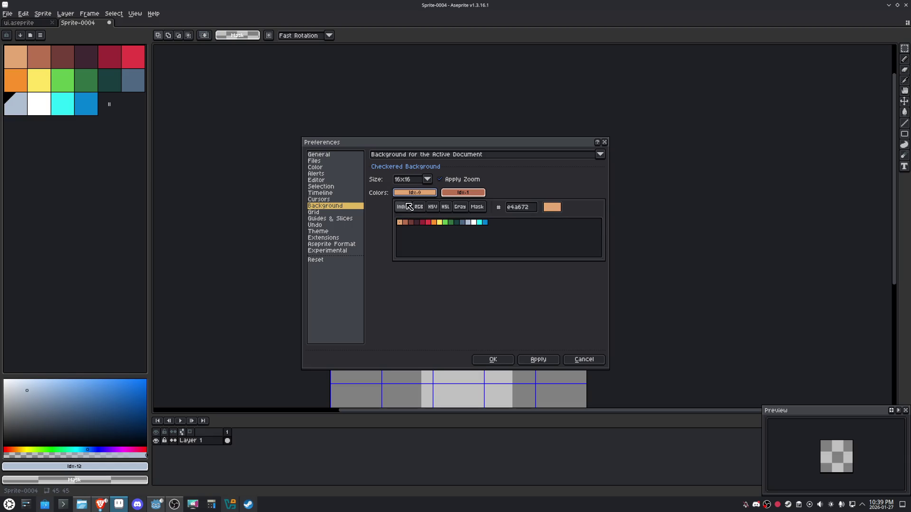
{"action": "left_click", "coordinate": [432, 221]}
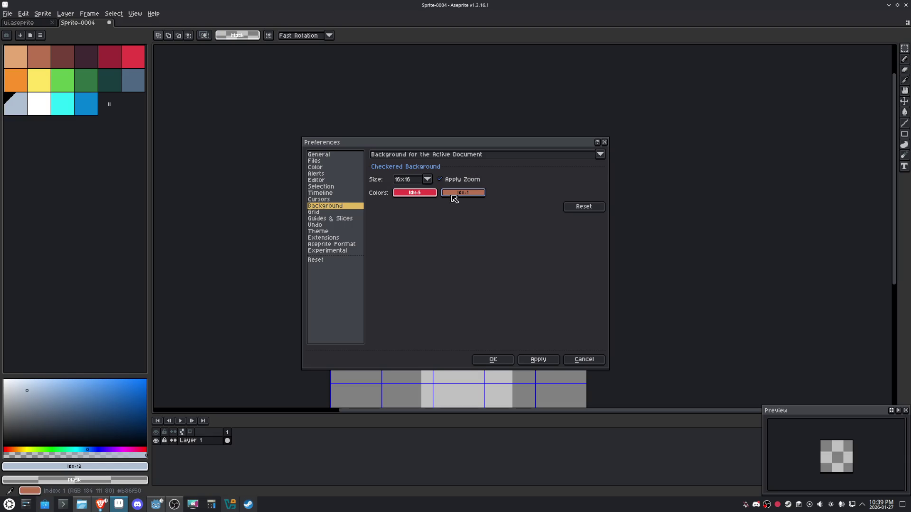
{"action": "left_click", "coordinate": [413, 194]}
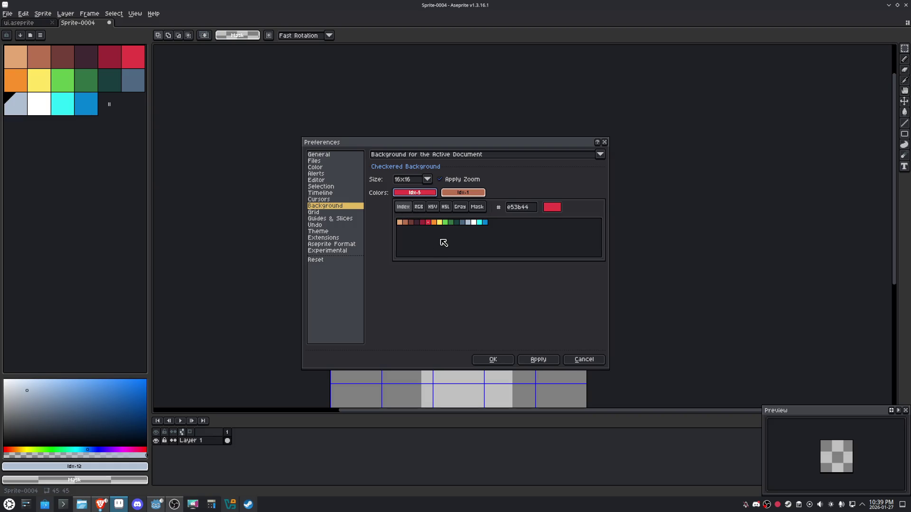
{"action": "left_click", "coordinate": [468, 223]}
{"action": "left_click", "coordinate": [469, 194]}
{"action": "left_click", "coordinate": [507, 223]}
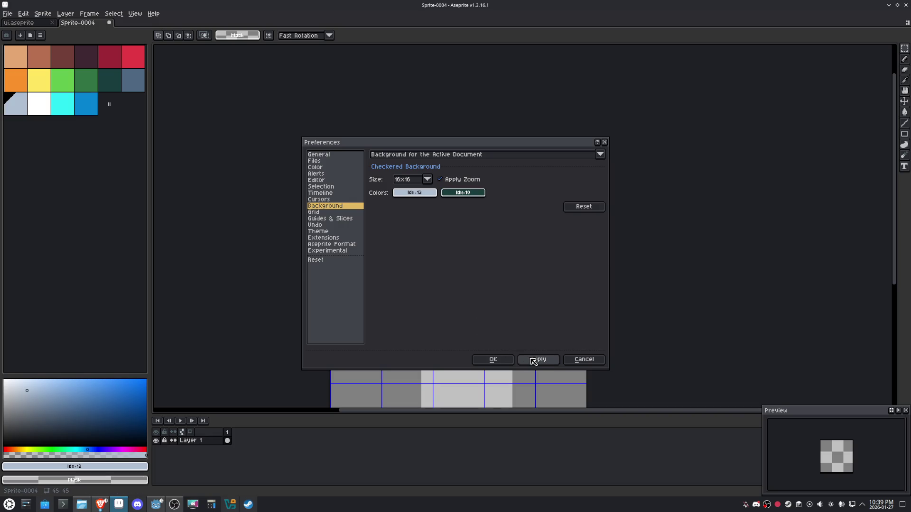
Set a custom checker square width of 9 and confirm the background settings.
{"action": "left_click", "coordinate": [427, 179]}
{"action": "left_click", "coordinate": [416, 225]}
{"action": "left_click", "coordinate": [456, 179]}
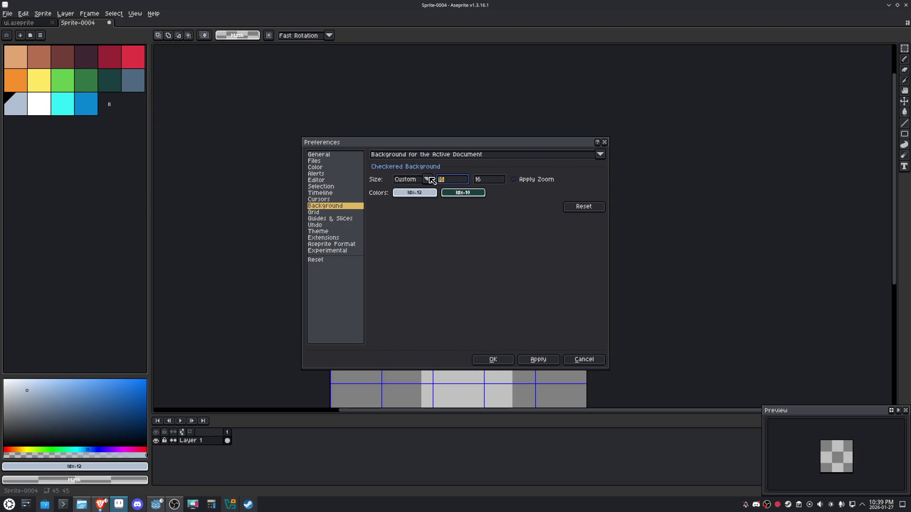
{"action": "key", "text": "Tab"}
{"action": "left_click", "coordinate": [492, 361]}
Paint a slate-blue pixel on the sprite with the pencil.
{"action": "left_click_drag", "start_coordinate": [497, 268], "coordinate": [520, 205]}
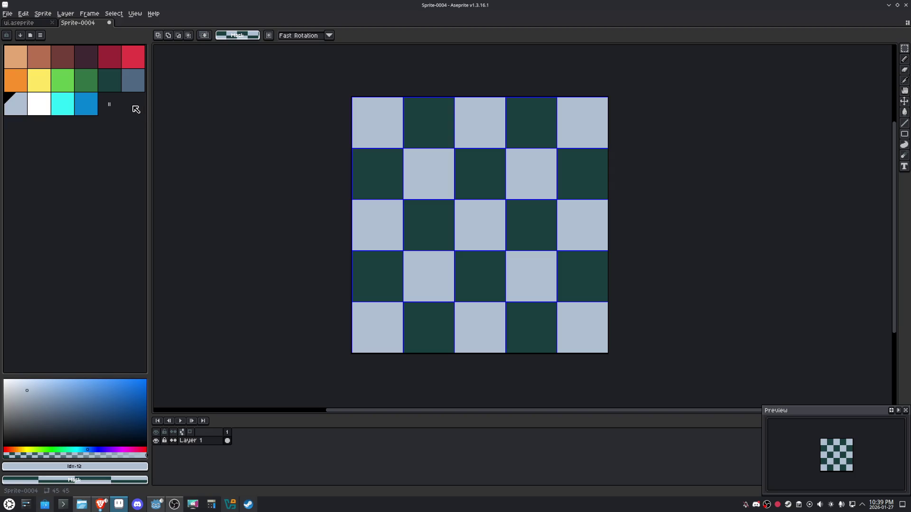
{"action": "left_click", "coordinate": [132, 81]}
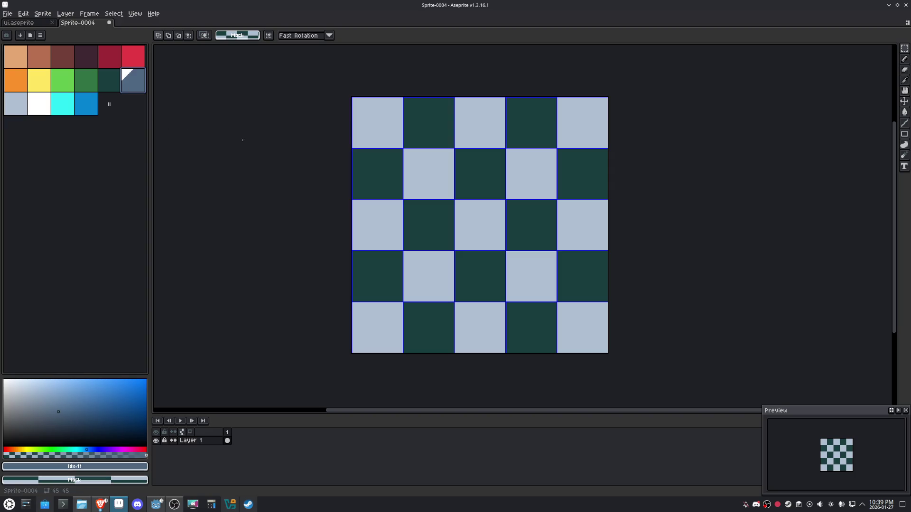
{"action": "key", "text": "b"}
{"action": "left_click", "coordinate": [427, 219]}
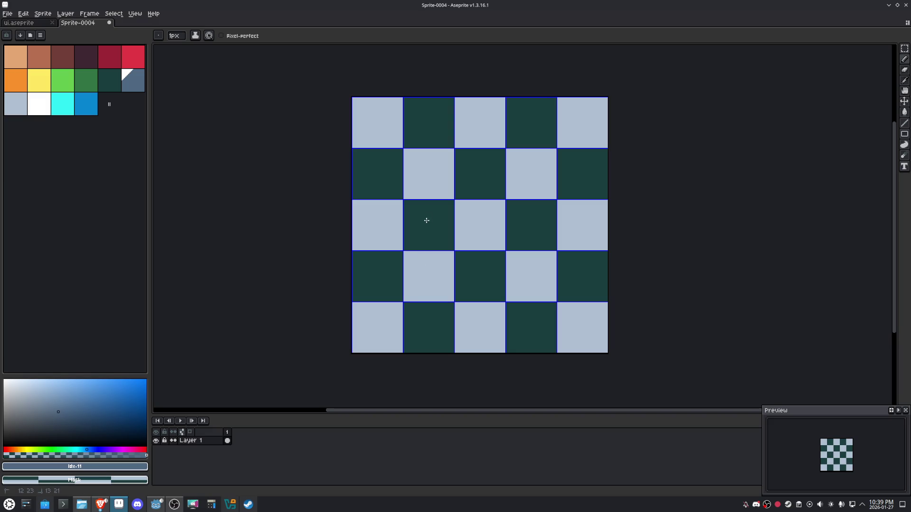
Make the second checker colour slate blue, apply it, and start saving the sprite.
{"action": "left_click", "coordinate": [23, 14]}
{"action": "left_click", "coordinate": [81, 227]}
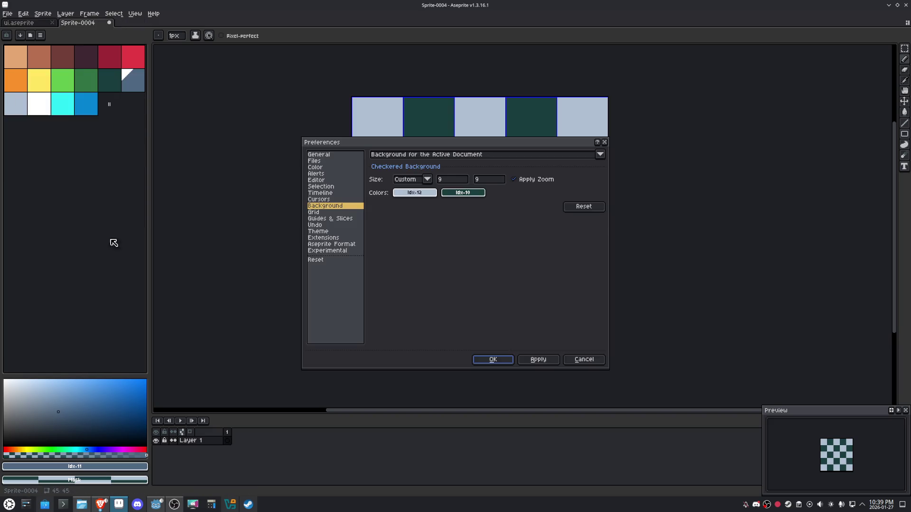
{"action": "left_click", "coordinate": [465, 193]}
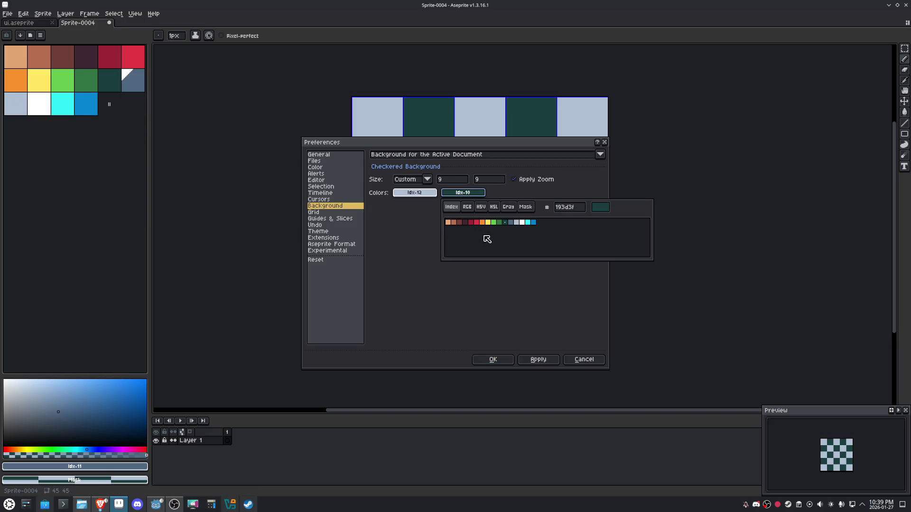
{"action": "left_click", "coordinate": [513, 223]}
{"action": "left_click", "coordinate": [493, 360]}
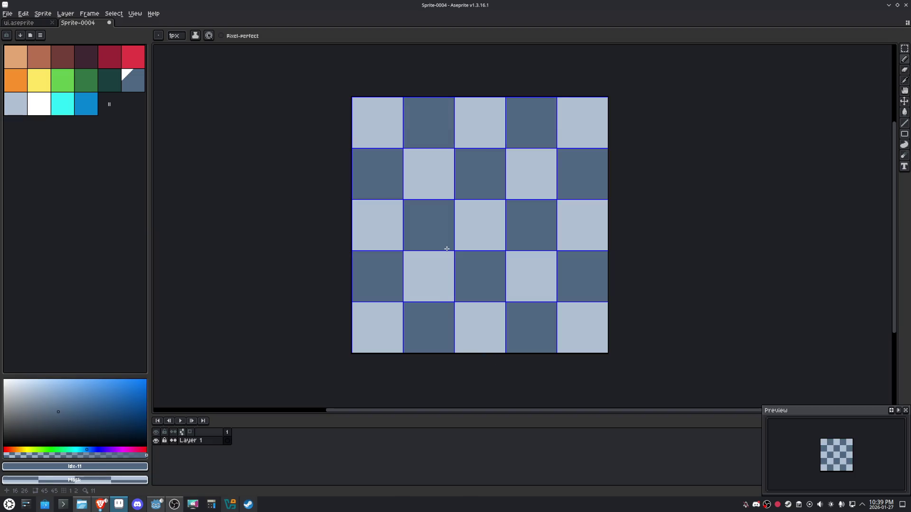
{"action": "key", "text": "ctrl+s"}
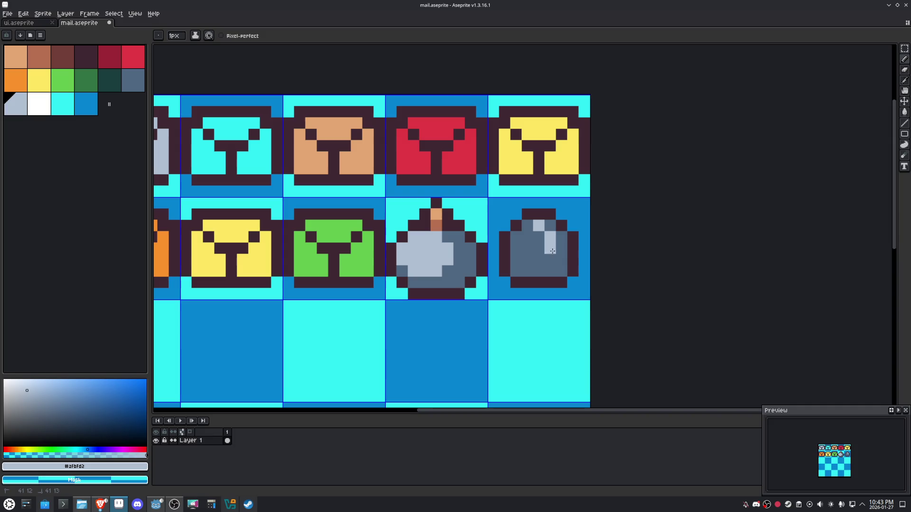
Repaint the round icon's body light blue and shade it with slate and dark outline colours.
{"action": "mouse_move", "coordinate": [545, 259]}
{"action": "left_mouse_down"}
{"action": "mouse_move", "coordinate": [534, 271]}
{"action": "mouse_move", "coordinate": [516, 269]}
{"action": "mouse_move", "coordinate": [516, 237]}
{"action": "mouse_move", "coordinate": [530, 255]}
{"action": "mouse_move", "coordinate": [526, 272]}
{"action": "mouse_move", "coordinate": [518, 263]}
{"action": "left_mouse_up"}
{"action": "left_click", "coordinate": [538, 237]}
{"action": "left_click", "coordinate": [551, 226], "text": "alt"}
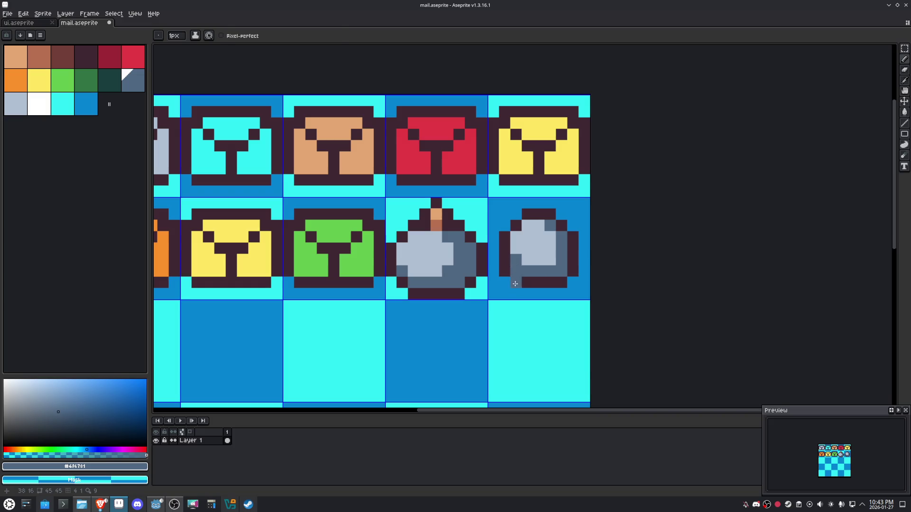
{"action": "left_click", "coordinate": [515, 283], "text": "alt"}
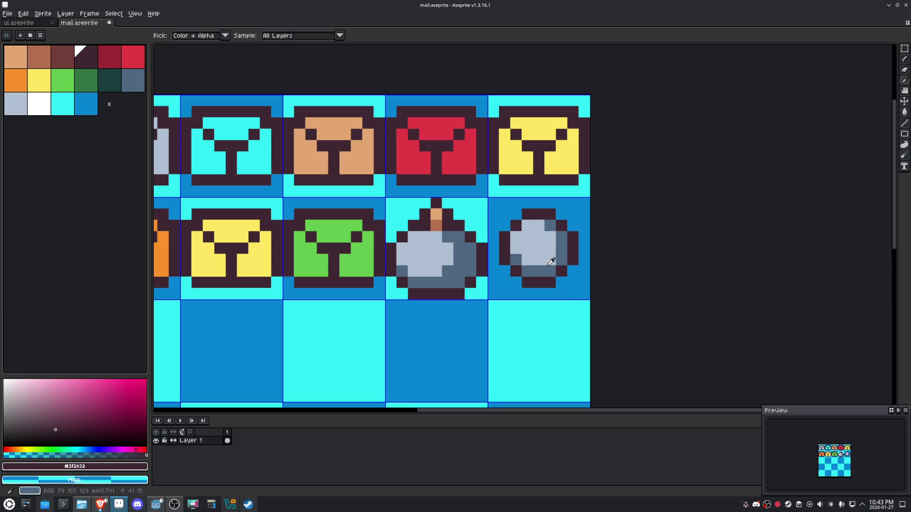
{"action": "left_click", "coordinate": [548, 262], "text": "alt"}
Select the grey circle tile and the empty lower rows, clearing each selection.
{"action": "scroll", "coordinate": [556, 256], "scroll_direction": "down", "scroll_amount": 3}
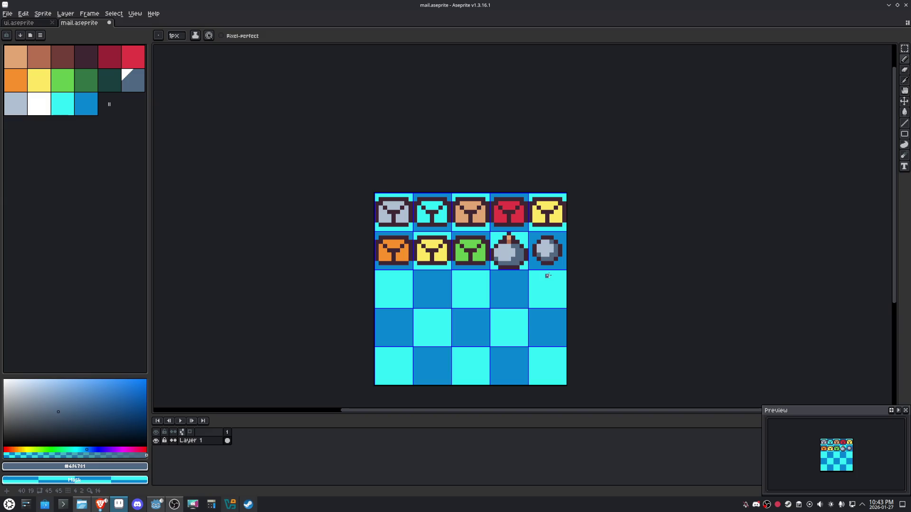
{"action": "key", "text": "m"}
{"action": "mouse_move", "coordinate": [548, 276]}
{"action": "left_mouse_down"}
{"action": "mouse_move", "coordinate": [551, 254]}
{"action": "mouse_move", "coordinate": [525, 256]}
{"action": "left_mouse_up"}
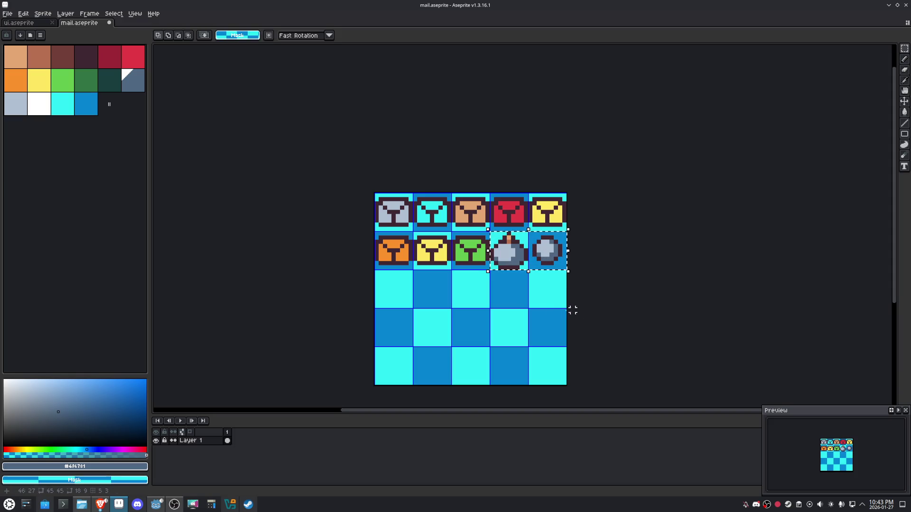
{"action": "left_click", "coordinate": [531, 303]}
{"action": "mouse_move", "coordinate": [397, 289]}
{"action": "left_mouse_down"}
{"action": "mouse_move", "coordinate": [594, 288]}
{"action": "mouse_move", "coordinate": [562, 319]}
{"action": "left_mouse_up"}
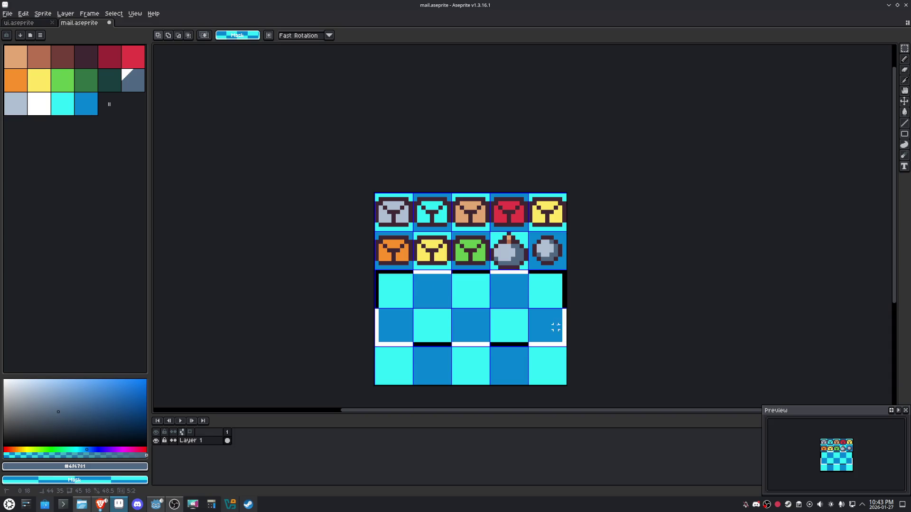
{"action": "left_click", "coordinate": [594, 280]}
{"action": "scroll", "coordinate": [535, 273], "scroll_direction": "up", "scroll_amount": 1}
Save the mail sprite sheet and pick slate grey as the drawing colour.
{"action": "right_click", "coordinate": [430, 225]}
{"action": "key", "text": "Escape"}
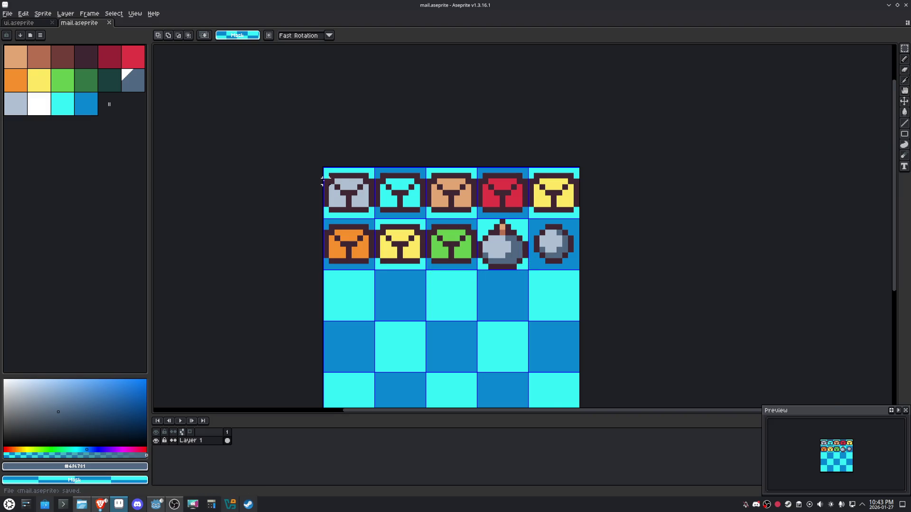
{"action": "key", "text": "ctrl+s"}
{"action": "scroll", "coordinate": [401, 207], "scroll_direction": "up", "scroll_amount": 2}
{"action": "key", "text": "i"}
{"action": "left_click", "coordinate": [133, 80]}
Shade the grey envelope's flap slate and the cyan envelope's flap blue.
{"action": "key", "text": "b"}
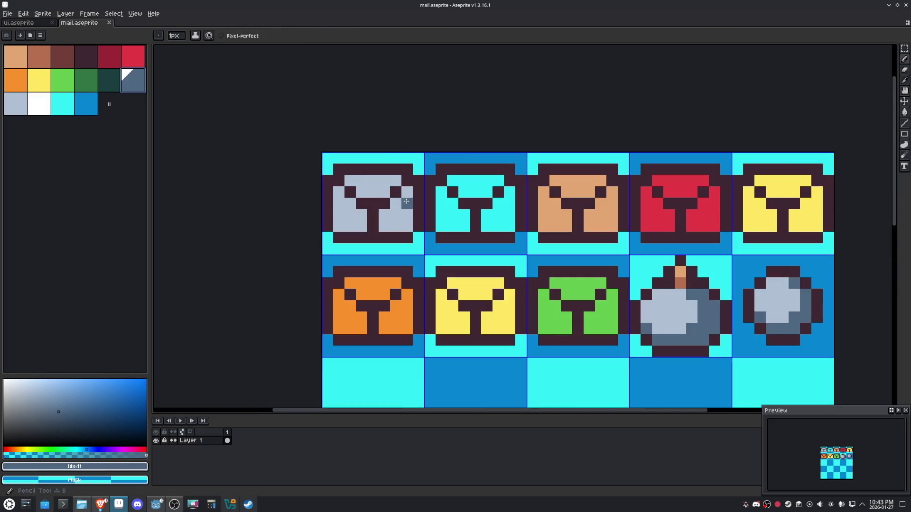
{"action": "left_click_drag", "start_coordinate": [405, 194], "coordinate": [395, 204]}
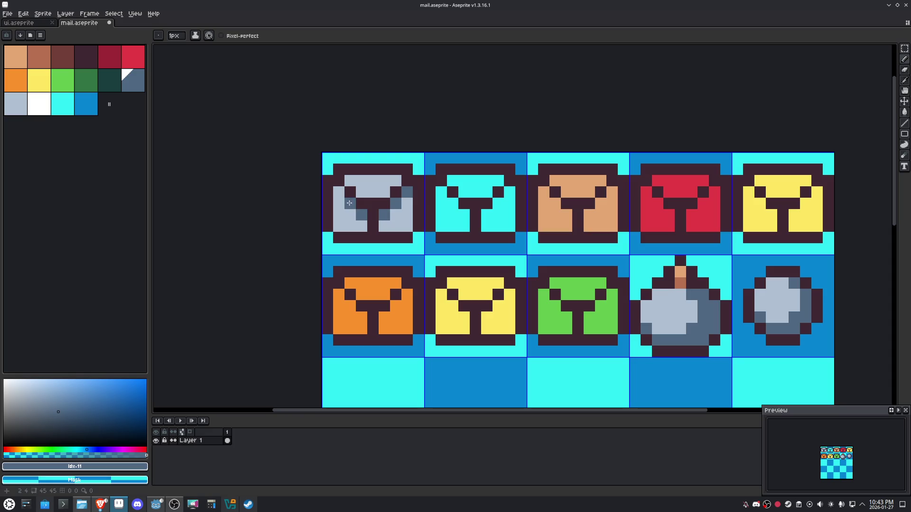
{"action": "key", "text": "i"}
{"action": "left_click", "coordinate": [86, 104]}
{"action": "key", "text": "b"}
{"action": "left_click", "coordinate": [441, 201]}
{"action": "mouse_move", "coordinate": [441, 192]}
{"action": "left_mouse_down"}
{"action": "mouse_move", "coordinate": [462, 215]}
{"action": "mouse_move", "coordinate": [488, 215]}
{"action": "mouse_move", "coordinate": [509, 192]}
{"action": "left_mouse_up"}
Sample the tan envelope's colours and draw brown V shading on its flap.
{"action": "key", "text": "i"}
{"action": "left_click", "coordinate": [565, 204]}
{"action": "key", "text": "b"}
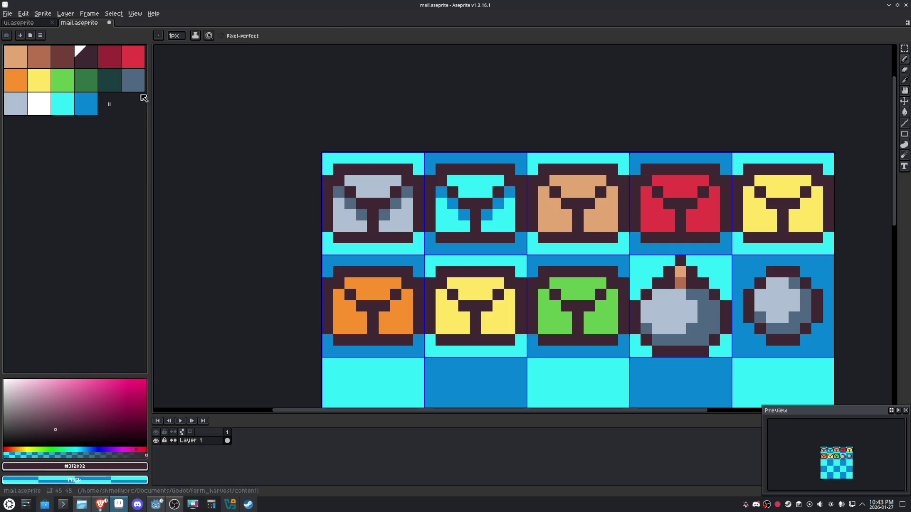
{"action": "key", "text": "i"}
{"action": "left_click", "coordinate": [555, 211]}
{"action": "key", "text": "b"}
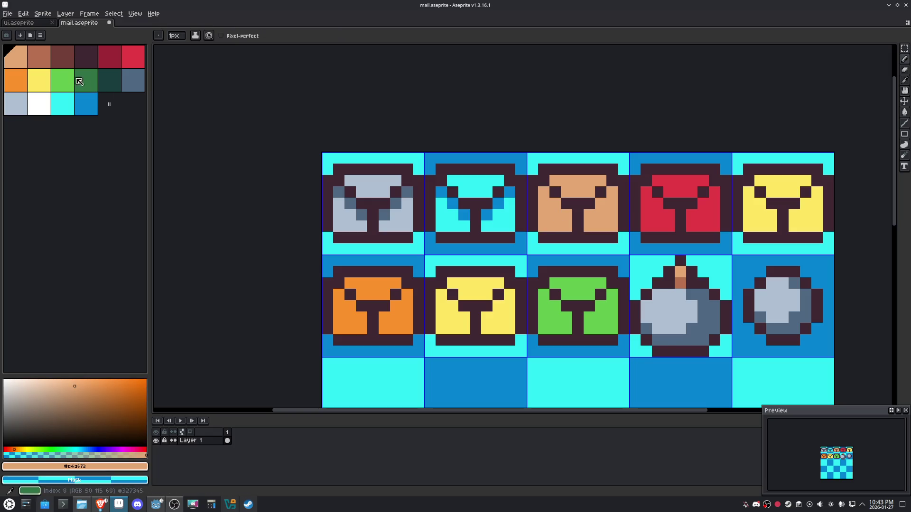
{"action": "key", "text": "v"}
{"action": "key", "text": "ctrl+z"}
{"action": "key", "text": "b"}
{"action": "mouse_move", "coordinate": [543, 193]}
{"action": "left_mouse_down"}
{"action": "mouse_move", "coordinate": [580, 216]}
{"action": "mouse_move", "coordinate": [604, 198]}
{"action": "left_mouse_up"}
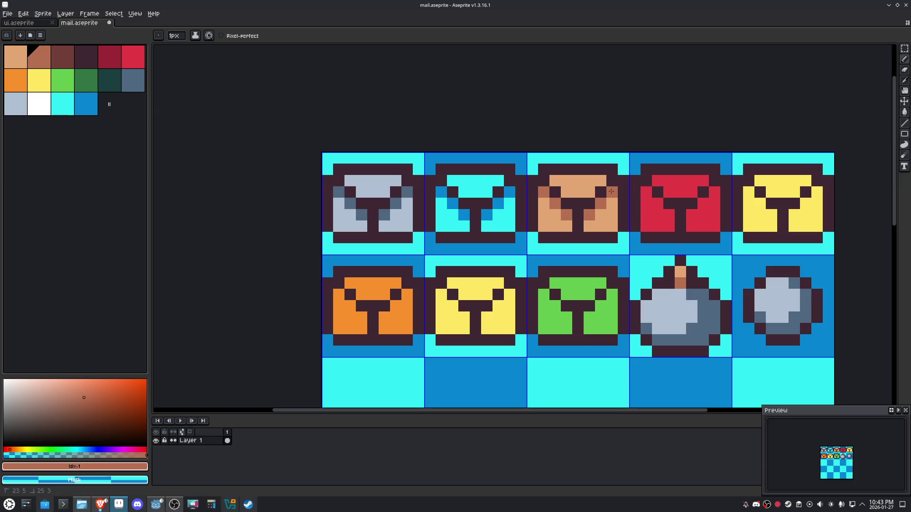
Shade the red envelope's left flap dark crimson and the yellow envelope's right flap orange.
{"action": "left_click", "coordinate": [110, 57]}
{"action": "mouse_move", "coordinate": [646, 192]}
{"action": "left_mouse_down"}
{"action": "mouse_move", "coordinate": [662, 209]}
{"action": "mouse_move", "coordinate": [694, 212]}
{"action": "mouse_move", "coordinate": [703, 203]}
{"action": "left_mouse_up"}
{"action": "left_click", "coordinate": [22, 82]}
{"action": "mouse_move", "coordinate": [816, 193]}
{"action": "left_mouse_down"}
{"action": "mouse_move", "coordinate": [794, 215]}
{"action": "mouse_move", "coordinate": [761, 198]}
{"action": "left_mouse_up"}
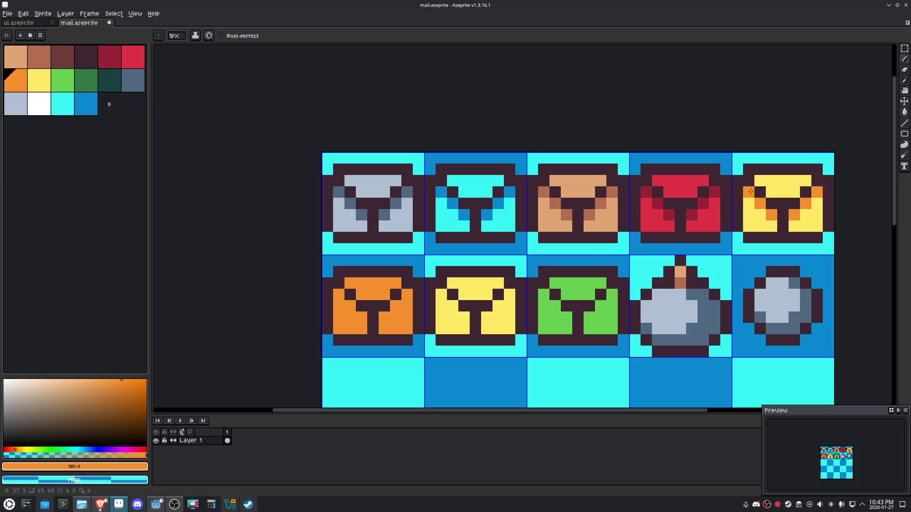
Erase the orange and yellow envelopes in row two and move the green envelope to the first column.
{"action": "key", "text": "m"}
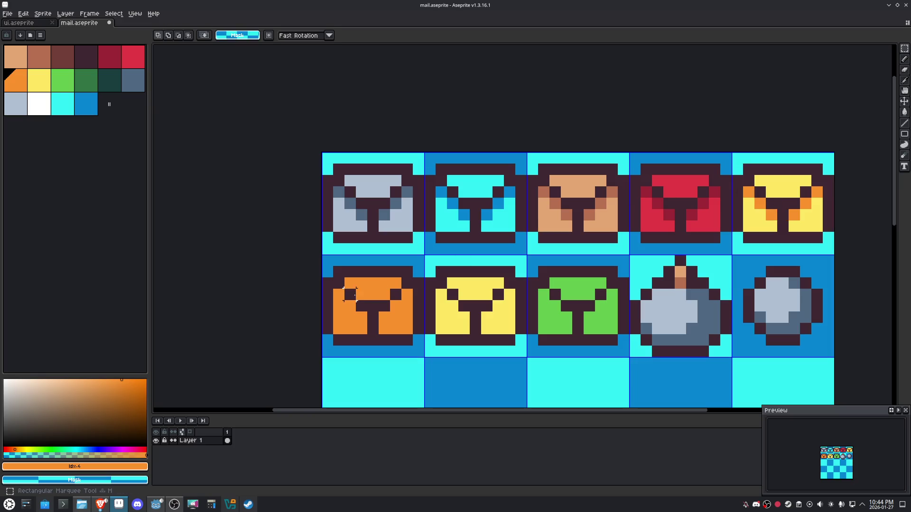
{"action": "mouse_move", "coordinate": [554, 317]}
{"action": "left_mouse_down"}
{"action": "mouse_move", "coordinate": [419, 306]}
{"action": "mouse_move", "coordinate": [462, 306]}
{"action": "left_mouse_up"}
{"action": "key", "text": "Delete"}
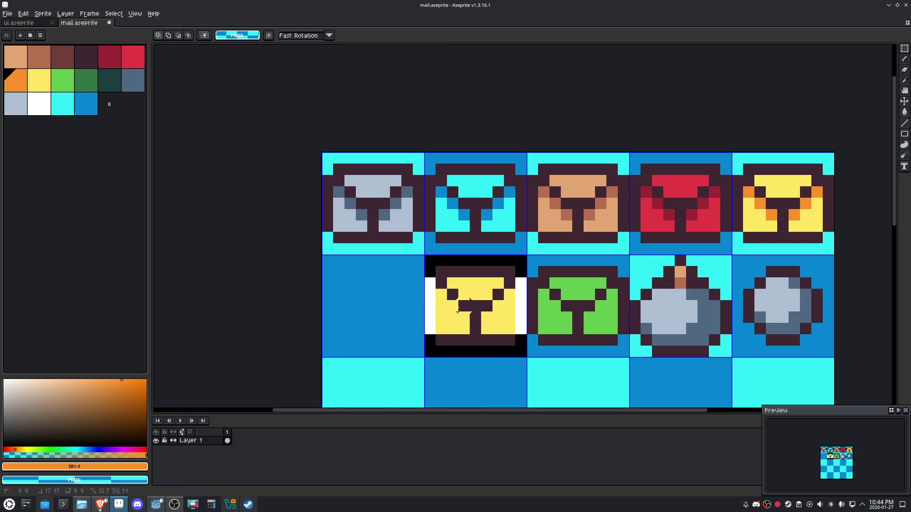
{"action": "key", "text": "Delete"}
{"action": "left_click", "coordinate": [543, 306]}
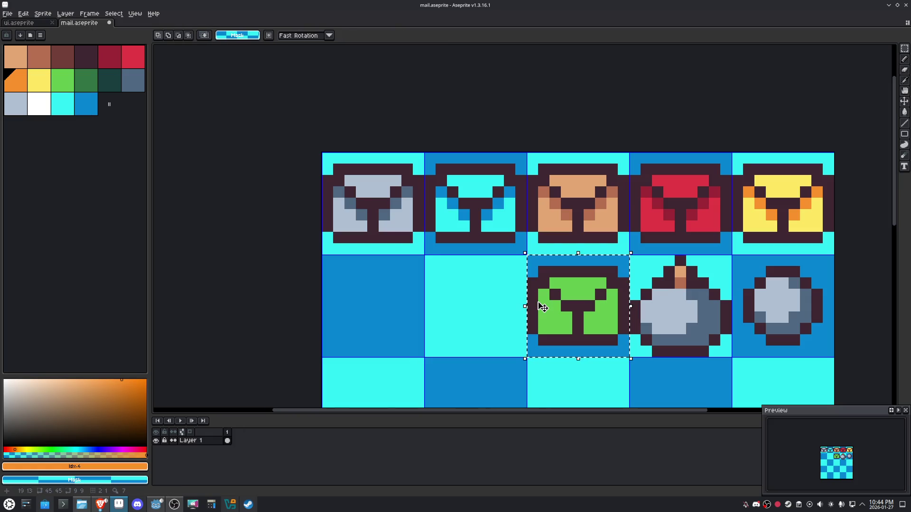
{"action": "key", "text": "shift+Left"}
{"action": "key", "text": "shift+Left"}
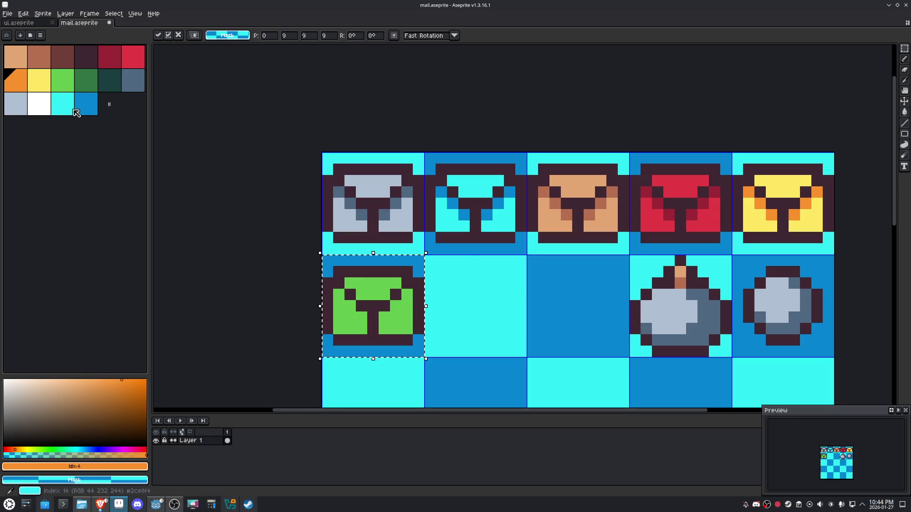
{"action": "left_click", "coordinate": [62, 80]}
{"action": "key", "text": "b"}
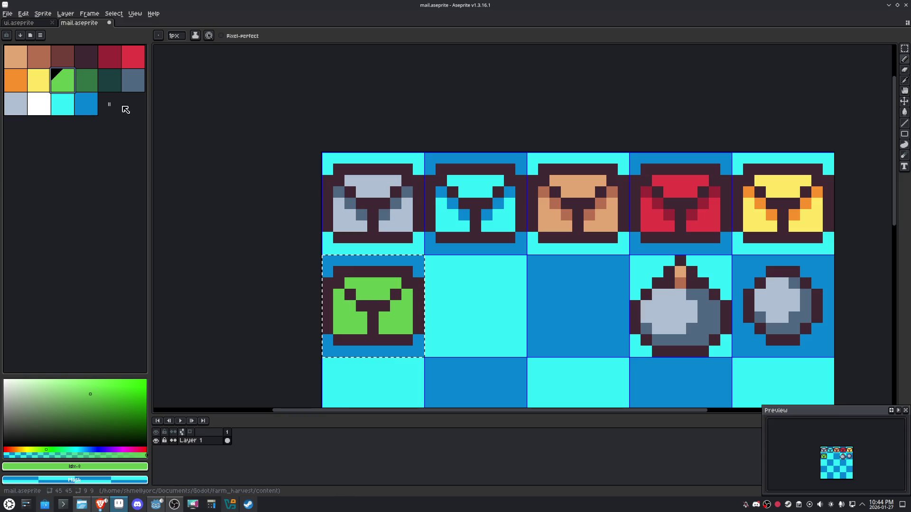
Add dark-green V shading to the green envelope.
{"action": "left_click", "coordinate": [86, 79]}
{"action": "left_click", "coordinate": [337, 291]}
{"action": "left_click", "coordinate": [350, 306]}
{"action": "left_click", "coordinate": [362, 317]}
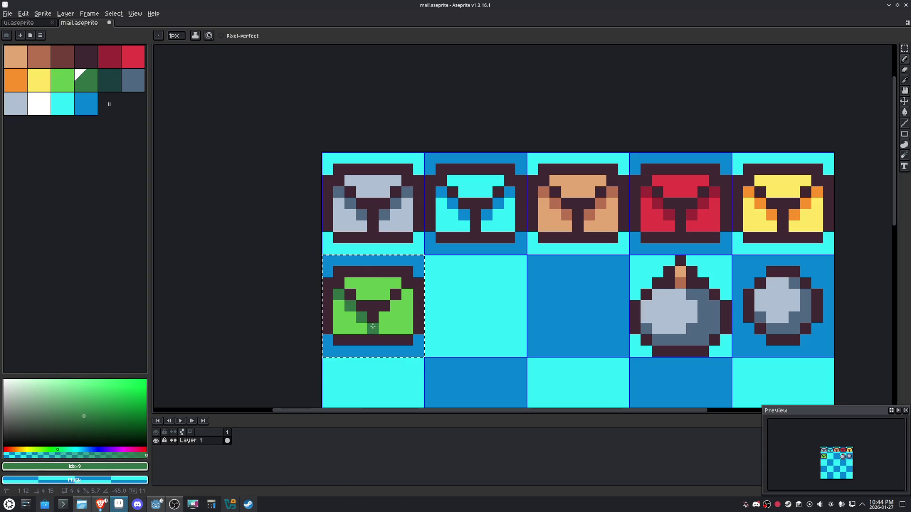
{"action": "left_click", "coordinate": [384, 317]}
{"action": "left_click", "coordinate": [395, 306]}
{"action": "left_click", "coordinate": [407, 295]}
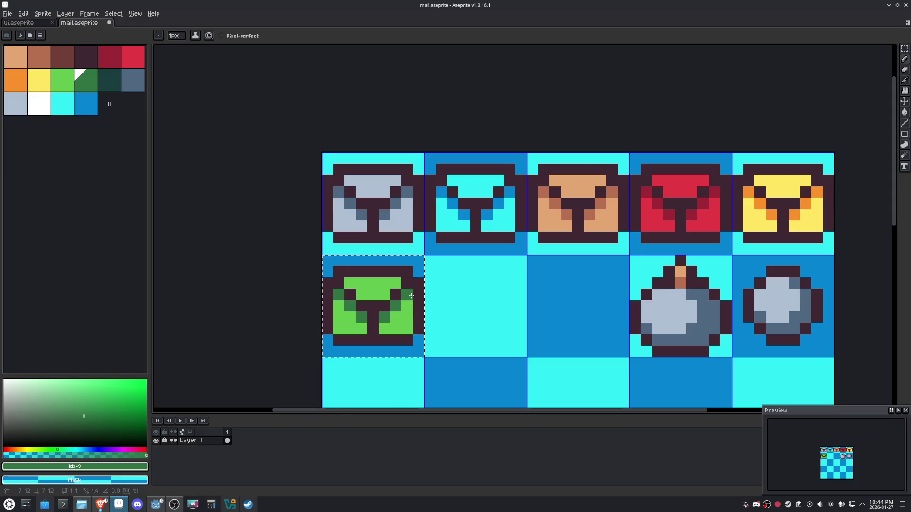
Copy the green envelope tile into the next cell to the right.
{"action": "key", "text": "m"}
{"action": "scroll", "coordinate": [497, 295], "scroll_direction": "down", "scroll_amount": 1}
{"action": "scroll", "coordinate": [493, 293], "scroll_direction": "up", "scroll_amount": 1}
{"action": "left_click_drag", "start_coordinate": [322, 256], "coordinate": [423, 356]}
{"action": "key", "text": "ctrl+c"}
{"action": "key", "text": "ctrl+v"}
{"action": "left_click_drag", "start_coordinate": [373, 306], "coordinate": [475, 306]}
Recolour the copied envelope white with light-grey flap shading.
{"action": "left_click", "coordinate": [39, 104]}
{"action": "key", "text": "g"}
{"action": "left_click", "coordinate": [474, 285]}
{"action": "left_click", "coordinate": [457, 321]}
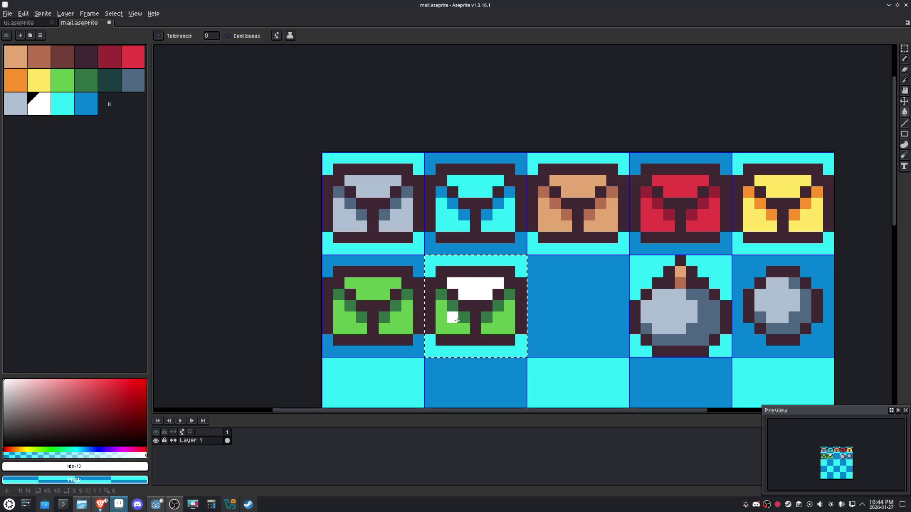
{"action": "left_click", "coordinate": [443, 327]}
{"action": "left_click", "coordinate": [503, 326]}
{"action": "left_click", "coordinate": [15, 104]}
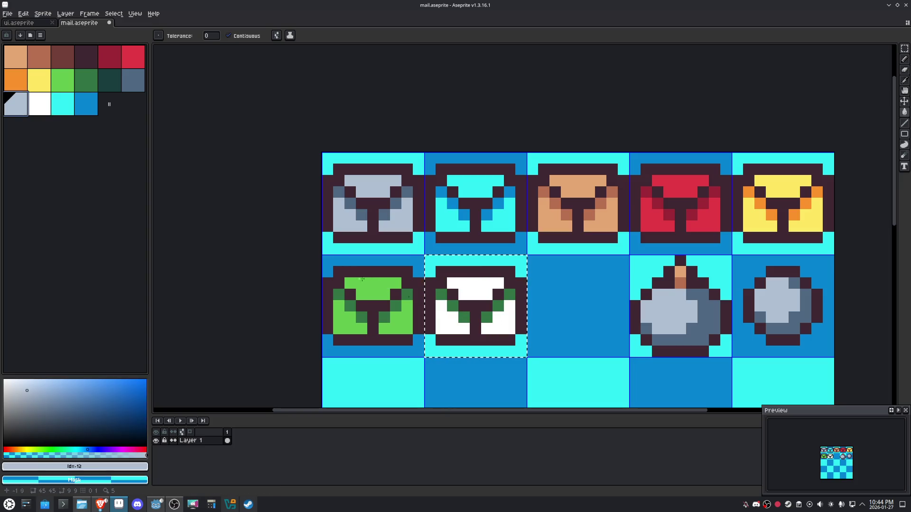
{"action": "left_click", "coordinate": [465, 316]}
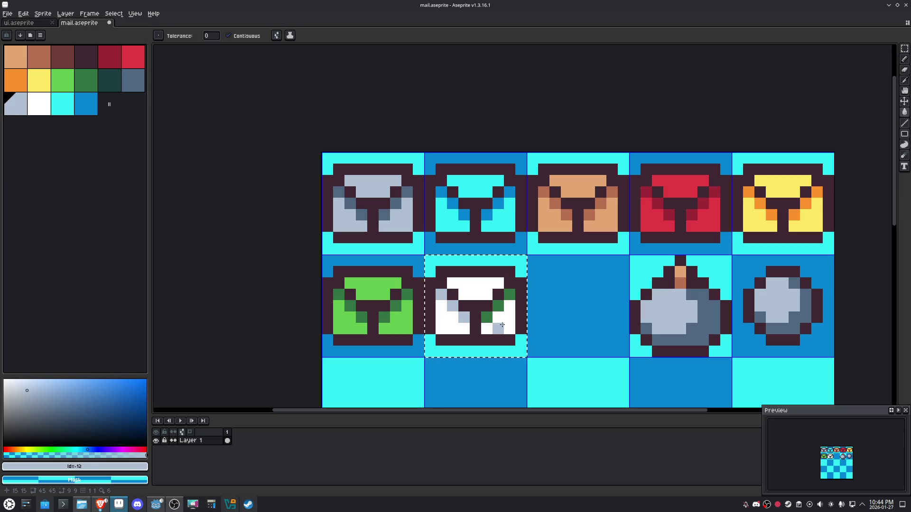
{"action": "key", "text": "b"}
{"action": "left_click_drag", "start_coordinate": [498, 306], "coordinate": [503, 295]}
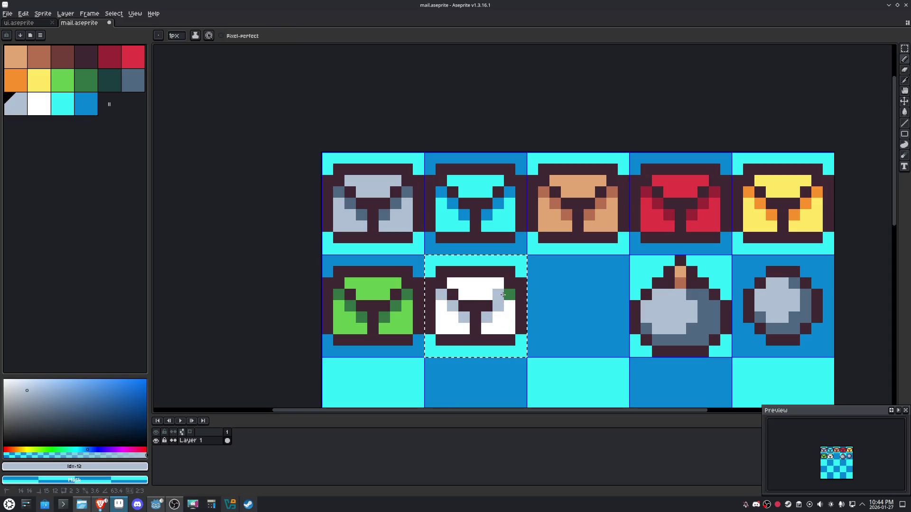
Paste a copy of the white envelope into row two's third cell, then delete it.
{"action": "key", "text": "ctrl+c"}
{"action": "key", "text": "ctrl+v"}
{"action": "left_click_drag", "start_coordinate": [507, 294], "coordinate": [610, 294]}
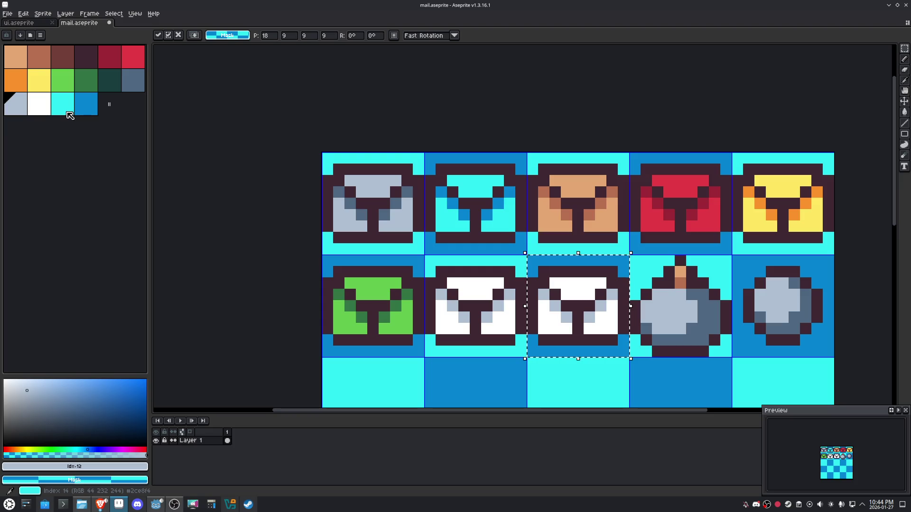
{"action": "left_click", "coordinate": [90, 107]}
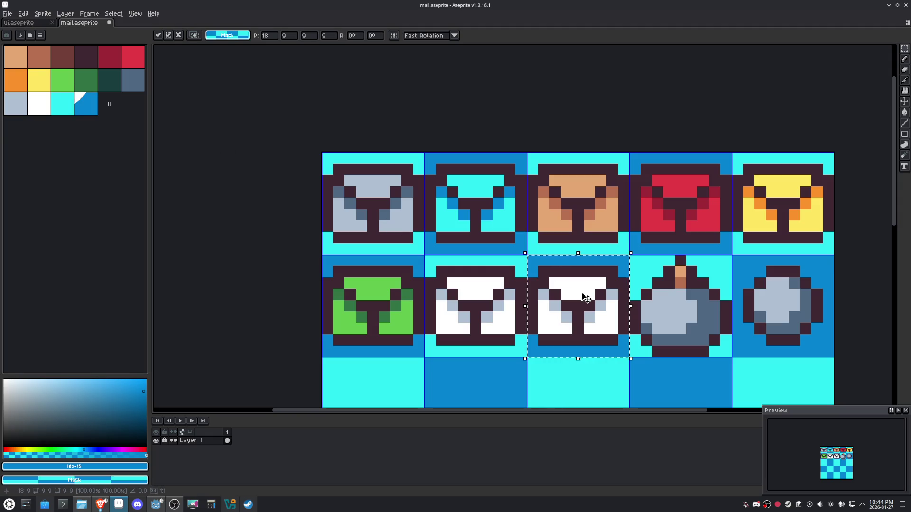
{"action": "key", "text": "Delete"}
Shift the bomb and grey ball tiles one cell left and recentre the sheet.
{"action": "left_click_drag", "start_coordinate": [747, 304], "coordinate": [645, 304]}
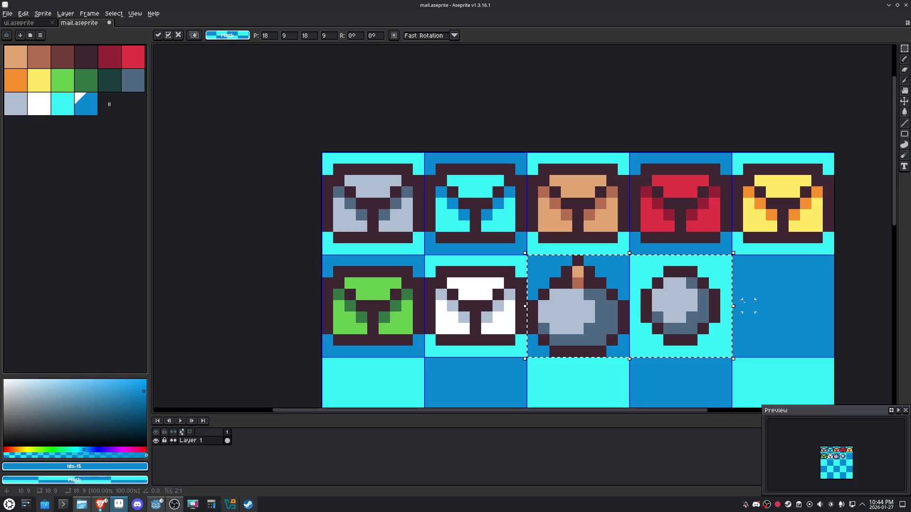
{"action": "scroll", "coordinate": [643, 208], "scroll_direction": "down", "scroll_amount": 2}
{"action": "left_click_drag", "start_coordinate": [643, 207], "coordinate": [541, 161]}
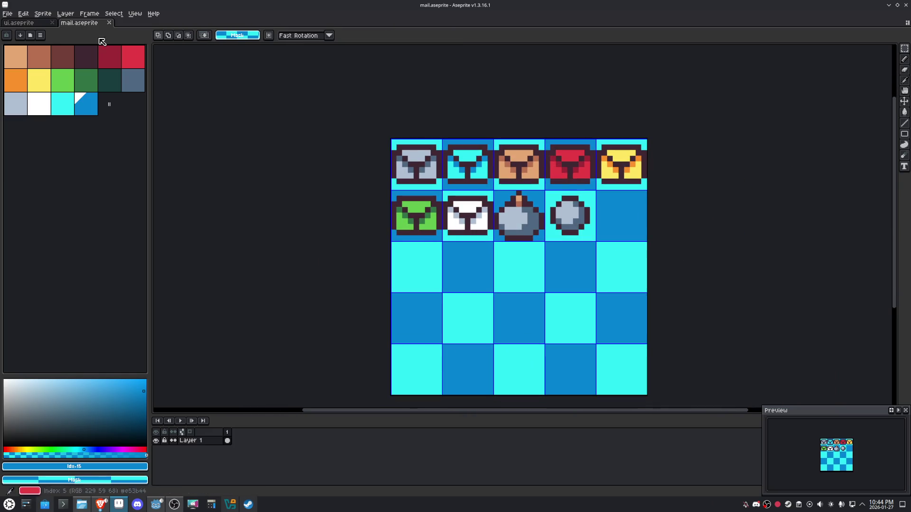
Export the sprite sheet as mail.png through File > Export As, then return to Godot.
{"action": "left_click", "coordinate": [7, 13]}
{"action": "mouse_move", "coordinate": [37, 85]}
{"action": "left_click", "coordinate": [109, 86]}
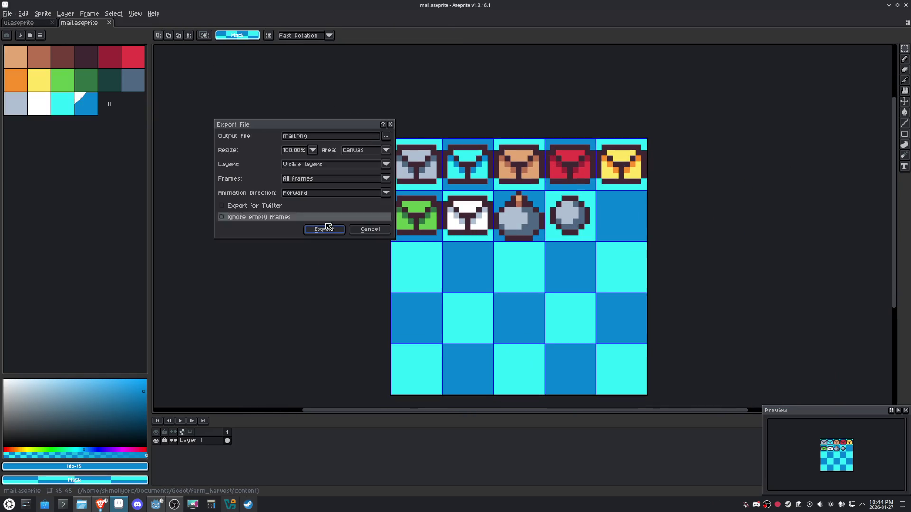
{"action": "left_click", "coordinate": [313, 229]}
{"action": "left_click", "coordinate": [156, 504]}
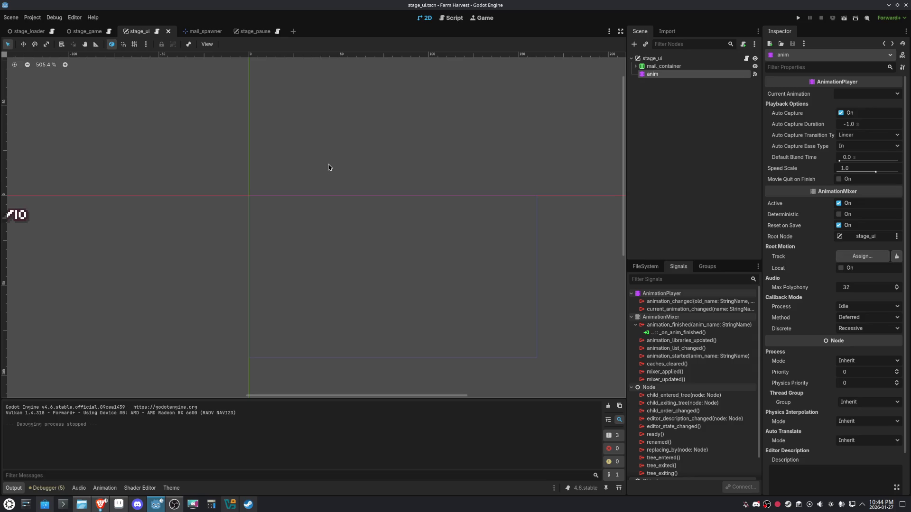
View the stage_game room up close, then open a new empty scene tab.
{"action": "left_click", "coordinate": [85, 31]}
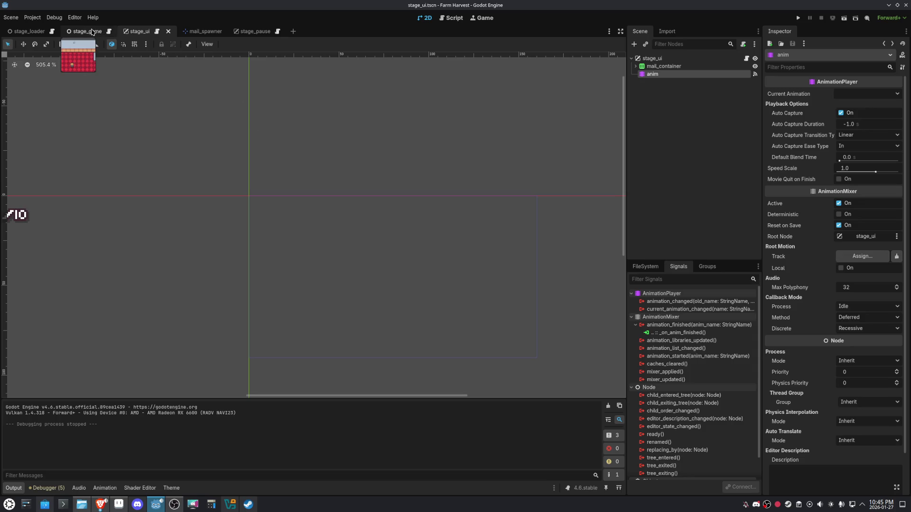
{"action": "scroll", "coordinate": [424, 332], "scroll_direction": "up", "scroll_amount": 2}
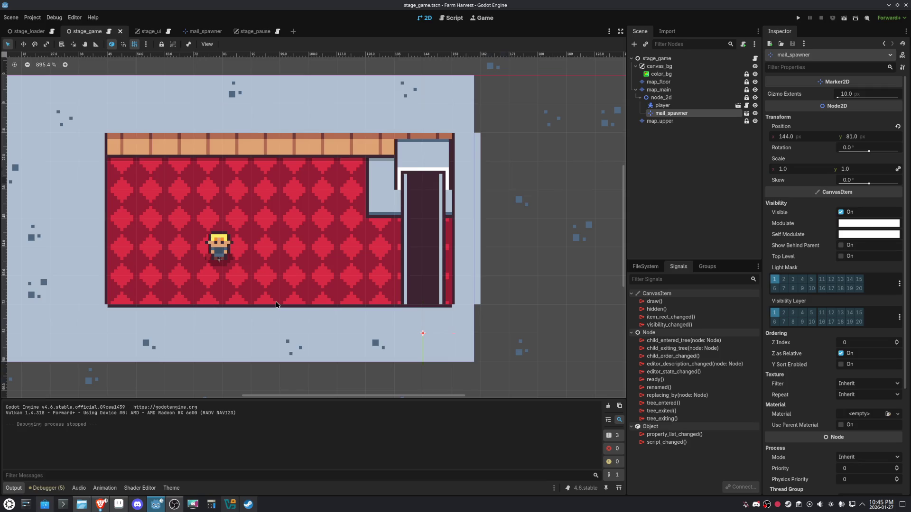
{"action": "right_click", "coordinate": [276, 305]}
{"action": "left_click", "coordinate": [75, 311]}
{"action": "left_click", "coordinate": [293, 31]}
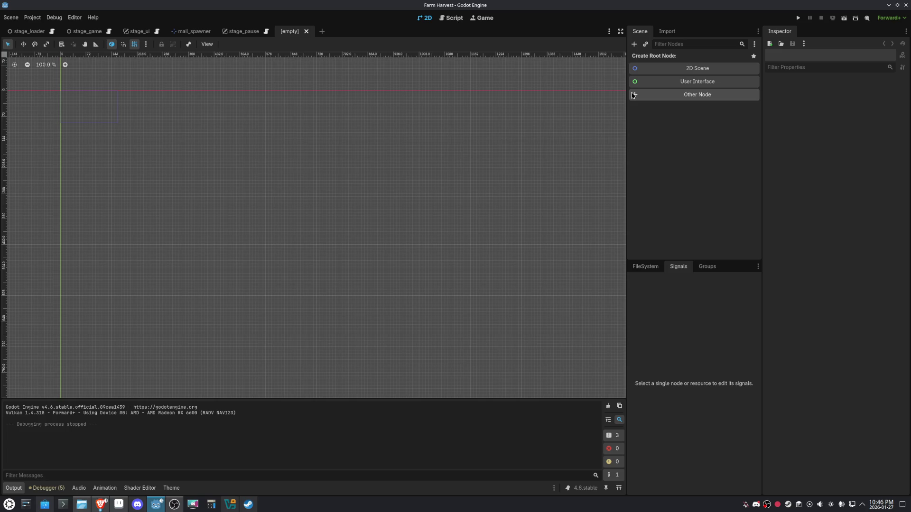
Create an Area2D as the scene root by searching 'area' under Other Node.
{"action": "left_click", "coordinate": [633, 96]}
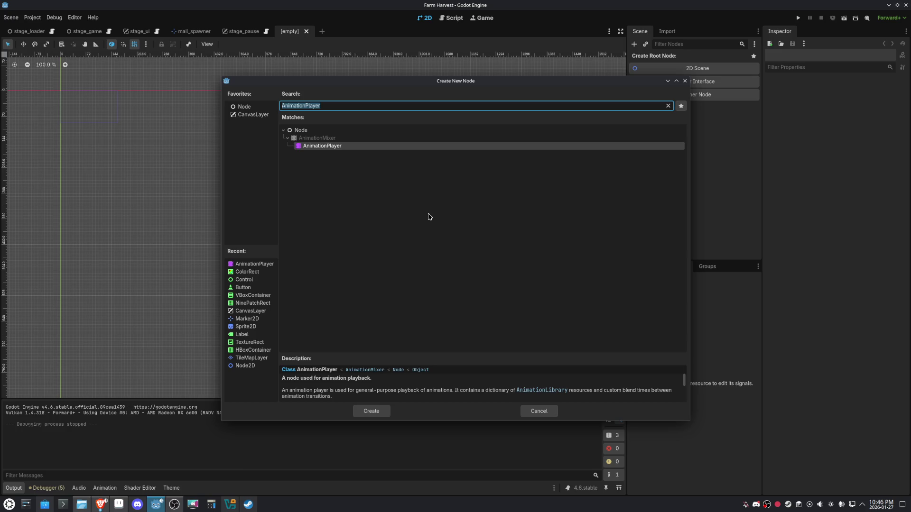
{"action": "type", "text": "area"}
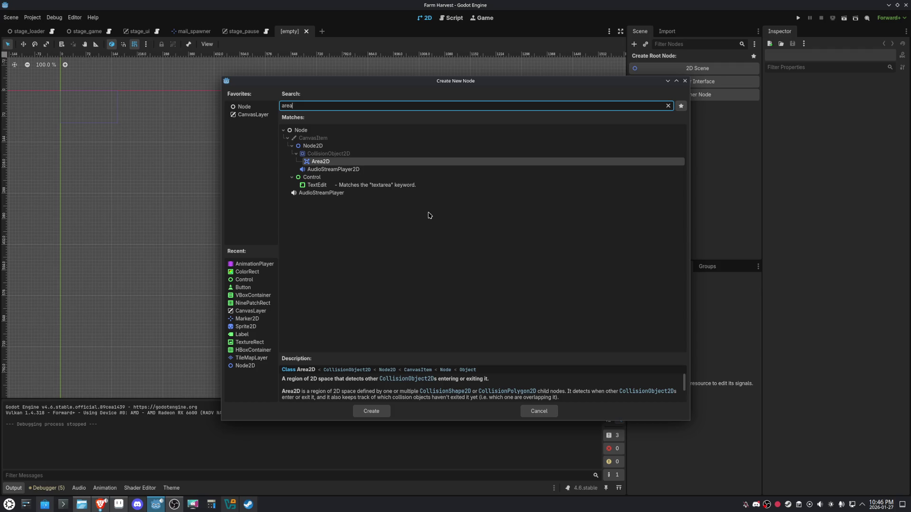
{"action": "double_click", "coordinate": [324, 162]}
{"action": "scroll", "coordinate": [340, 179], "scroll_direction": "up", "scroll_amount": 5}
{"action": "scroll", "coordinate": [326, 211], "scroll_direction": "up", "scroll_amount": 1}
{"action": "scroll", "coordinate": [310, 199], "scroll_direction": "up", "scroll_amount": 1}
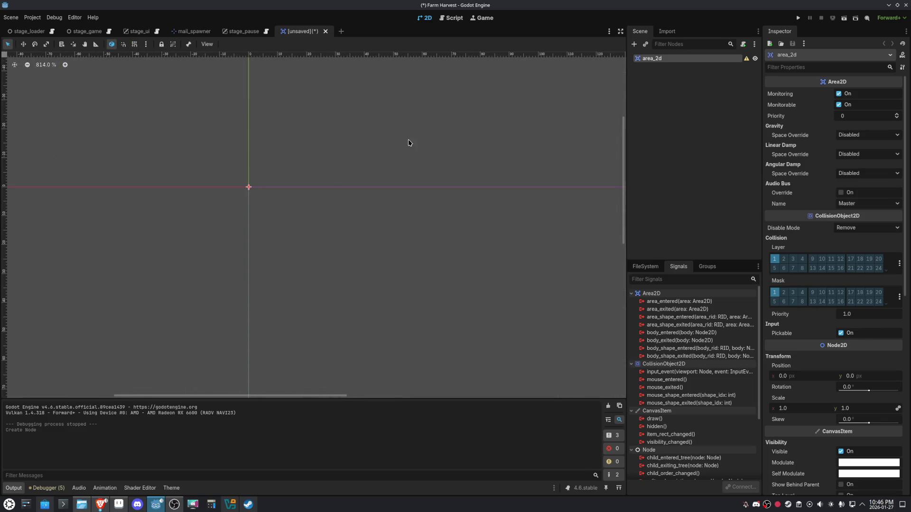
Add a CollisionShape2D child to the Area2D by searching 'colls'.
{"action": "left_click", "coordinate": [633, 44]}
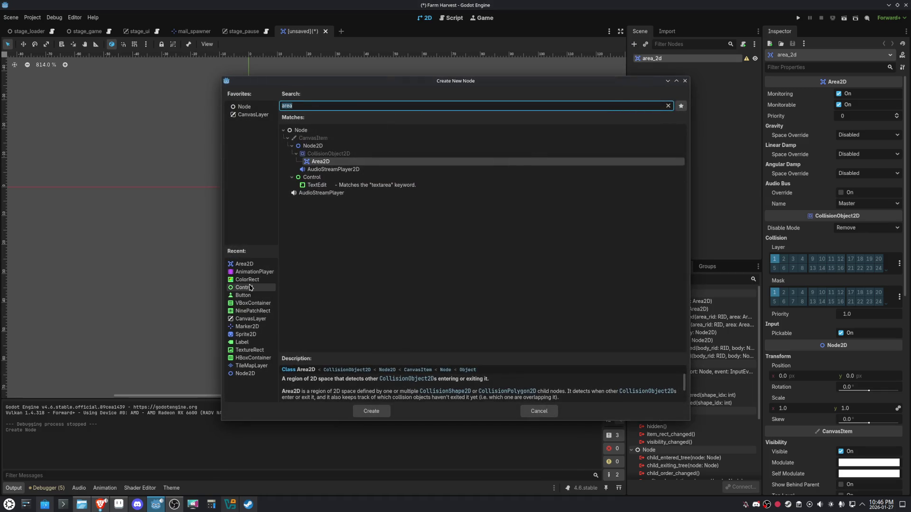
{"action": "type", "text": "colls"}
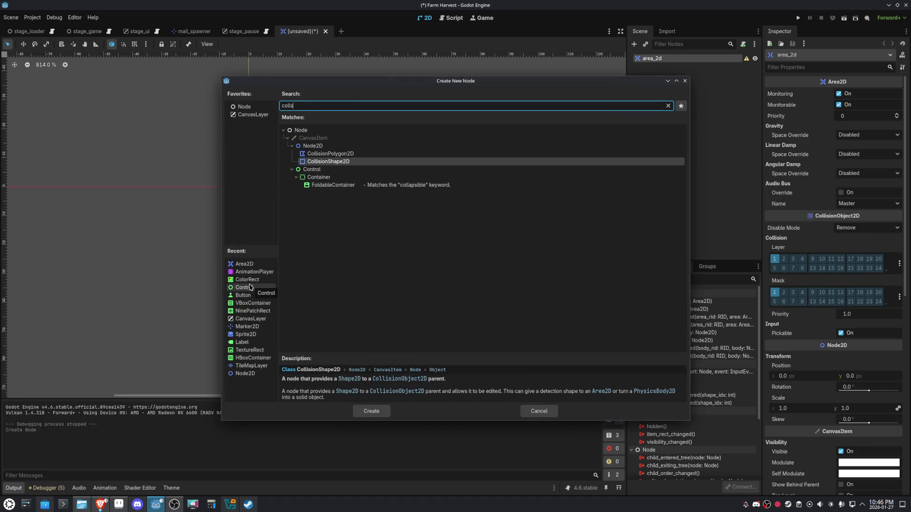
{"action": "key", "text": "Return"}
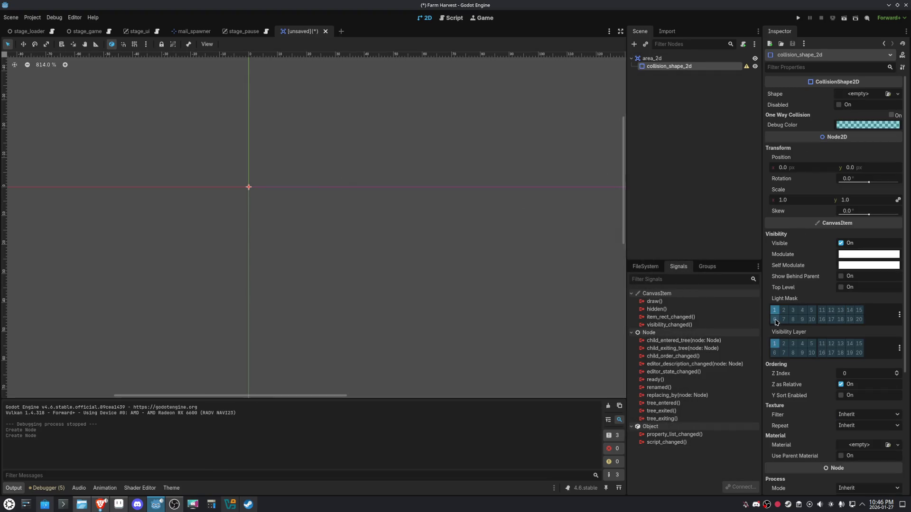
Toggle light mask layer 1 and visibility layer 3, leaving both as they were.
{"action": "left_click", "coordinate": [775, 310]}
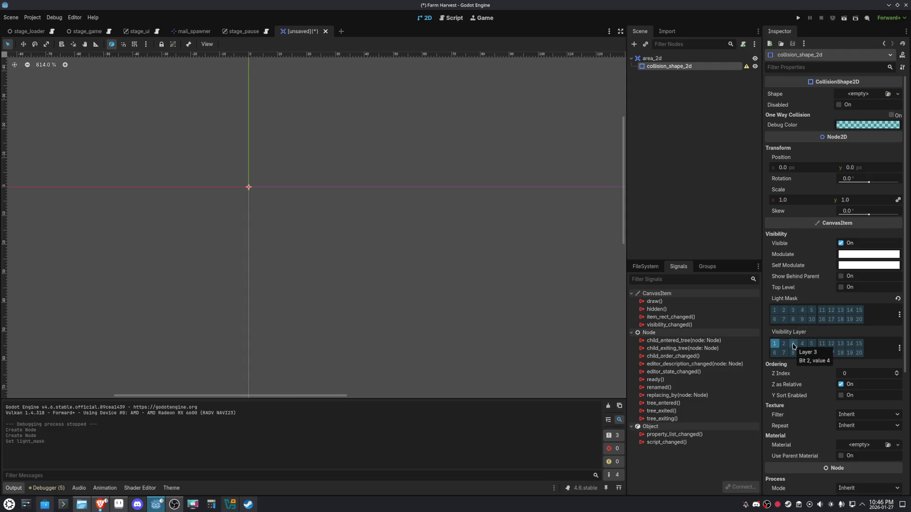
{"action": "left_click", "coordinate": [793, 347]}
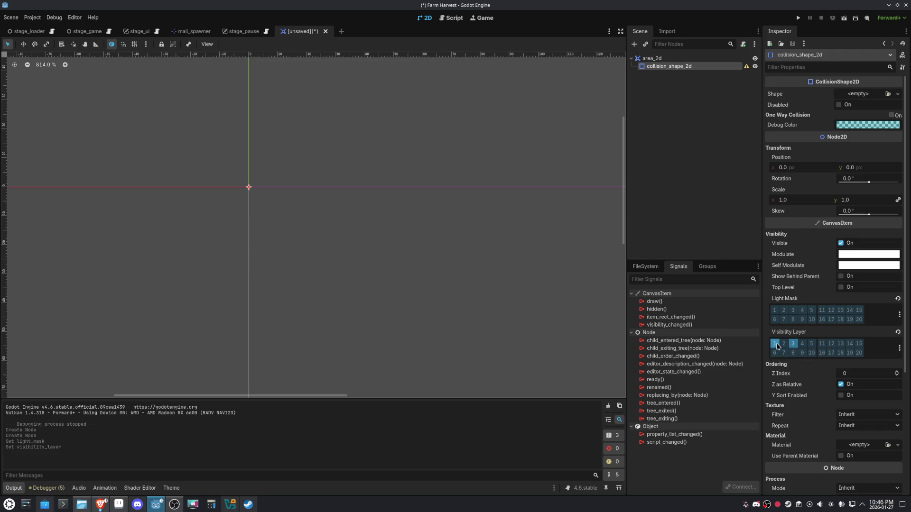
{"action": "left_click", "coordinate": [797, 346]}
{"action": "left_click", "coordinate": [774, 310]}
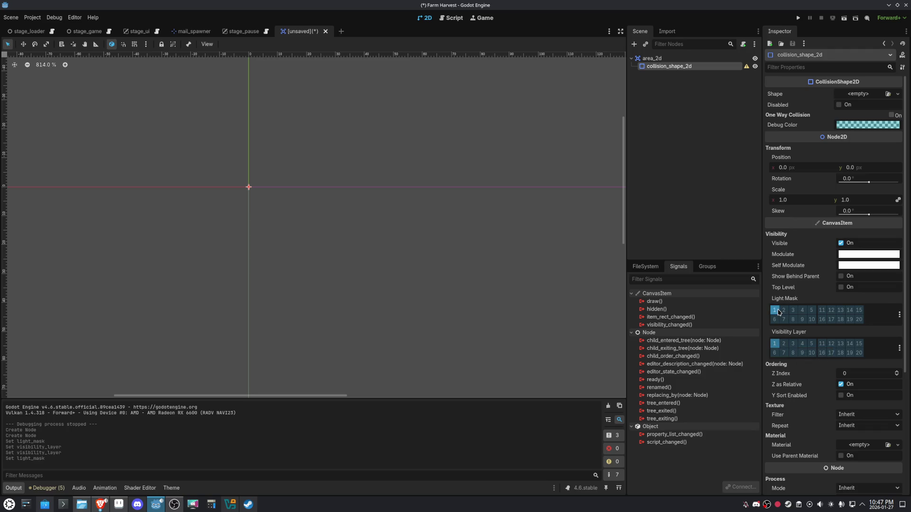
Make area_2d mask only collision layer 3, with no collision layer of its own.
{"action": "left_click", "coordinate": [652, 60]}
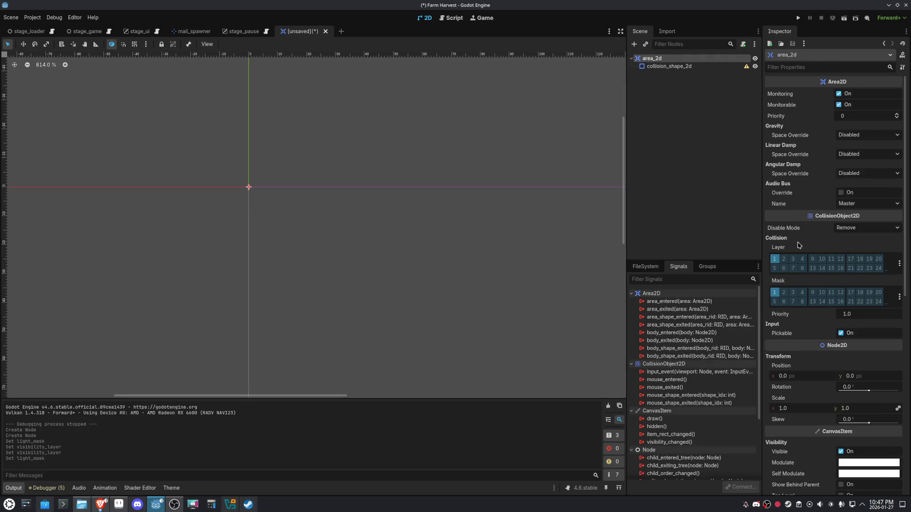
{"action": "left_click", "coordinate": [792, 293]}
{"action": "left_click", "coordinate": [774, 259]}
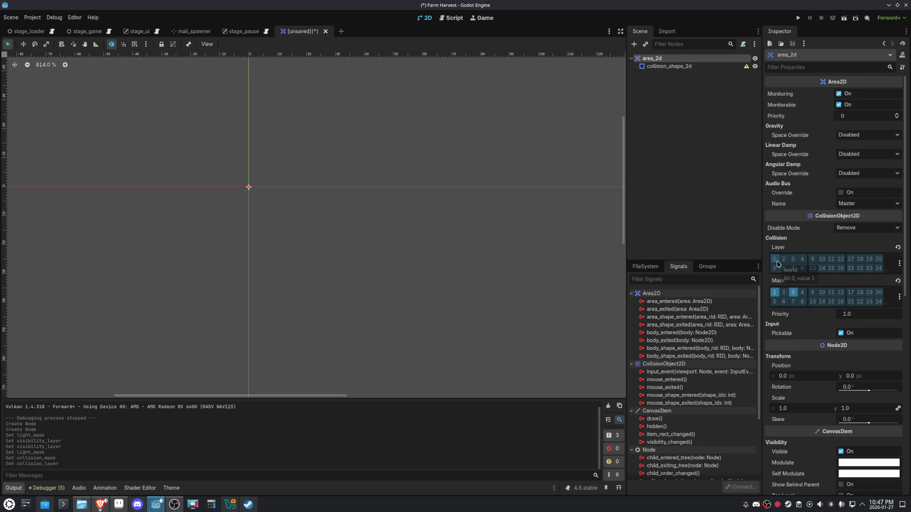
{"action": "left_click", "coordinate": [772, 294]}
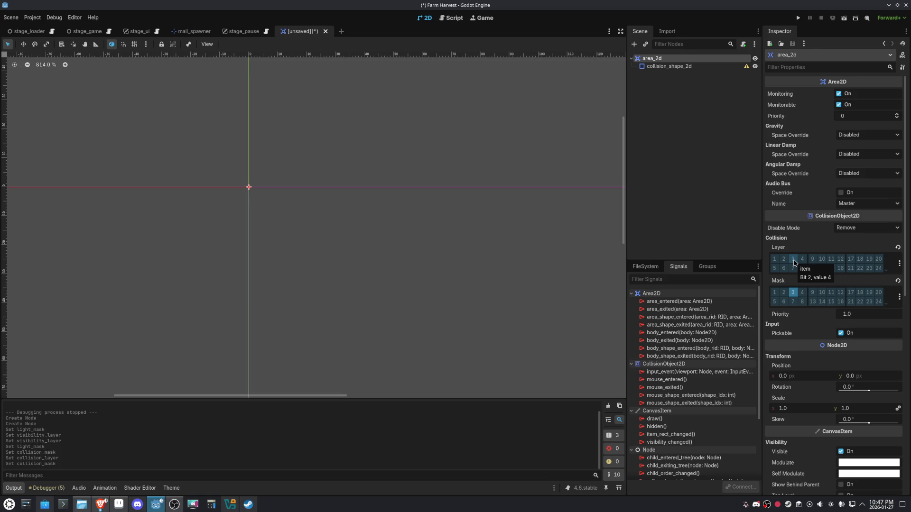
Rename the collision_shape_2d node to 'collision'.
{"action": "left_click", "coordinate": [679, 67]}
{"action": "left_click", "coordinate": [679, 66]}
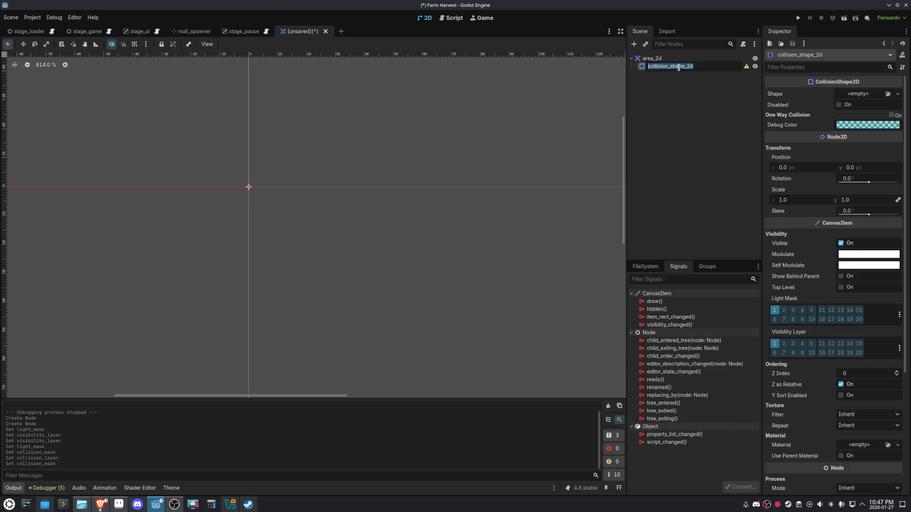
{"action": "left_click_drag", "start_coordinate": [671, 67], "coordinate": [725, 71]}
{"action": "key", "text": "BackSpace"}
{"action": "key", "text": "BackSpace"}
{"action": "key", "text": "Return"}
{"action": "key", "text": "Up"}
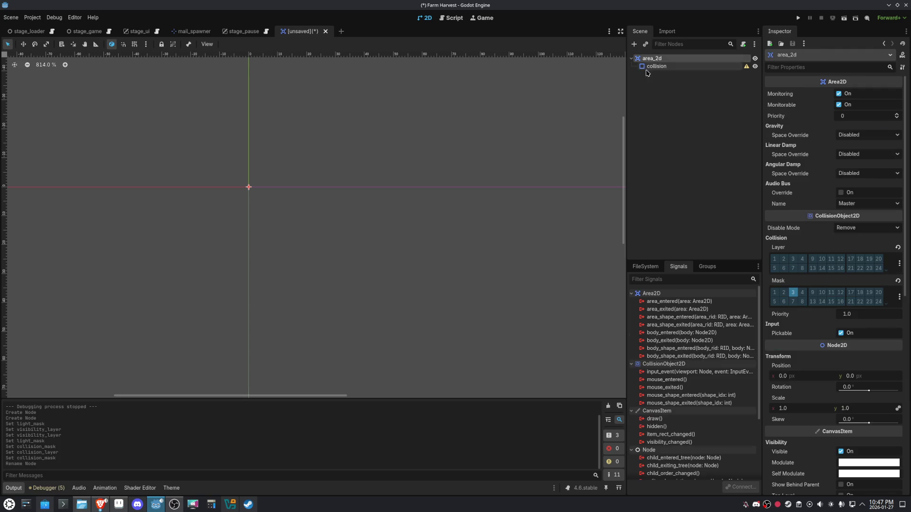
{"action": "mouse_move", "coordinate": [782, 251]}
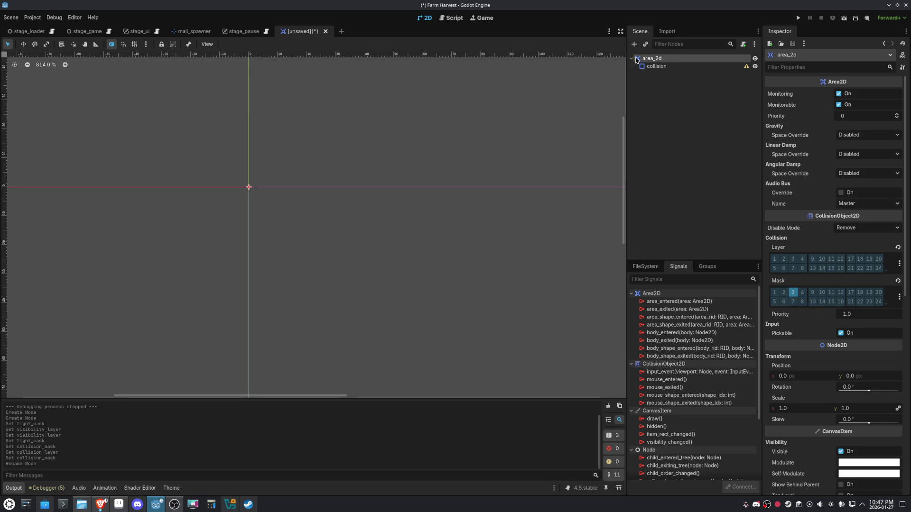
{"action": "left_click", "coordinate": [633, 47]}
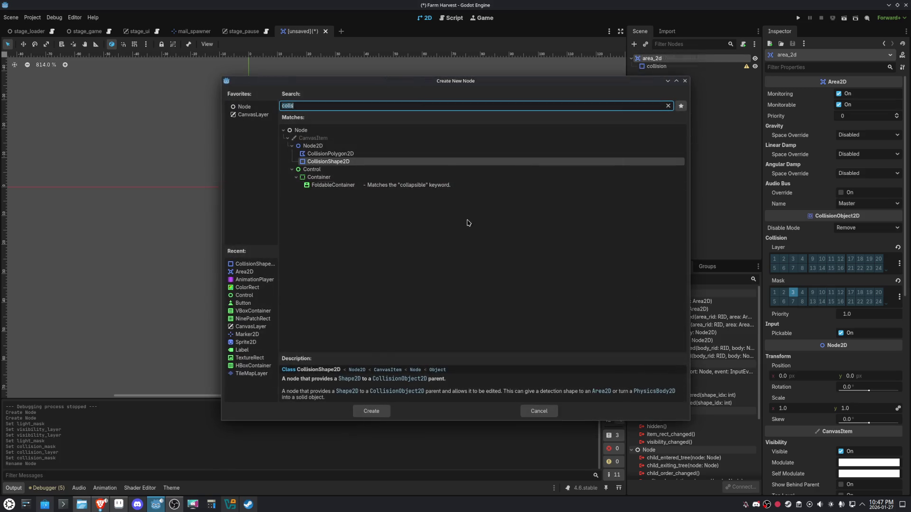
Give the collision node a new RectangleShape2D.
{"action": "left_click", "coordinate": [533, 411]}
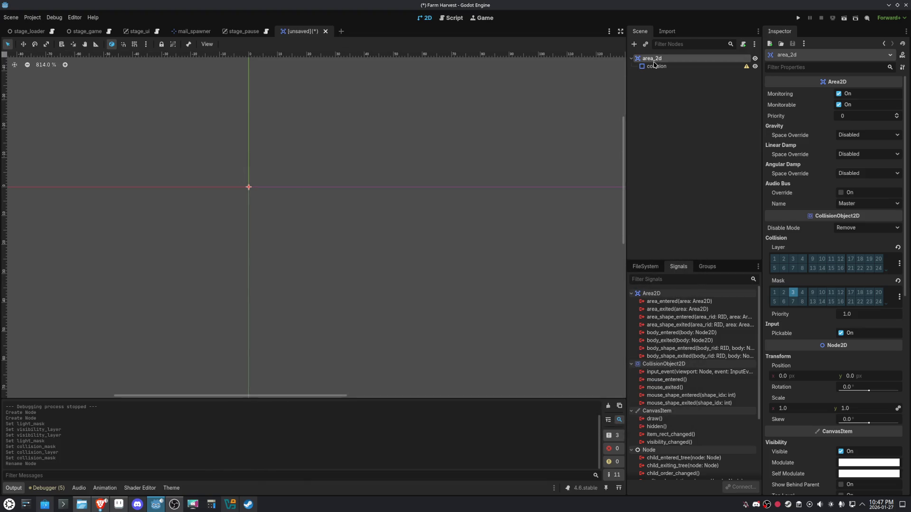
{"action": "left_click", "coordinate": [657, 67]}
{"action": "left_click", "coordinate": [897, 94]}
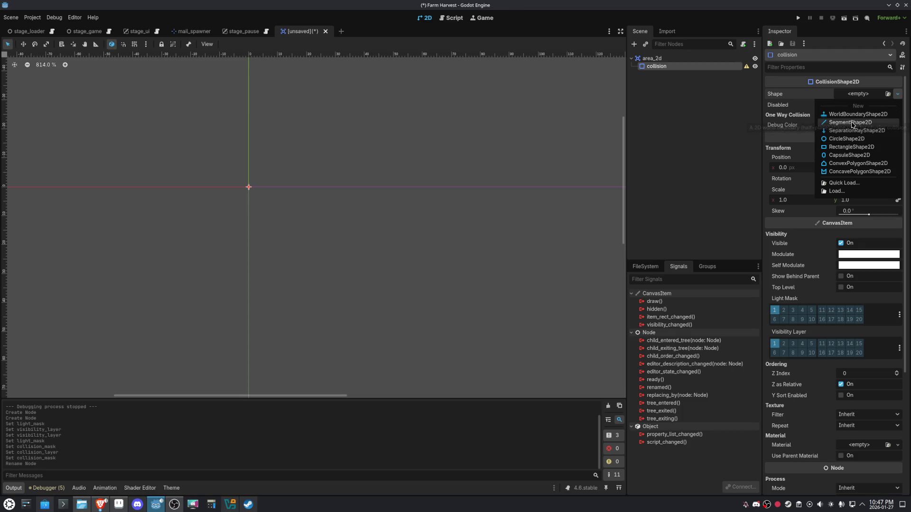
{"action": "left_click", "coordinate": [843, 149]}
{"action": "scroll", "coordinate": [246, 204], "scroll_direction": "up", "scroll_amount": 5}
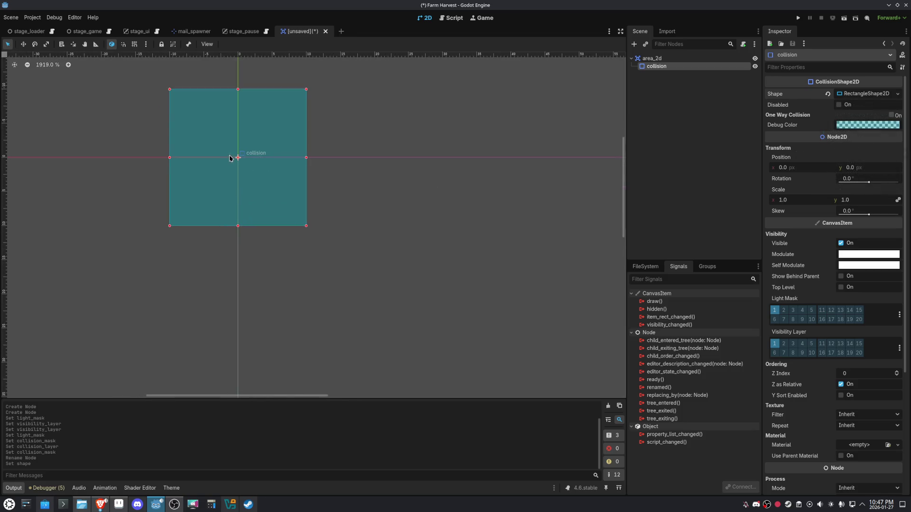
{"action": "left_click", "coordinate": [134, 44]}
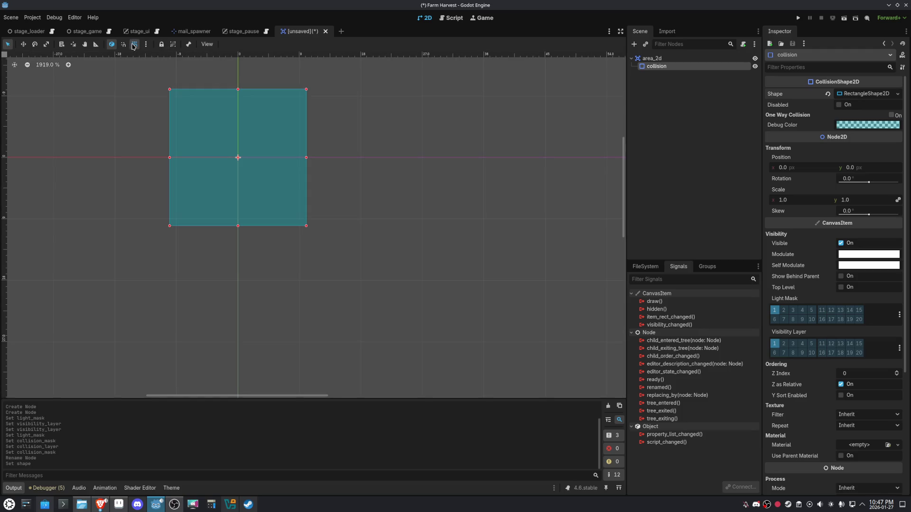
{"action": "left_click", "coordinate": [134, 44]}
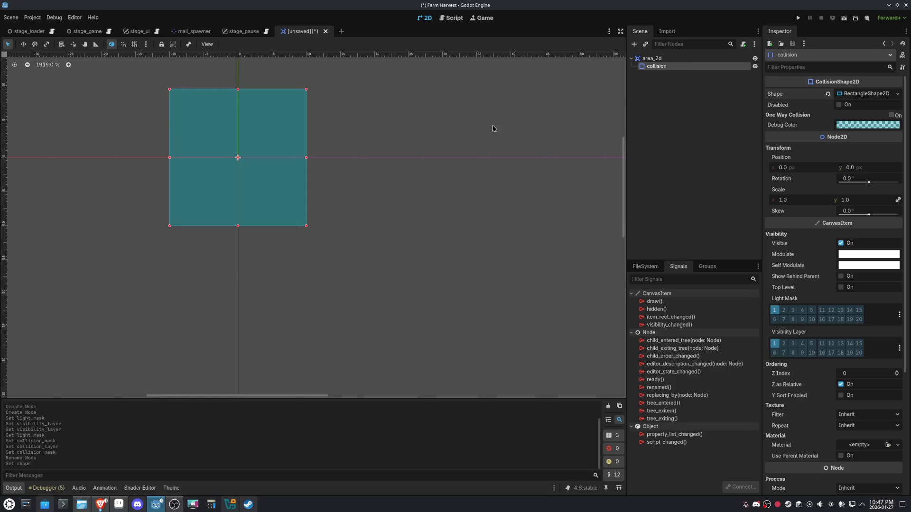
Size the collision rectangle to 18 × 8 px and bring up Save Scene As.
{"action": "left_click", "coordinate": [864, 94]}
{"action": "left_click", "coordinate": [804, 116]}
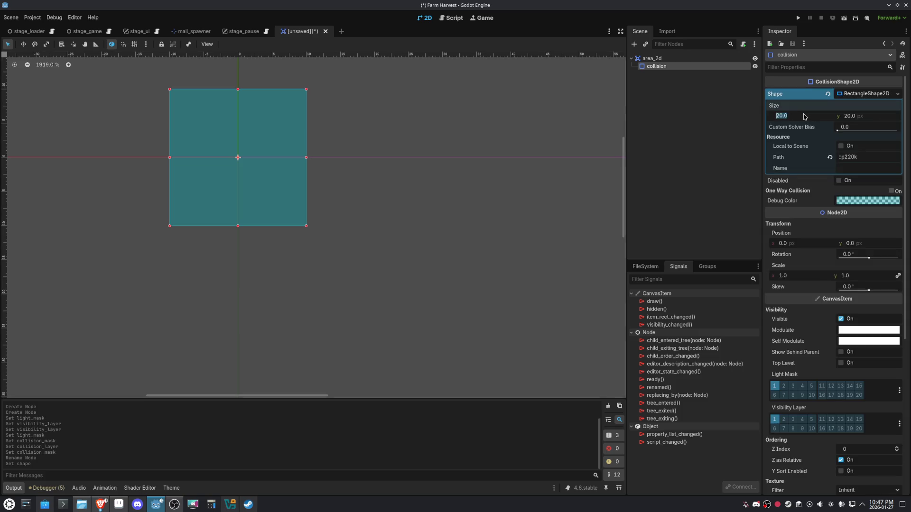
{"action": "type", "text": "18"}
{"action": "key", "text": "Return"}
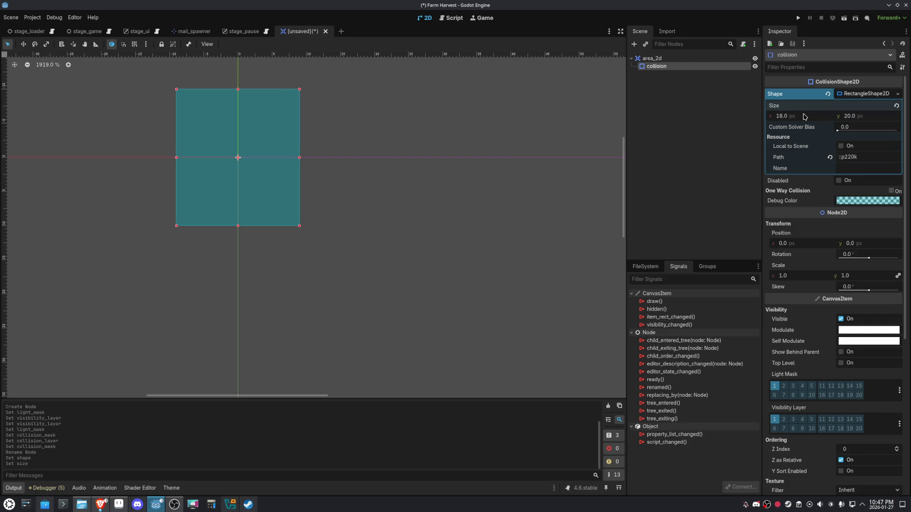
{"action": "left_click", "coordinate": [862, 118]}
{"action": "key", "text": "Return"}
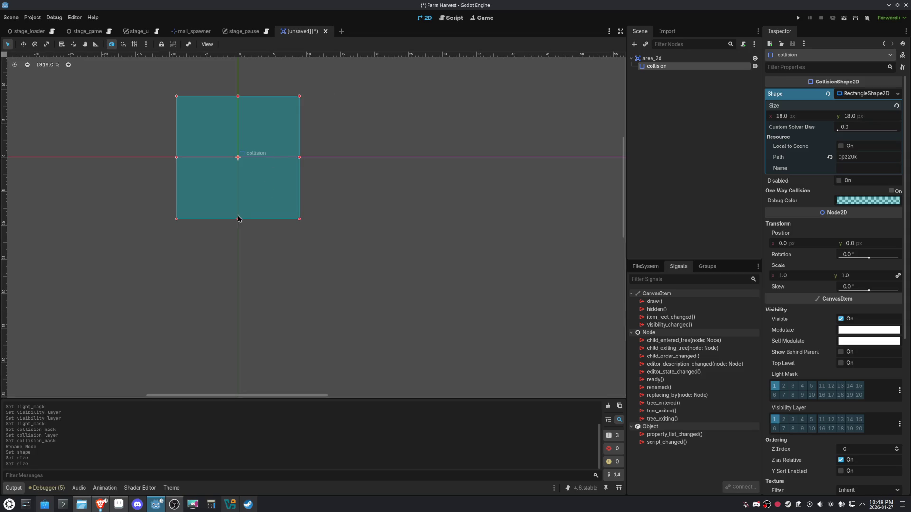
{"action": "left_click_drag", "start_coordinate": [237, 222], "coordinate": [241, 186]}
{"action": "key", "text": "ctrl+s"}
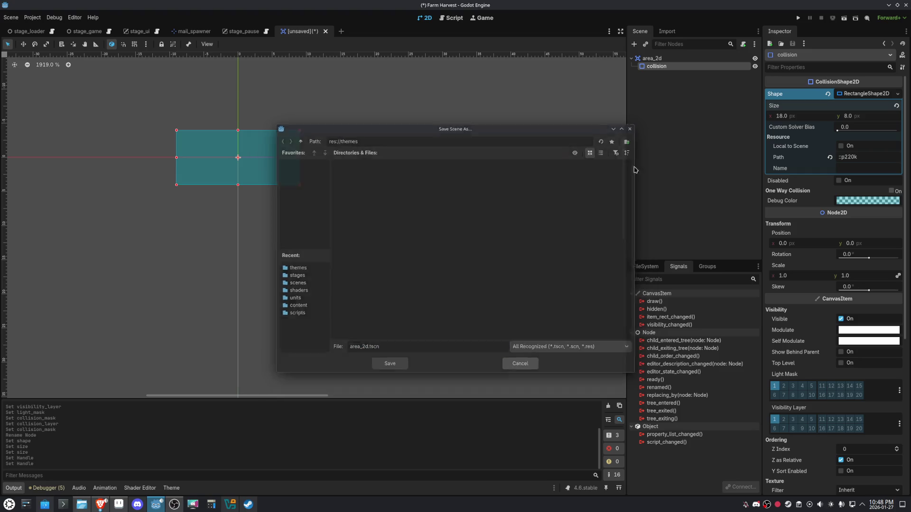
Rename the area_2d root node to mail_killer.
{"action": "left_click", "coordinate": [523, 368]}
{"action": "left_click", "coordinate": [654, 57]}
{"action": "left_click", "coordinate": [662, 59]}
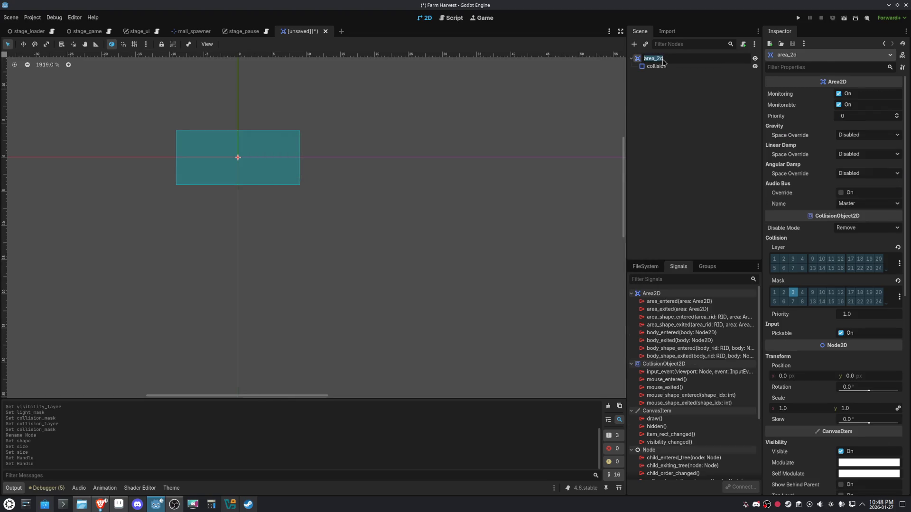
{"action": "type", "text": "mail_killer"}
{"action": "key", "text": "Return"}
Save the scene as mail_killer.tscn in the scenes folder.
{"action": "key", "text": "ctrl+s"}
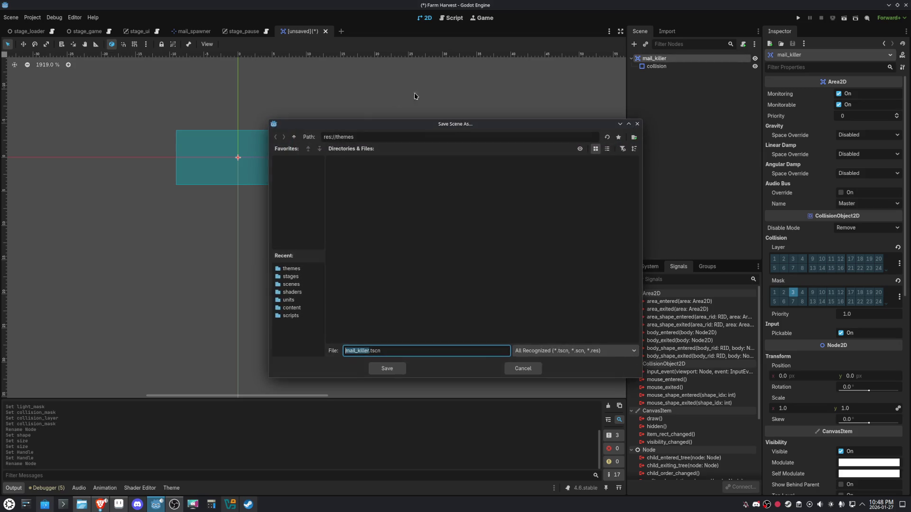
{"action": "left_click", "coordinate": [294, 137]}
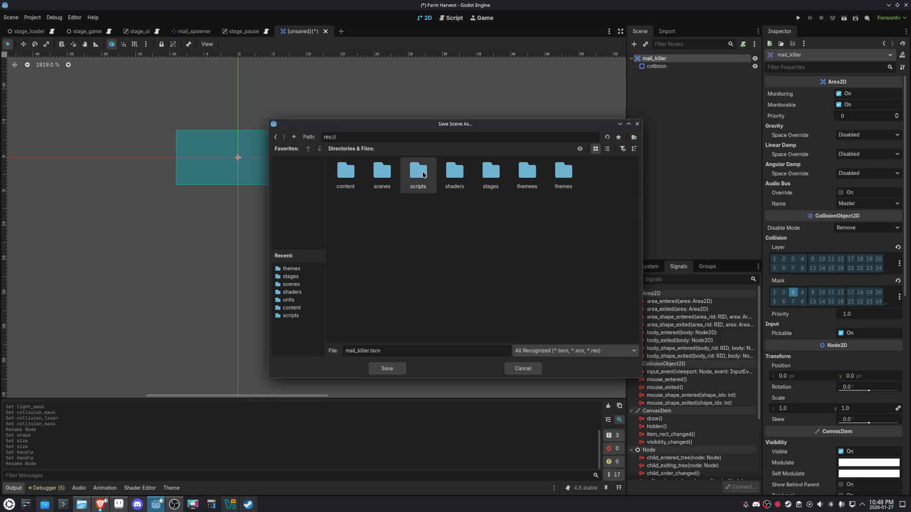
{"action": "double_click", "coordinate": [382, 174]}
{"action": "left_click", "coordinate": [387, 368]}
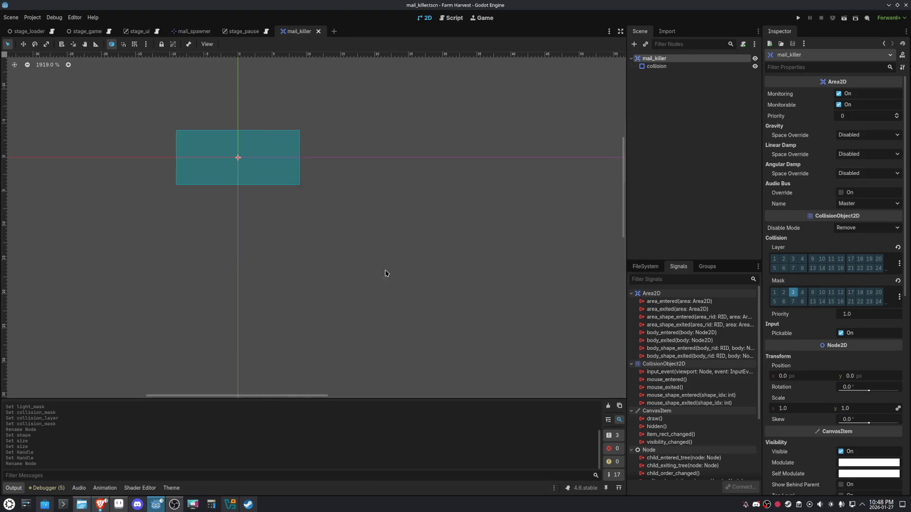
{"action": "left_click", "coordinate": [139, 32]}
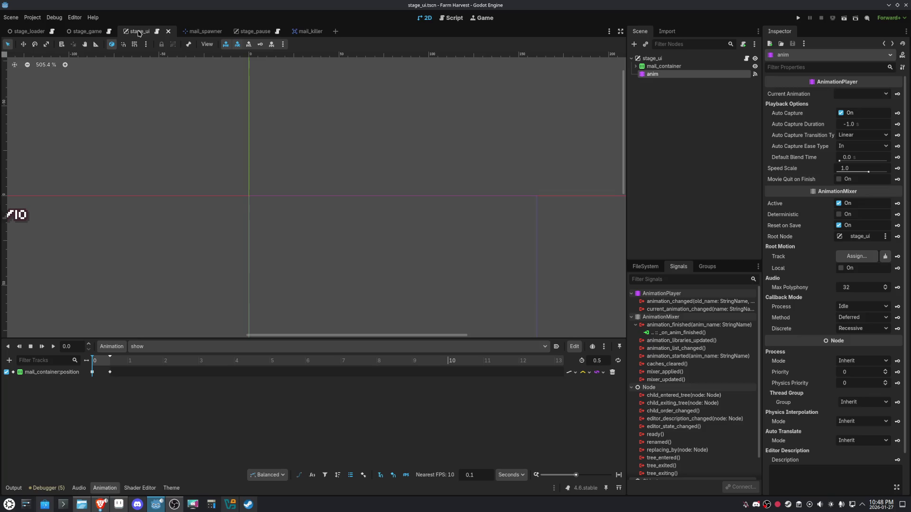
In stage_game, select node_2d and remove an accidentally added mail_spawner2 instance.
{"action": "left_click", "coordinate": [87, 31]}
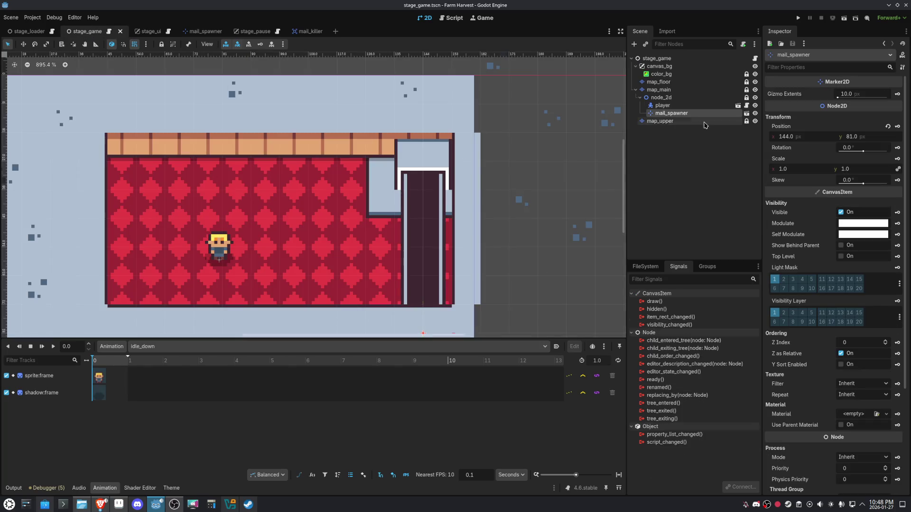
{"action": "left_click", "coordinate": [661, 97]}
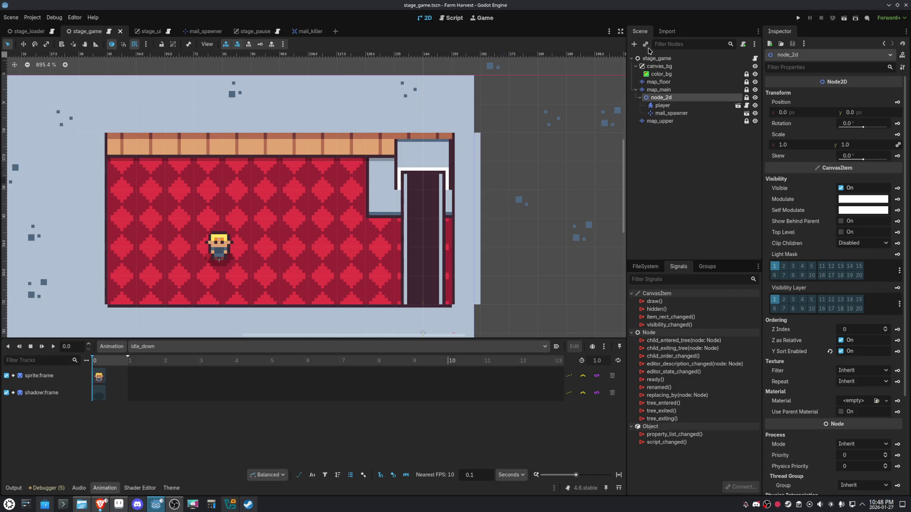
{"action": "left_click", "coordinate": [646, 44]}
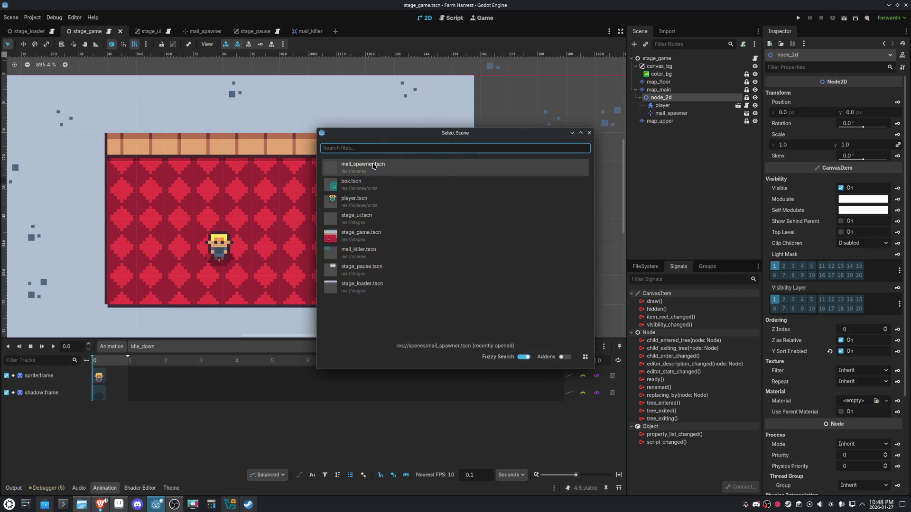
{"action": "double_click", "coordinate": [374, 170]}
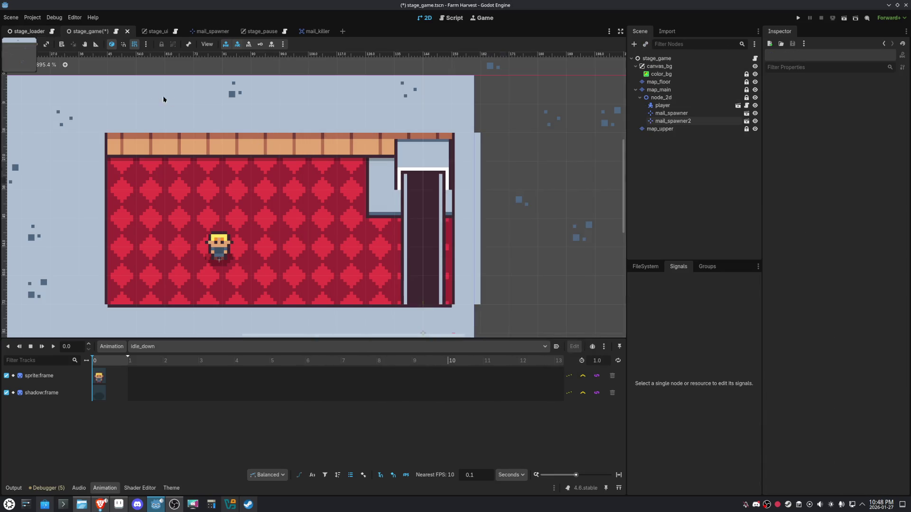
{"action": "left_click", "coordinate": [656, 123]}
{"action": "key", "text": "Delete"}
{"action": "key", "text": "Return"}
Instance mail_killer.tscn under node_2d and select the new node.
{"action": "right_click", "coordinate": [657, 98]}
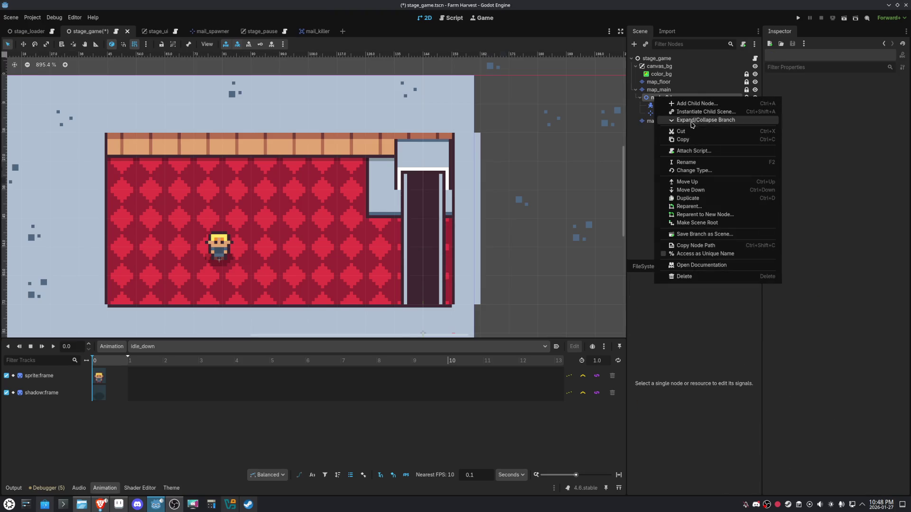
{"action": "left_click", "coordinate": [646, 48]}
{"action": "left_click", "coordinate": [646, 48]}
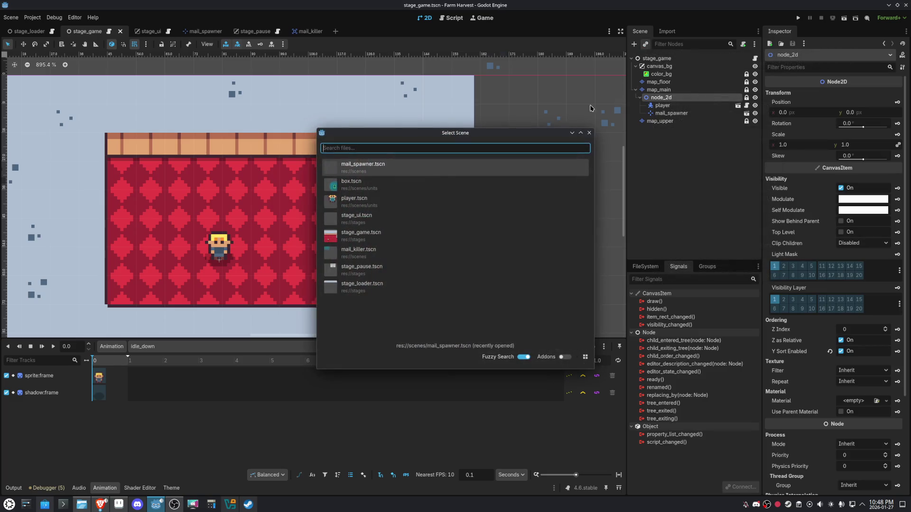
{"action": "type", "text": "mail"}
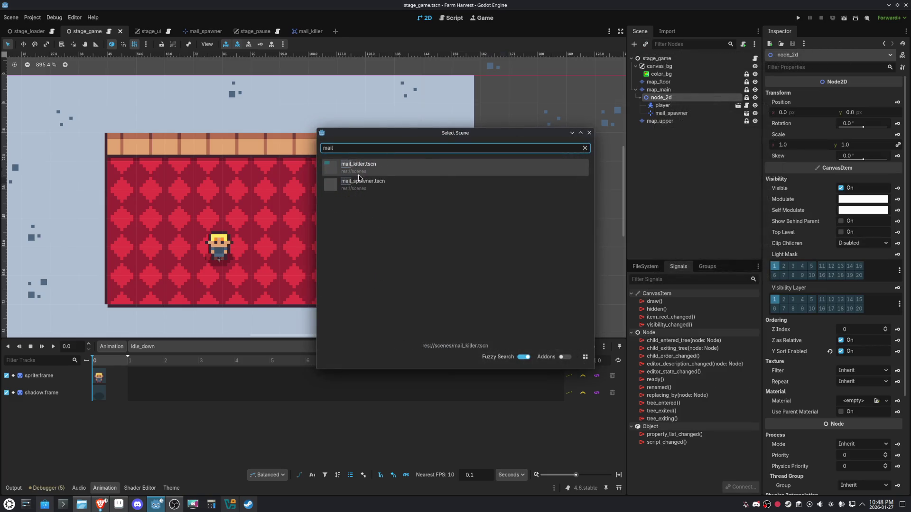
{"action": "key", "text": "Return"}
{"action": "left_click", "coordinate": [23, 45]}
{"action": "left_click_drag", "start_coordinate": [133, 98], "coordinate": [296, 204]}
{"action": "left_click", "coordinate": [658, 122]}
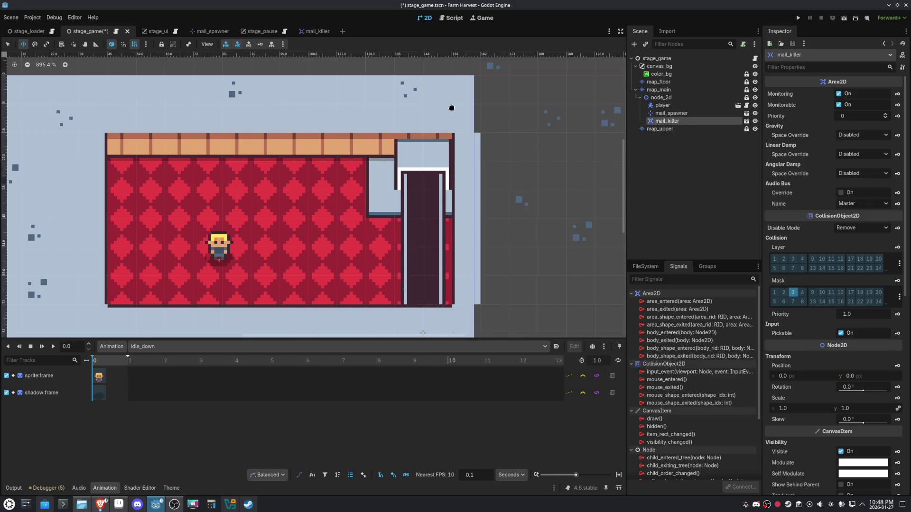
Drag mail_killer toward the doorway, then undo that placement.
{"action": "scroll", "coordinate": [205, 163], "scroll_direction": "down", "scroll_amount": 3}
{"action": "mouse_move", "coordinate": [121, 139]}
{"action": "left_mouse_down"}
{"action": "mouse_move", "coordinate": [382, 208]}
{"action": "mouse_move", "coordinate": [370, 187]}
{"action": "mouse_move", "coordinate": [371, 196]}
{"action": "left_mouse_up"}
{"action": "scroll", "coordinate": [334, 161], "scroll_direction": "up", "scroll_amount": 4}
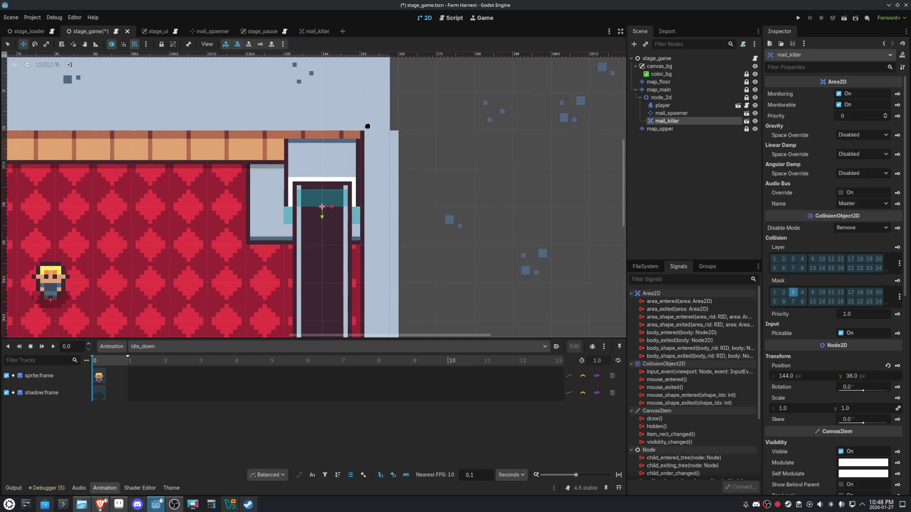
{"action": "key", "text": "ctrl+z"}
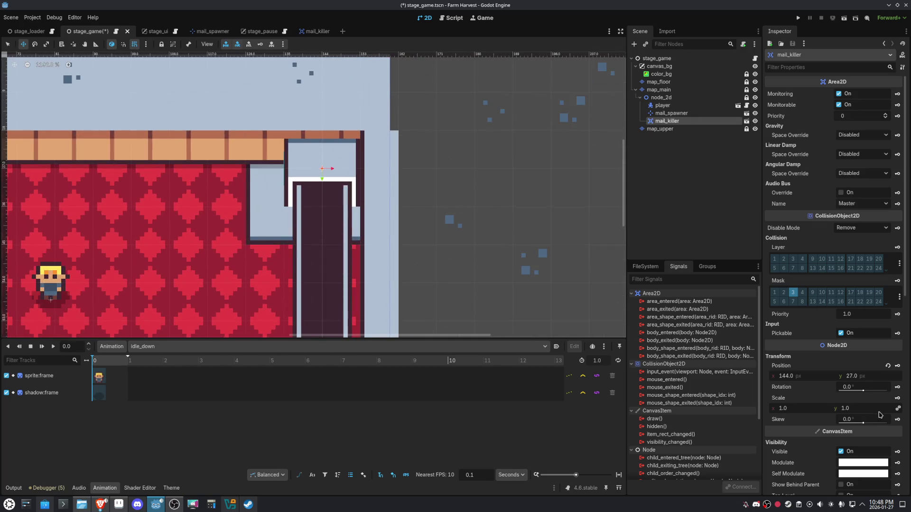
{"action": "scroll", "coordinate": [887, 386], "scroll_direction": "down", "scroll_amount": 3}
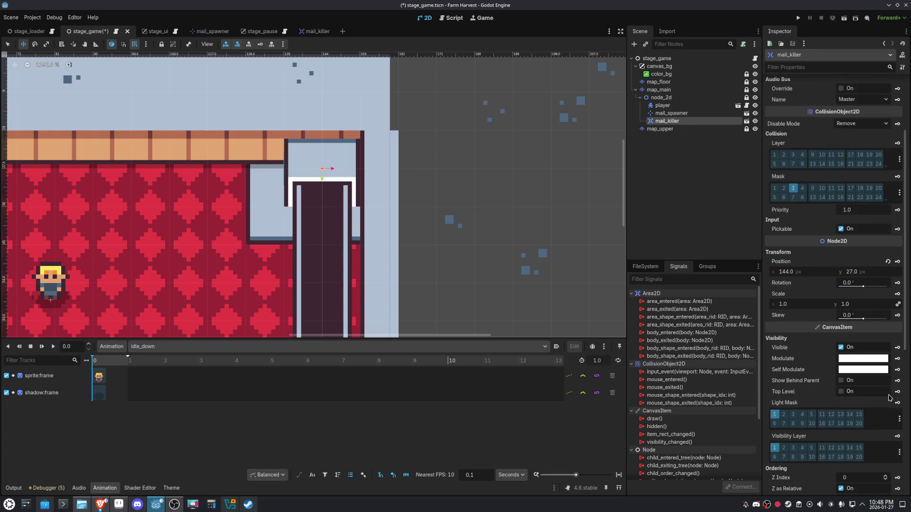
{"action": "scroll", "coordinate": [889, 398], "scroll_direction": "down", "scroll_amount": 2}
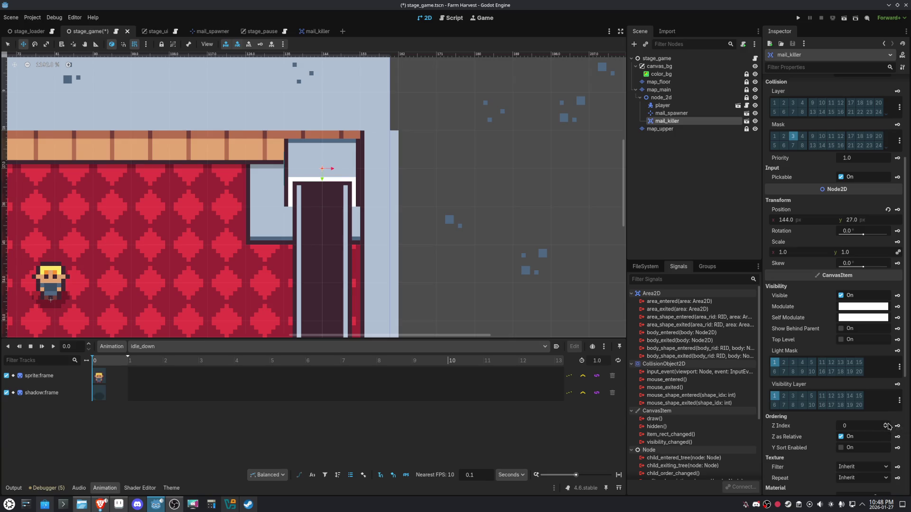
Give mail_killer Z Index 3, place it at (144, 18), and save stage_game.
{"action": "left_click", "coordinate": [886, 424]}
{"action": "left_click", "coordinate": [886, 423]}
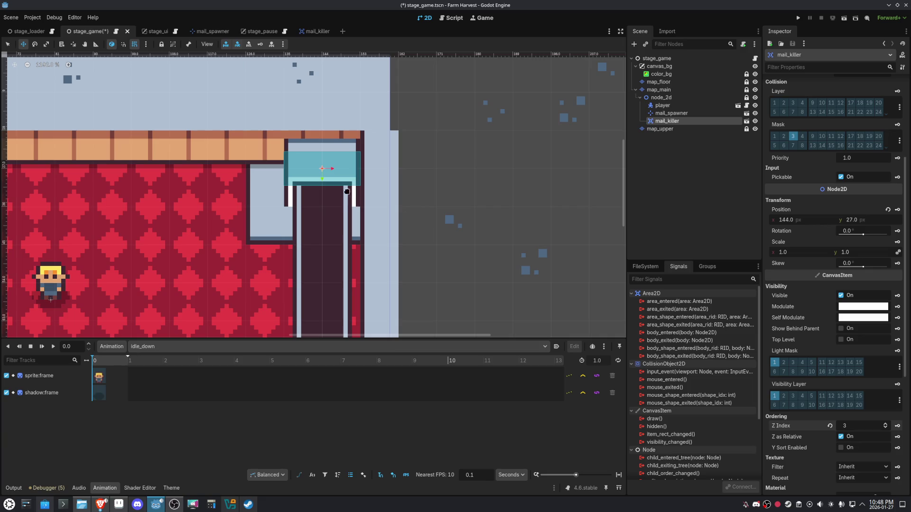
{"action": "mouse_move", "coordinate": [430, 205]}
{"action": "left_mouse_down"}
{"action": "mouse_move", "coordinate": [429, 173]}
{"action": "mouse_move", "coordinate": [425, 189]}
{"action": "left_mouse_up"}
{"action": "left_click_drag", "start_coordinate": [426, 187], "coordinate": [427, 183]}
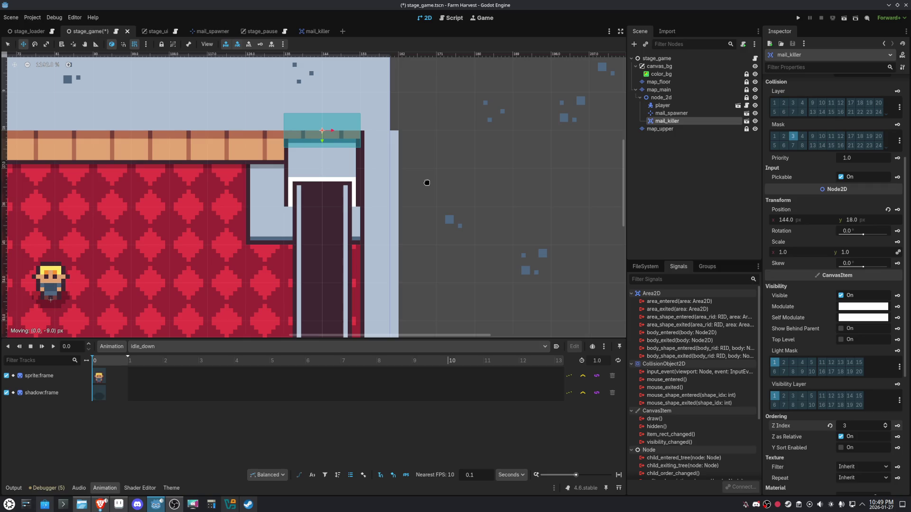
{"action": "key", "text": "ctrl+s"}
{"action": "left_click", "coordinate": [305, 33]}
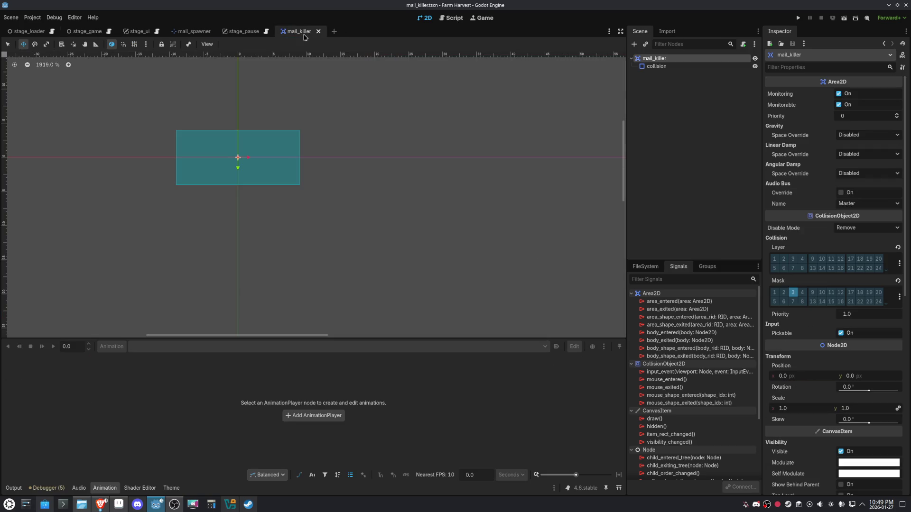
Confirm mail_killer's collision height of 18, then view the stage_pause and stage_game tabs.
{"action": "left_click", "coordinate": [678, 67]}
{"action": "left_click", "coordinate": [866, 118]}
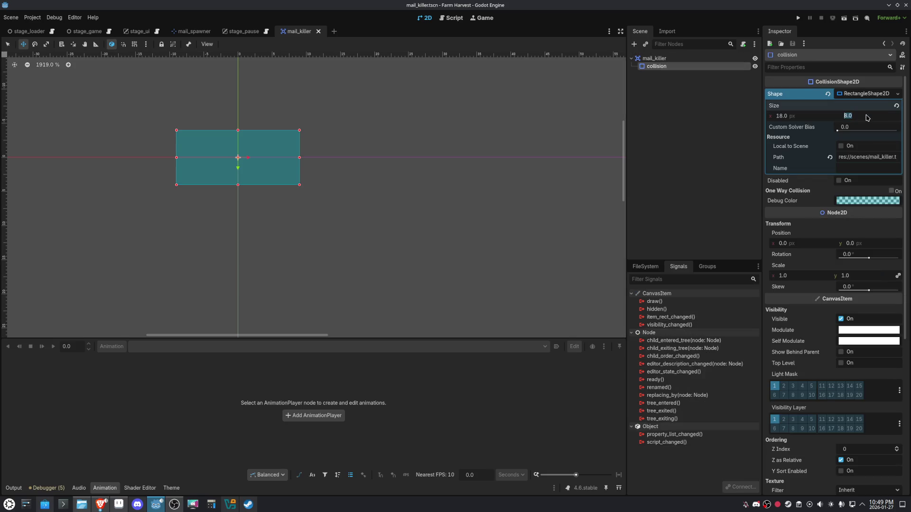
{"action": "key", "text": "Return"}
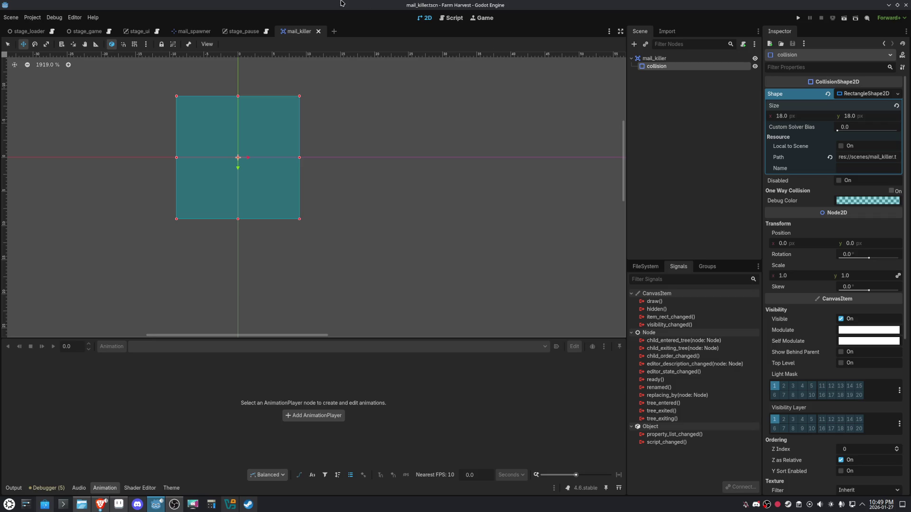
{"action": "left_click", "coordinate": [239, 32]}
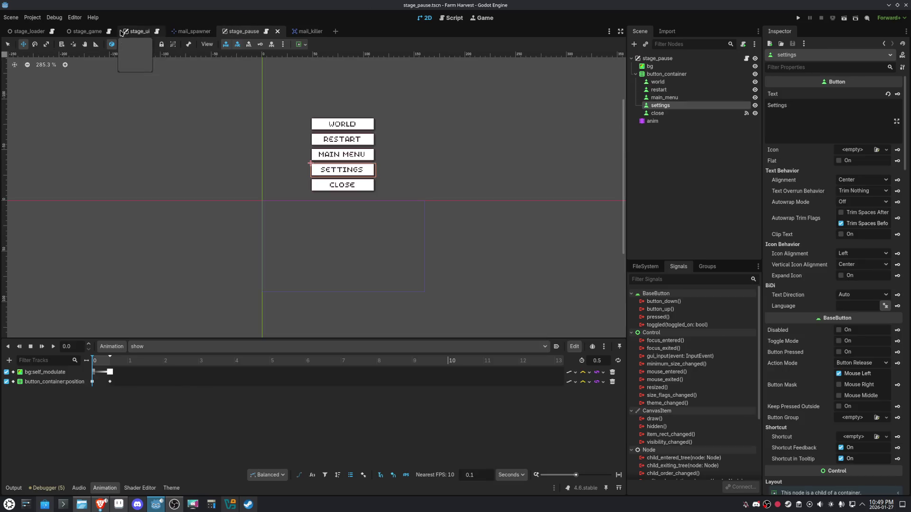
{"action": "left_click", "coordinate": [89, 34]}
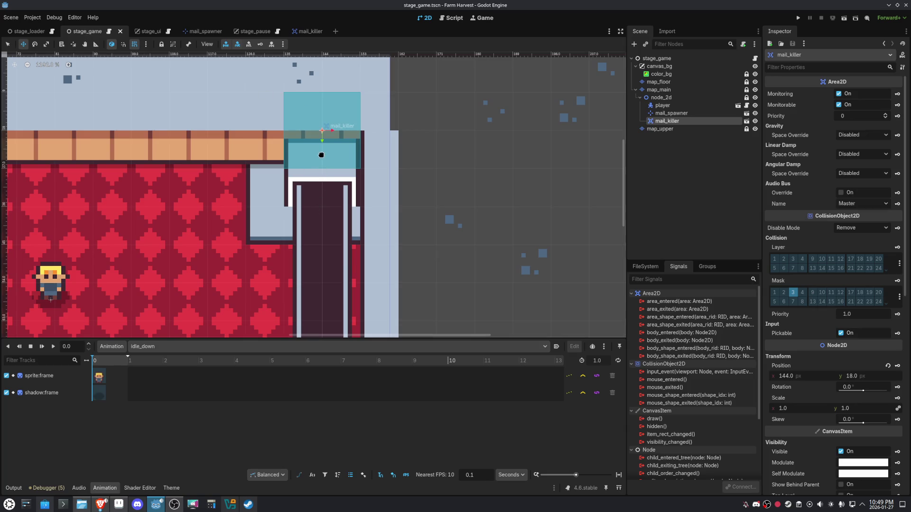
Shorten the collision rectangle to 10 px high, checking the band in stage_game.
{"action": "left_click", "coordinate": [303, 31]}
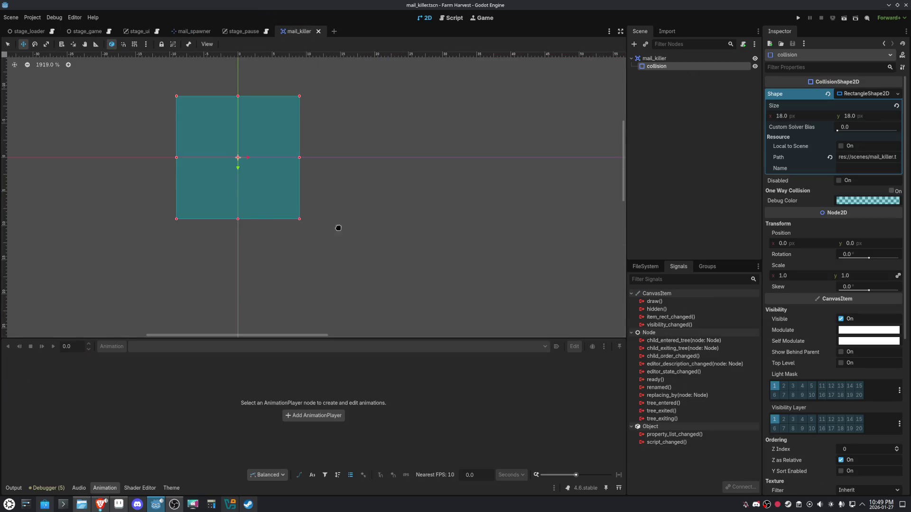
{"action": "left_click_drag", "start_coordinate": [238, 219], "coordinate": [237, 198]}
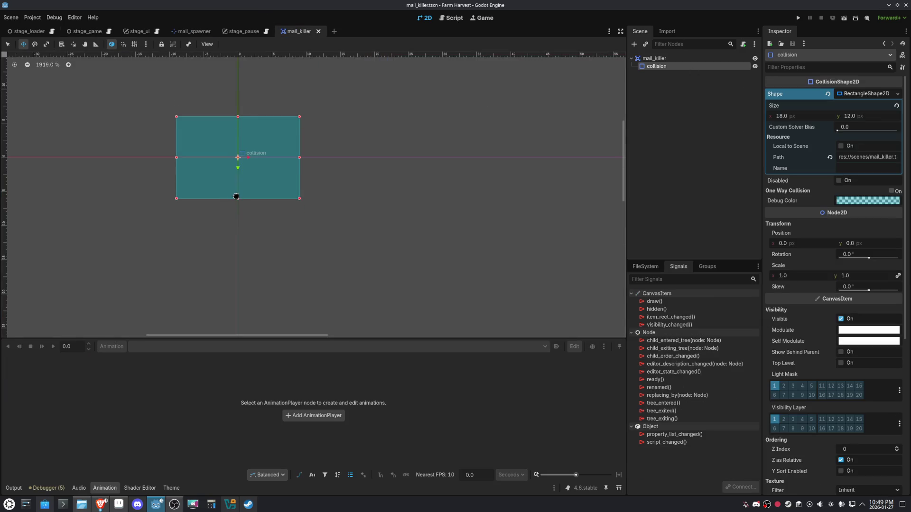
{"action": "left_click", "coordinate": [89, 31]}
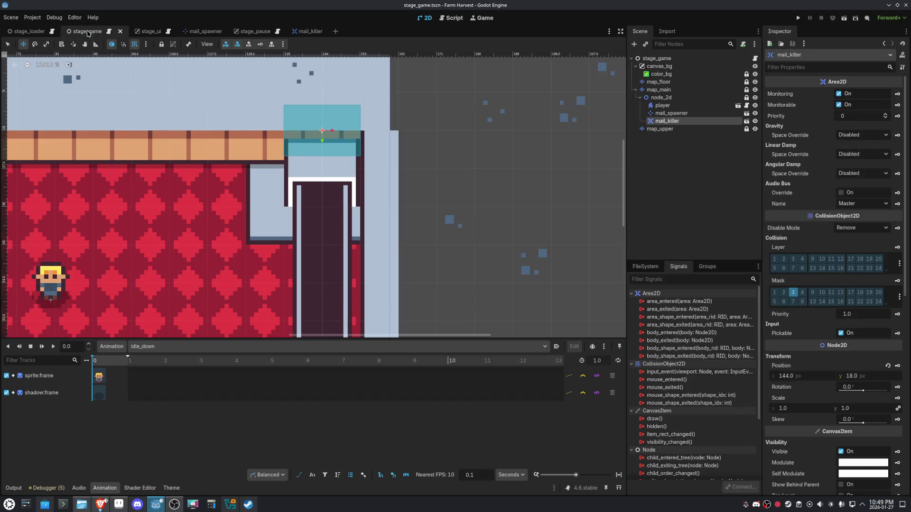
{"action": "left_click", "coordinate": [306, 31]}
{"action": "left_click_drag", "start_coordinate": [238, 198], "coordinate": [237, 171]}
{"action": "left_click", "coordinate": [82, 31]}
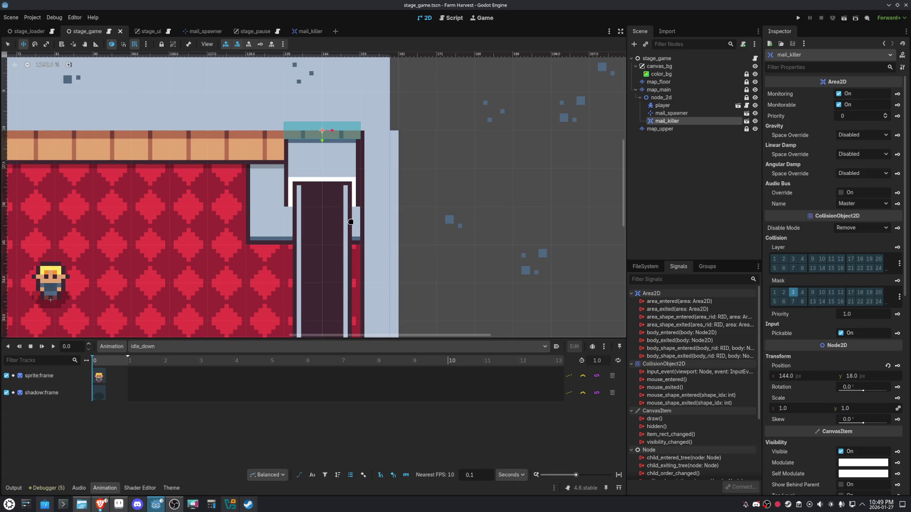
{"action": "left_click", "coordinate": [335, 31]}
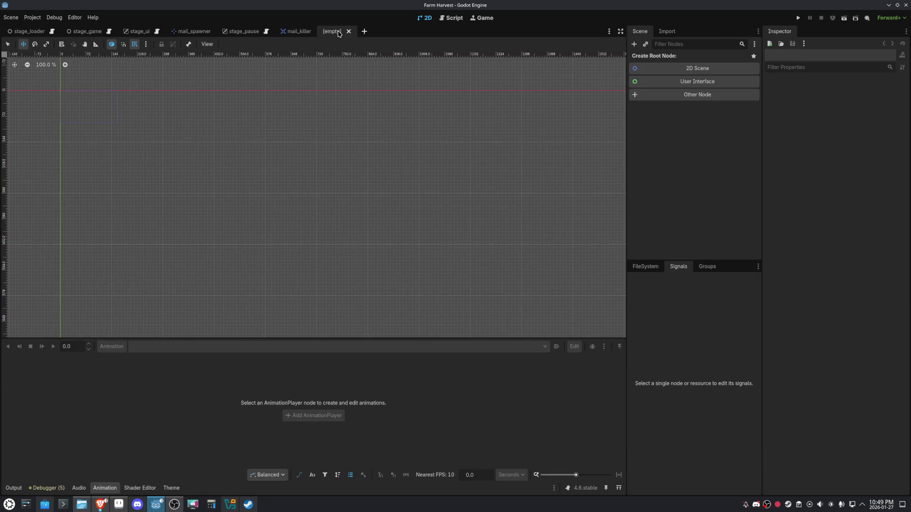
Create a new scene with an Area2D root node.
{"action": "left_click", "coordinate": [641, 95]}
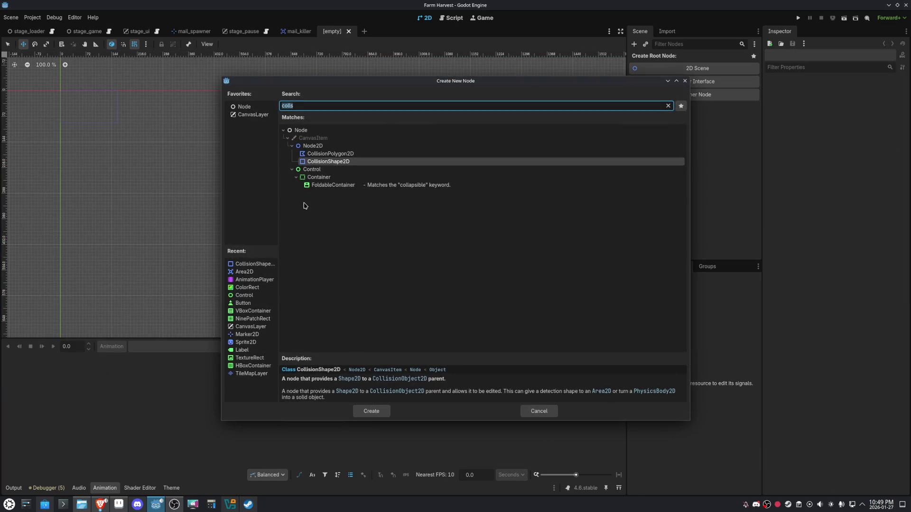
{"action": "type", "text": "aea"}
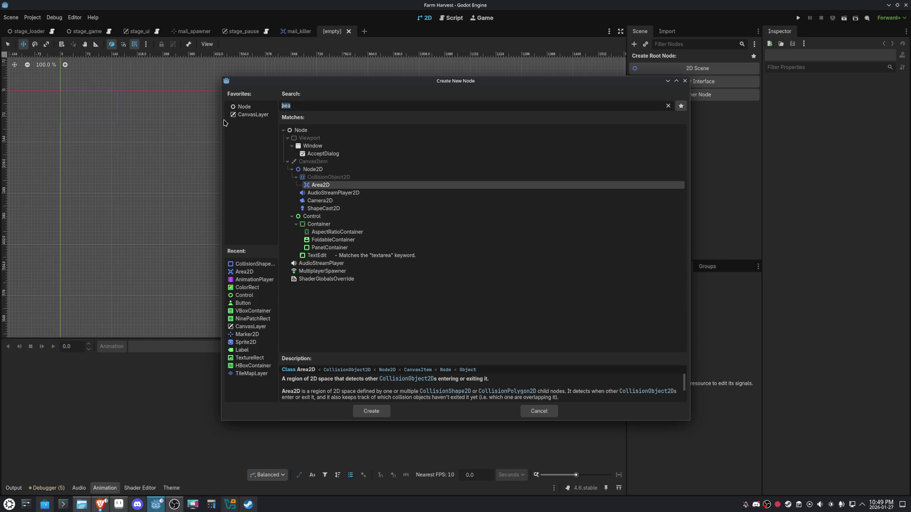
{"action": "type", "text": "area"}
{"action": "key", "text": "Return"}
{"action": "key", "text": "shift+f"}
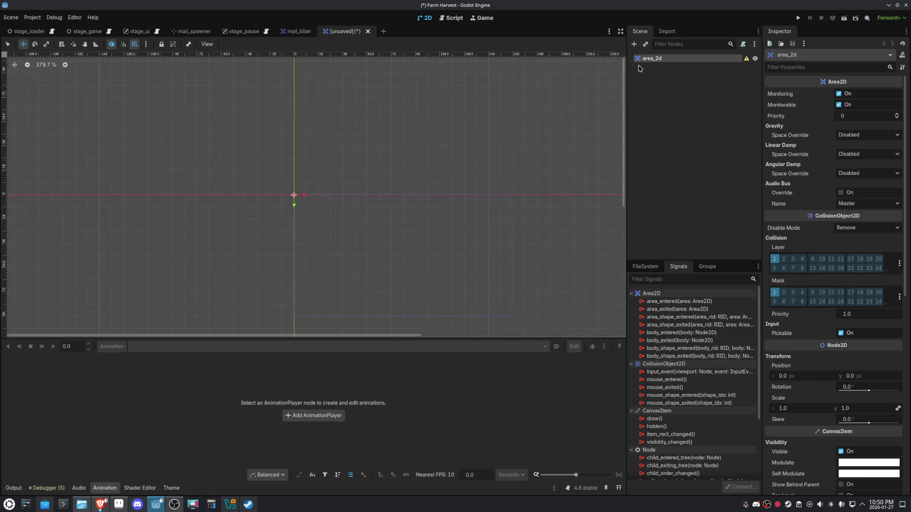
Add Sprite2D and CollisionShape2D children to the Area2D.
{"action": "left_click", "coordinate": [634, 44]}
{"action": "type", "text": "sprite"}
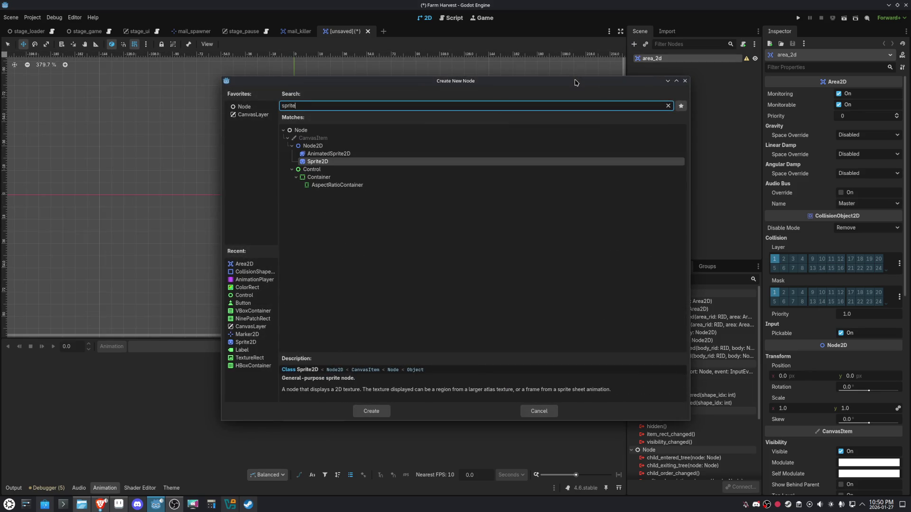
{"action": "key", "text": "Return"}
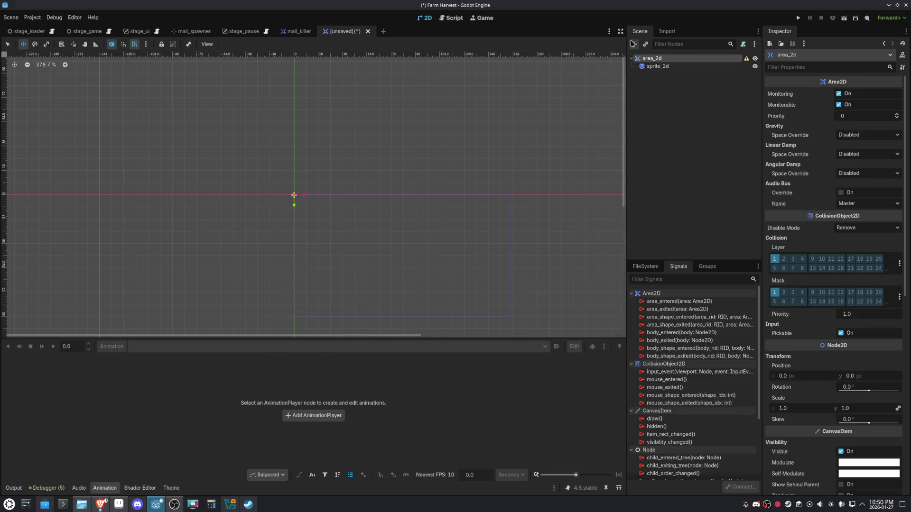
{"action": "left_click", "coordinate": [633, 44]}
{"action": "type", "text": "colis"}
{"action": "key", "text": "Return"}
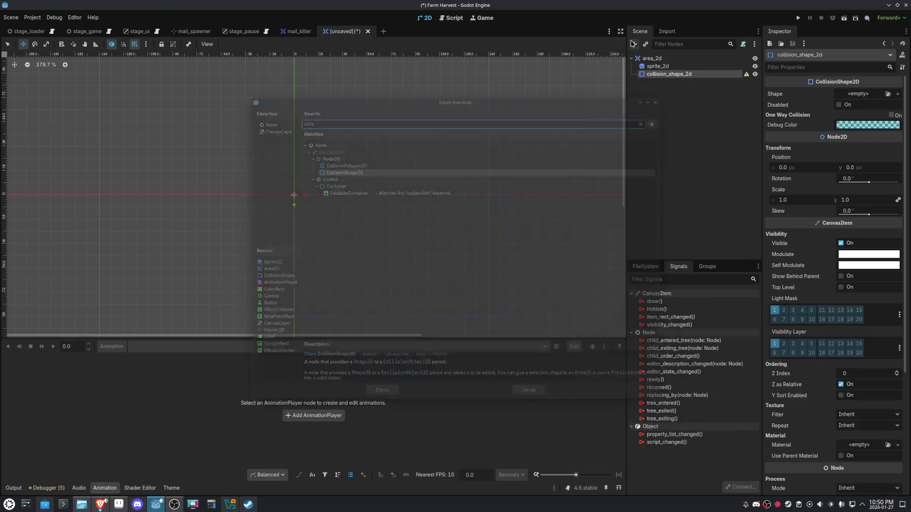
Assign a new CircleShape2D to the collision shape.
{"action": "left_click", "coordinate": [897, 93]}
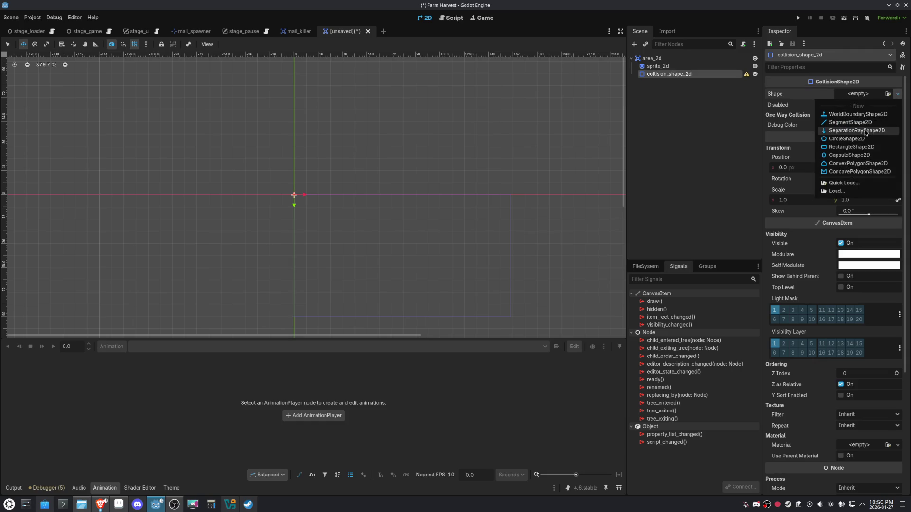
{"action": "left_click", "coordinate": [847, 139]}
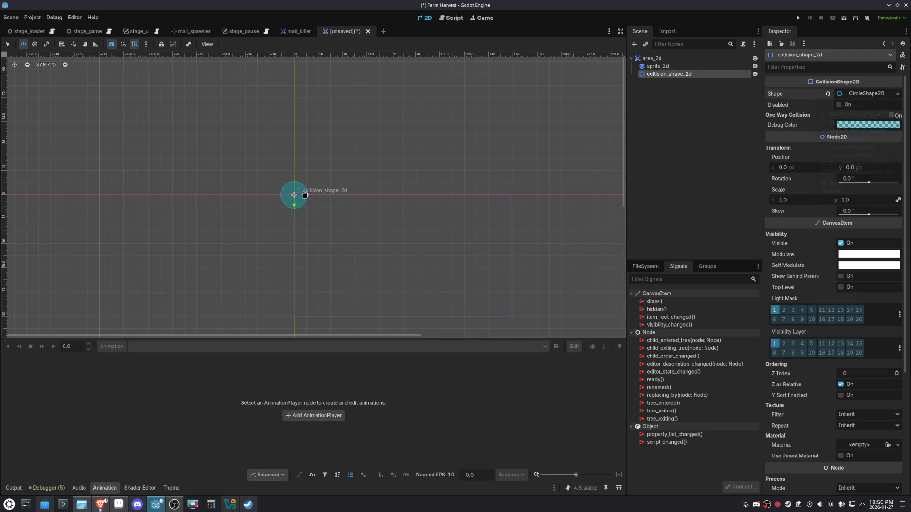
{"action": "scroll", "coordinate": [305, 196], "scroll_direction": "up", "scroll_amount": 10}
{"action": "left_click", "coordinate": [658, 66]}
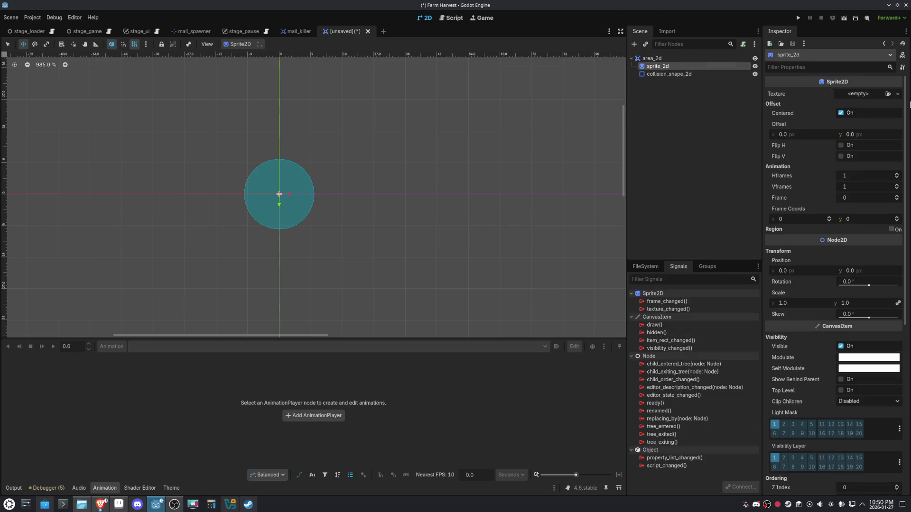
Load mail.png as the sprite texture with Hframes 5 and Vframes 5.
{"action": "left_click", "coordinate": [888, 93]}
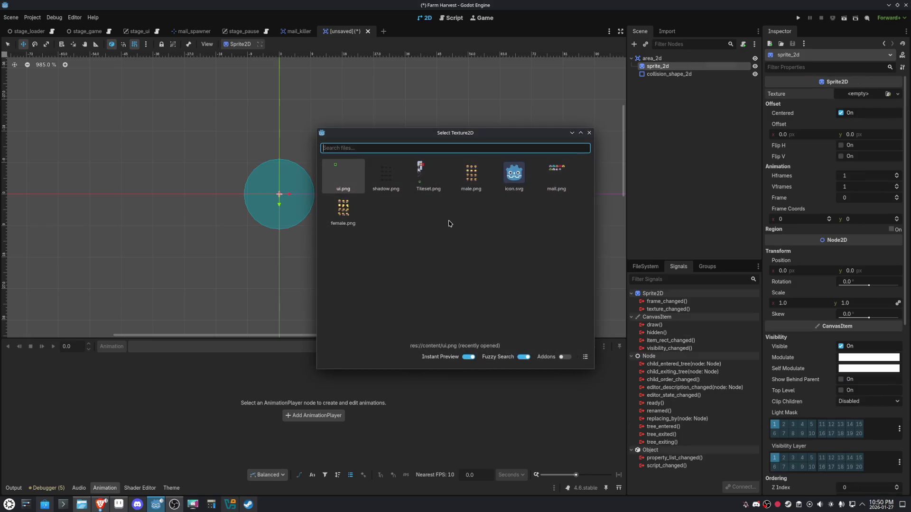
{"action": "double_click", "coordinate": [562, 183]}
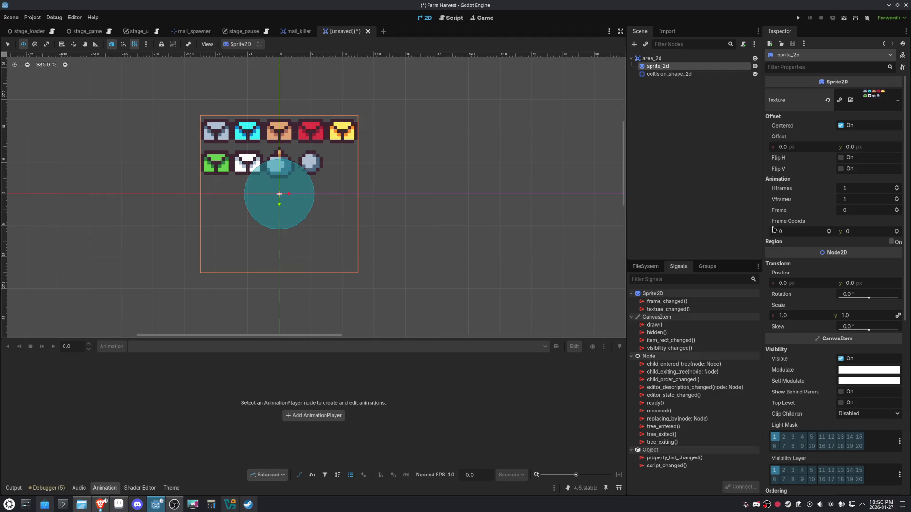
{"action": "left_click", "coordinate": [897, 187]}
{"action": "left_click", "coordinate": [897, 188]}
{"action": "left_click", "coordinate": [896, 187]}
{"action": "left_click", "coordinate": [897, 187]}
{"action": "left_click", "coordinate": [897, 198]}
{"action": "left_click", "coordinate": [896, 198]}
{"action": "left_click", "coordinate": [897, 198]}
{"action": "left_click", "coordinate": [897, 198]}
{"action": "left_click", "coordinate": [897, 198]}
{"action": "left_click", "coordinate": [897, 201]}
{"action": "scroll", "coordinate": [455, 204], "scroll_direction": "up", "scroll_amount": 5}
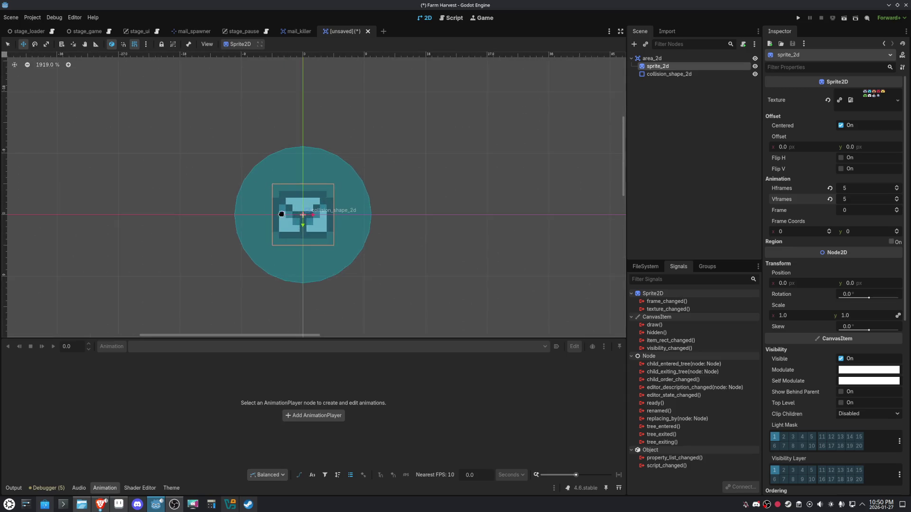
Shrink the collision circle's radius to fit around the envelope.
{"action": "left_click", "coordinate": [673, 75]}
{"action": "left_click_drag", "start_coordinate": [409, 215], "coordinate": [336, 215]}
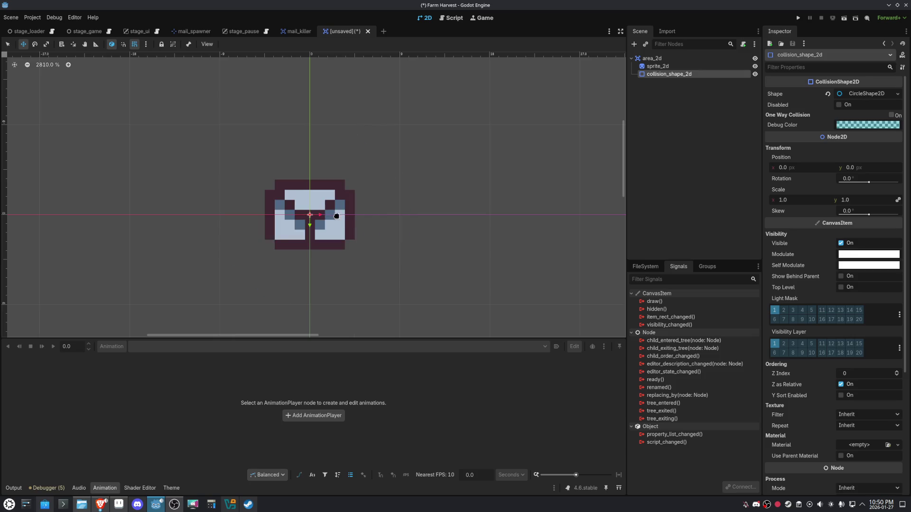
{"action": "scroll", "coordinate": [360, 217], "scroll_direction": "down", "scroll_amount": 2}
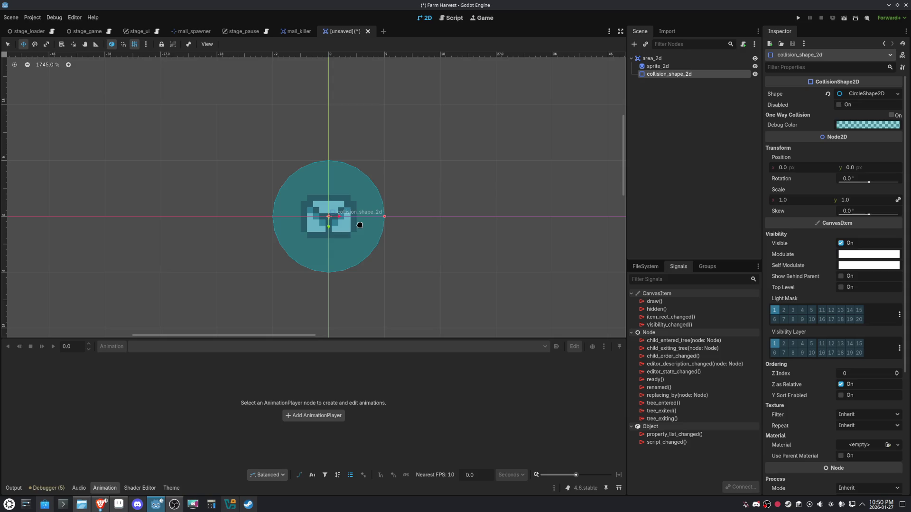
{"action": "key", "text": "ctrl+s"}
{"action": "left_click", "coordinate": [530, 369]}
{"action": "left_click", "coordinate": [897, 94]}
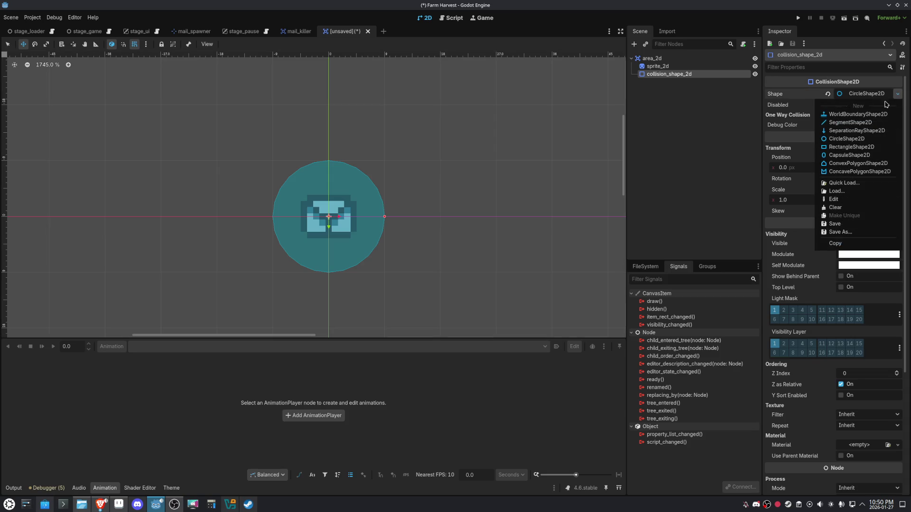
Replace the circle with a RectangleShape2D fitted to the envelope and mask only layer 3.
{"action": "left_click", "coordinate": [854, 147]}
{"action": "left_click_drag", "start_coordinate": [390, 216], "coordinate": [384, 216]}
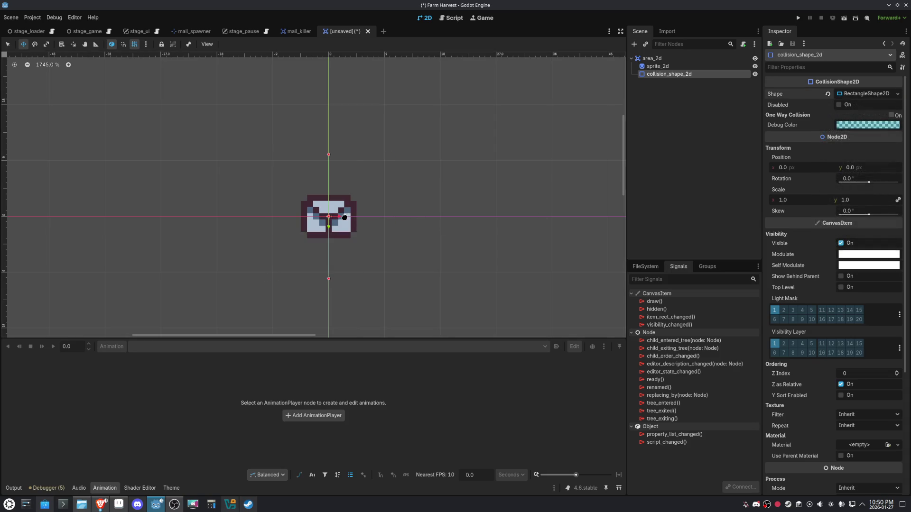
{"action": "left_click_drag", "start_coordinate": [328, 279], "coordinate": [327, 261]}
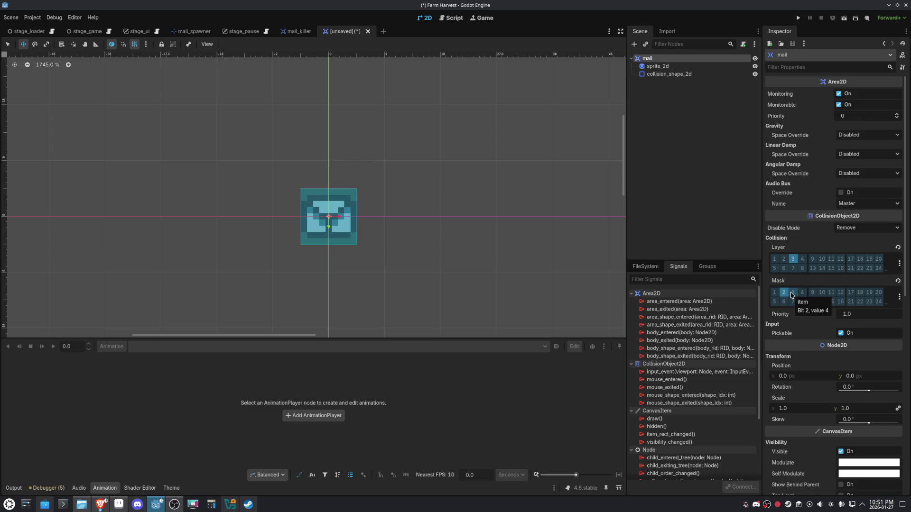
{"action": "left_click", "coordinate": [784, 294]}
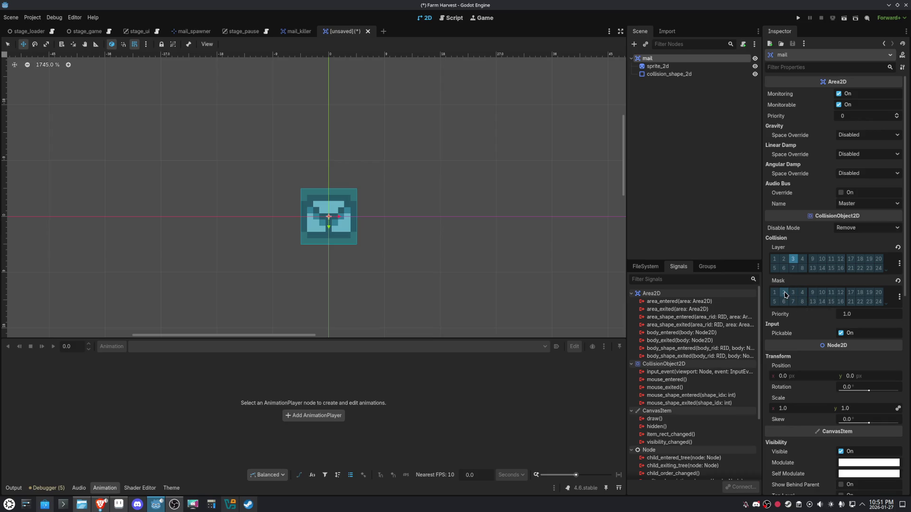
{"action": "left_click", "coordinate": [793, 294]}
Save the scene as mail.tscn in res://scenes, briefly checking stage_game.
{"action": "key", "text": "ctrl+s"}
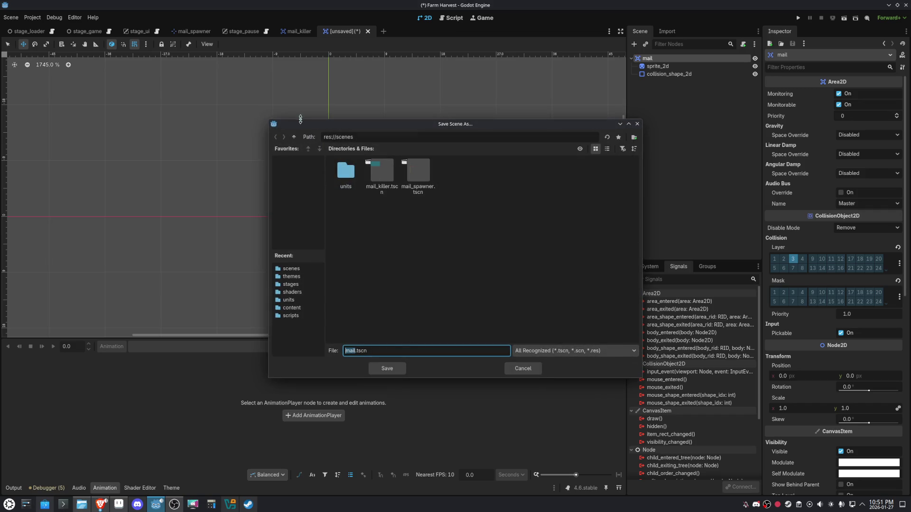
{"action": "left_click", "coordinate": [396, 369]}
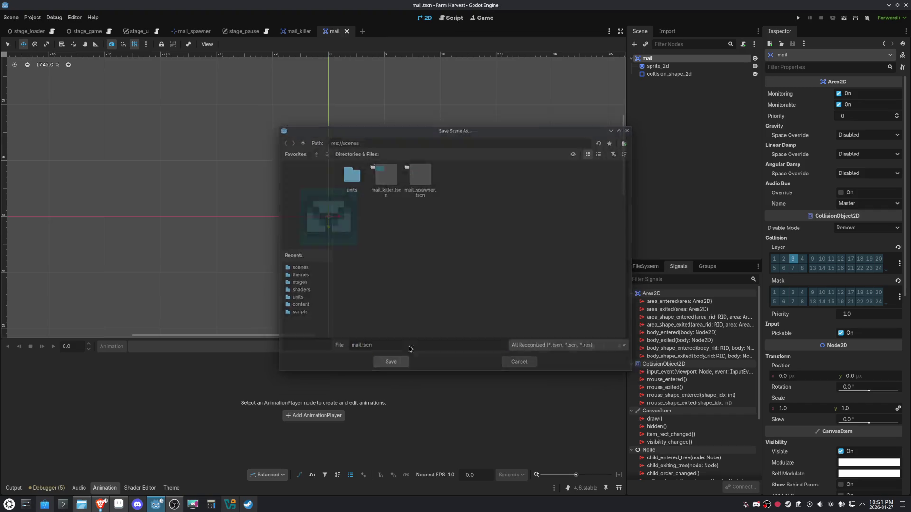
{"action": "left_click", "coordinate": [83, 31]}
{"action": "scroll", "coordinate": [385, 229], "scroll_direction": "down", "scroll_amount": 3}
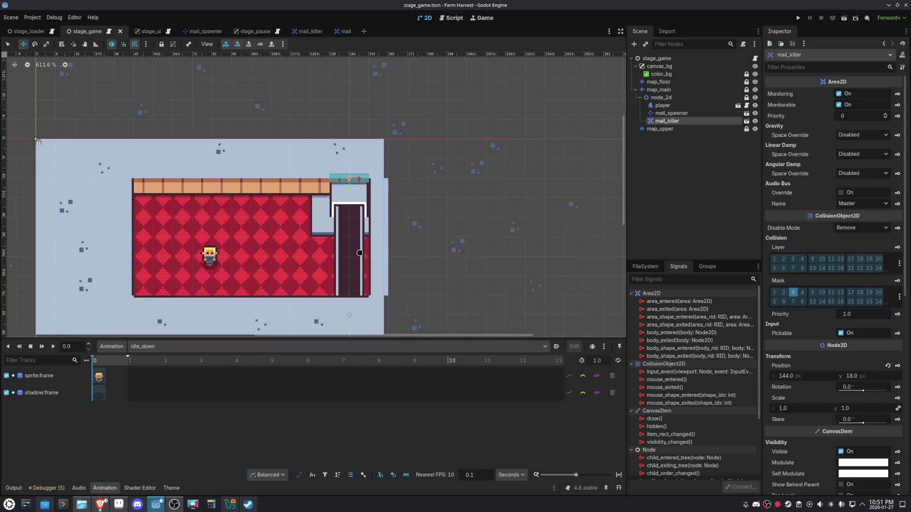
{"action": "left_click", "coordinate": [345, 31]}
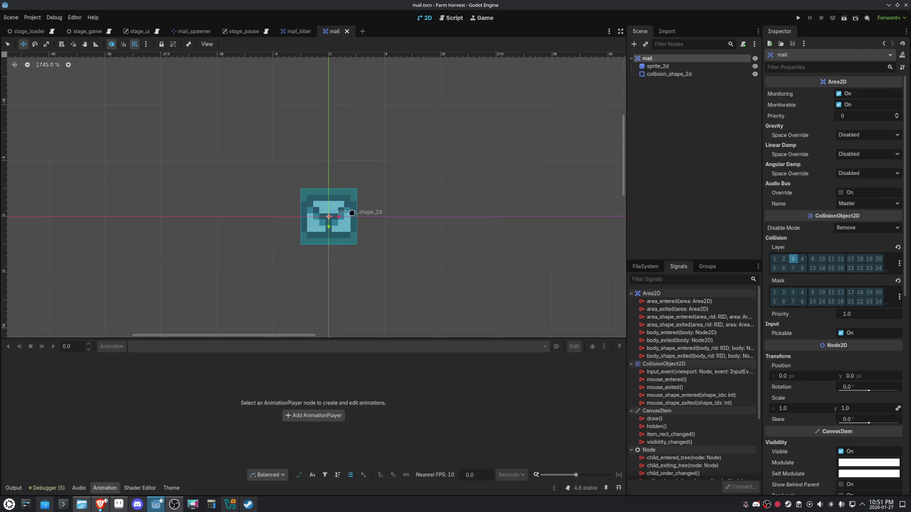
Attach an empty-template script mail.gd in the scripts folder to the mail root.
{"action": "left_click", "coordinate": [744, 45]}
{"action": "double_click", "coordinate": [439, 232]}
{"action": "type", "text": "scripts"}
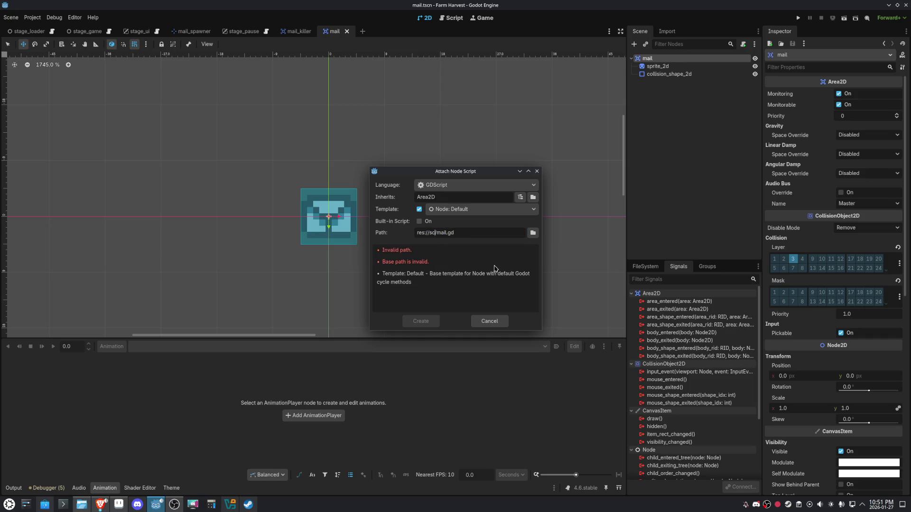
{"action": "left_click", "coordinate": [455, 209]}
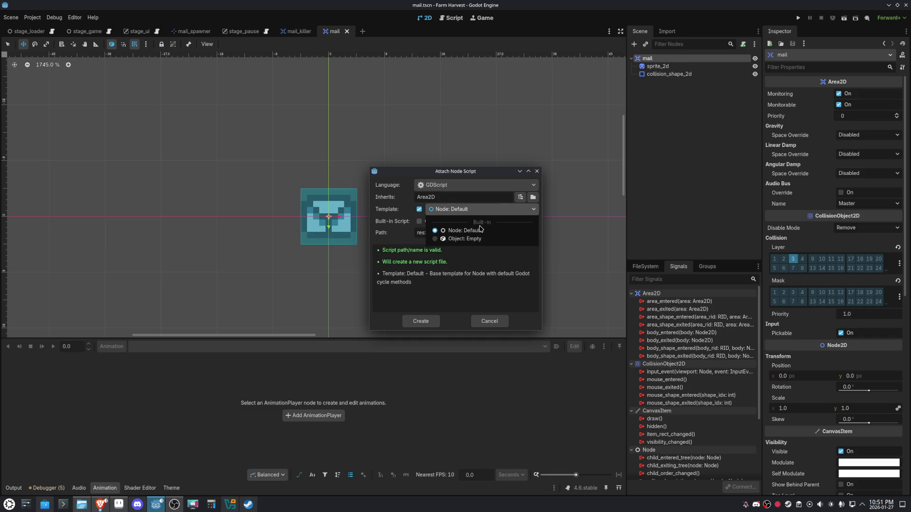
{"action": "left_click", "coordinate": [474, 239]}
{"action": "left_click", "coordinate": [408, 325]}
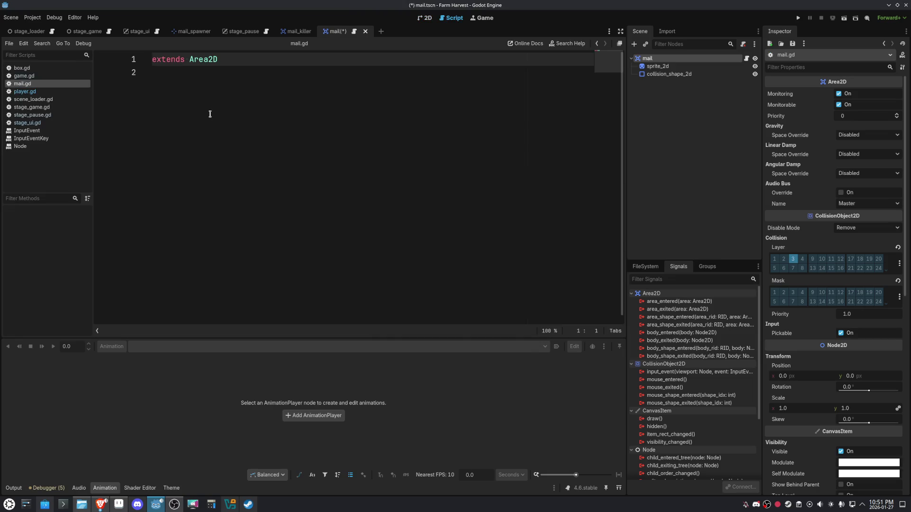
Add a _ready function containing pass to mail.gd and save.
{"action": "key", "text": "Return"}
{"action": "type", "text": "func )r"}
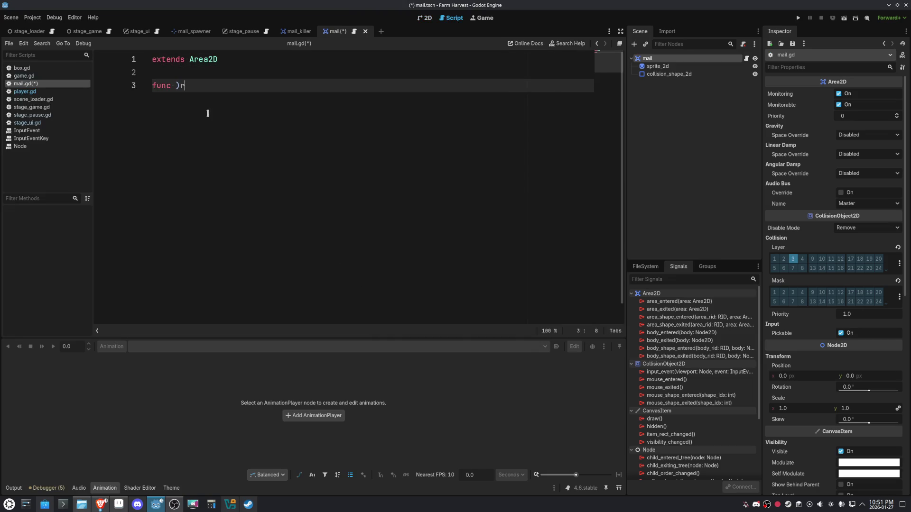
{"action": "type", "text": "_"}
{"action": "type", "text": "r"}
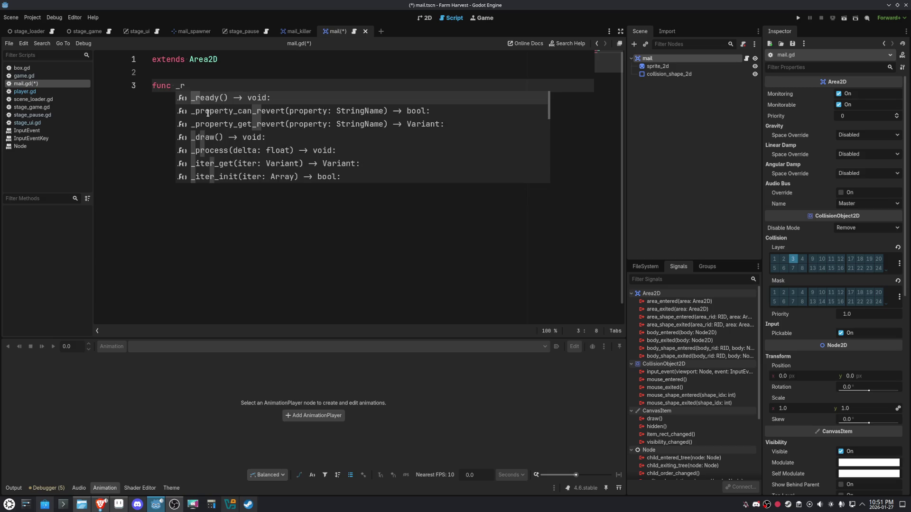
{"action": "key", "text": "Return"}
{"action": "type", "text": "pass"}
{"action": "key", "text": "Return"}
{"action": "key", "text": "Return"}
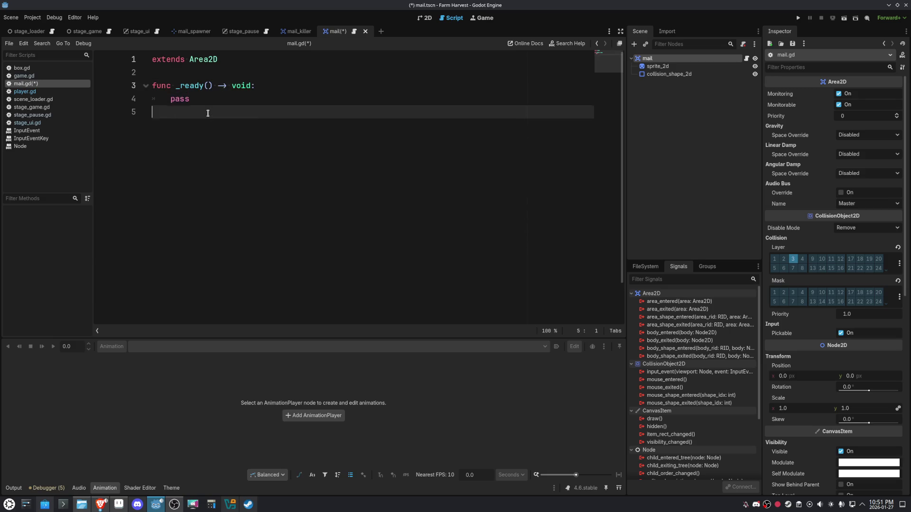
{"action": "key", "text": "ctrl+s"}
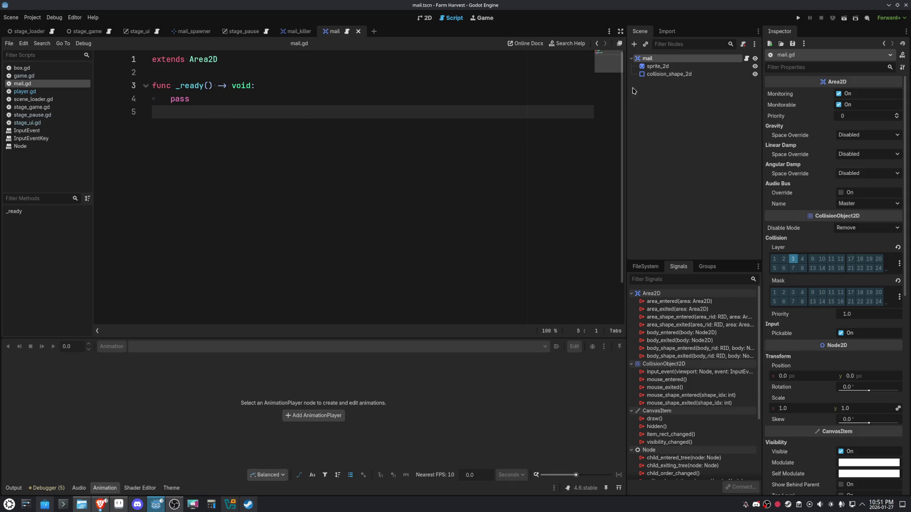
Rename sprite_2d to sprite and collision_shape_2d to collision, then save the scene.
{"action": "left_click", "coordinate": [658, 66]}
{"action": "key", "text": "Right"}
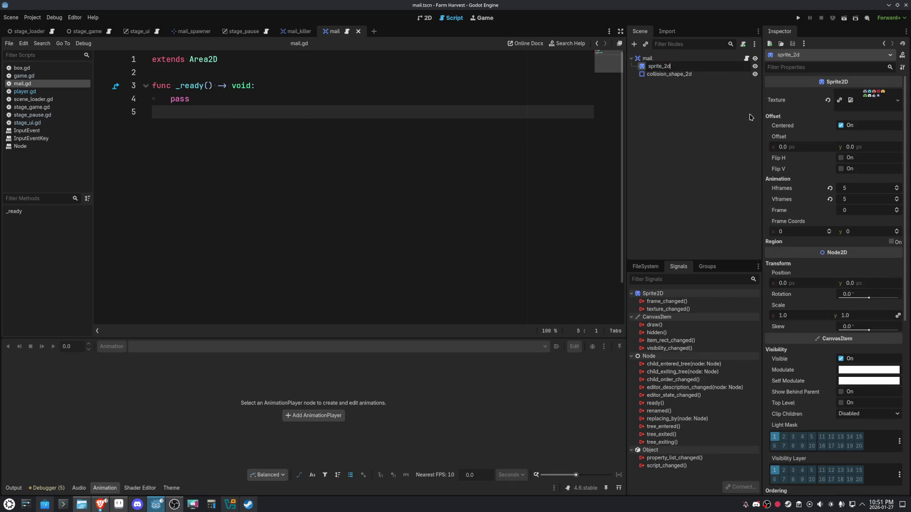
{"action": "key", "text": "Return"}
{"action": "double_click", "coordinate": [693, 76]}
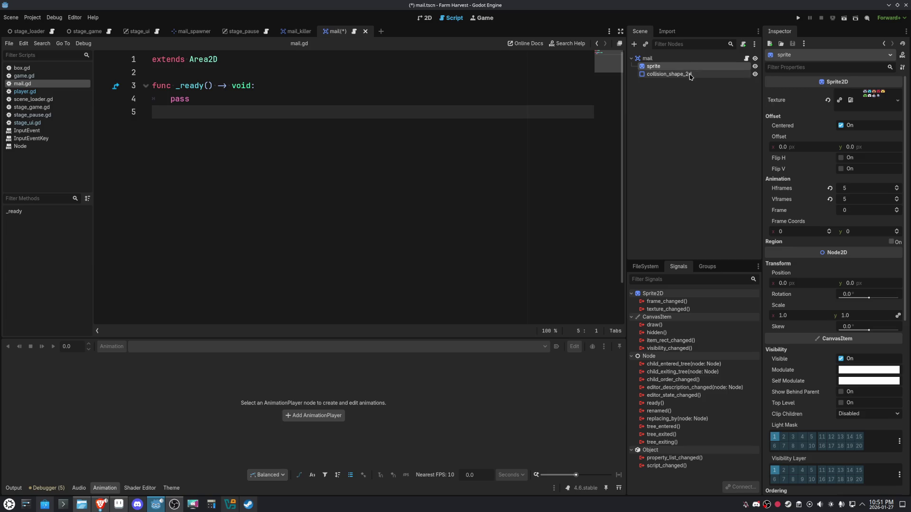
{"action": "key", "text": "Right"}
{"action": "key", "text": "BackSpace"}
{"action": "key", "text": "BackSpace"}
{"action": "key", "text": "BackSpace"}
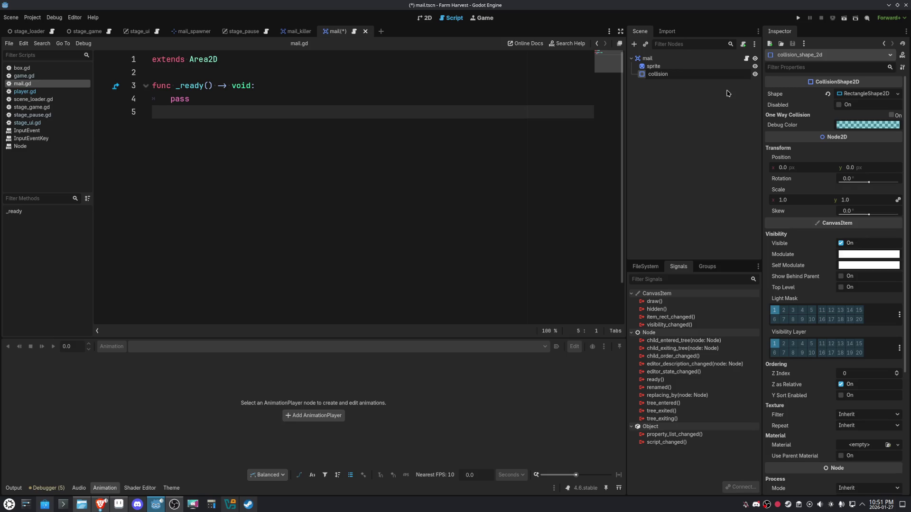
{"action": "key", "text": "Return"}
{"action": "key", "text": "ctrl+s"}
Begin an 'enum mail' declaration on line 3 of mail.gd.
{"action": "left_click", "coordinate": [258, 70]}
{"action": "key", "text": "Return"}
{"action": "key", "text": "Return"}
{"action": "key", "text": "Up"}
{"action": "type", "text": "eby"}
{"action": "key", "text": "BackSpace"}
{"action": "key", "text": "BackSpace"}
{"action": "type", "text": "num "}
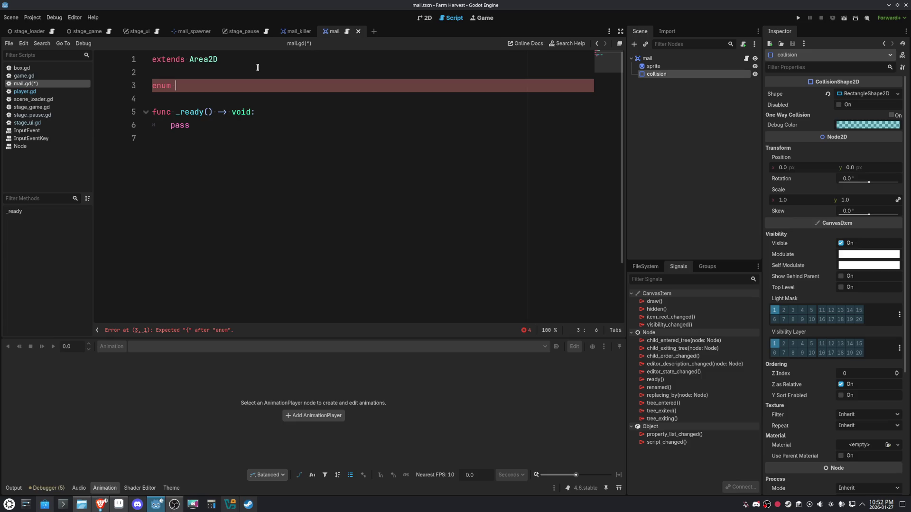
{"action": "type", "text": "mail"}
Open the enum brace, save mail.gd, and check the mail sprite sheet in Aseprite.
{"action": "type", "text": "{"}
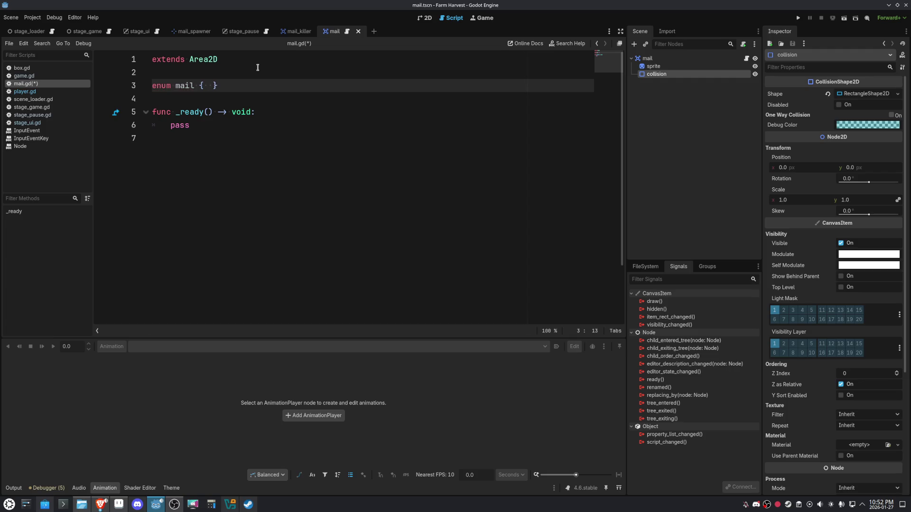
{"action": "key", "text": "ctrl+s"}
{"action": "left_click", "coordinate": [119, 504]}
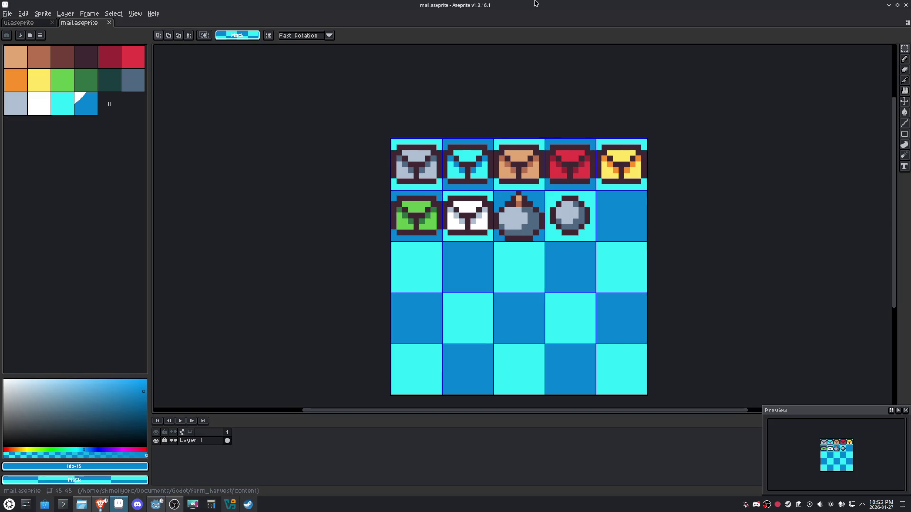
{"action": "left_click_drag", "start_coordinate": [411, 5], "coordinate": [411, 112]}
{"action": "key", "text": "alt+Tab"}
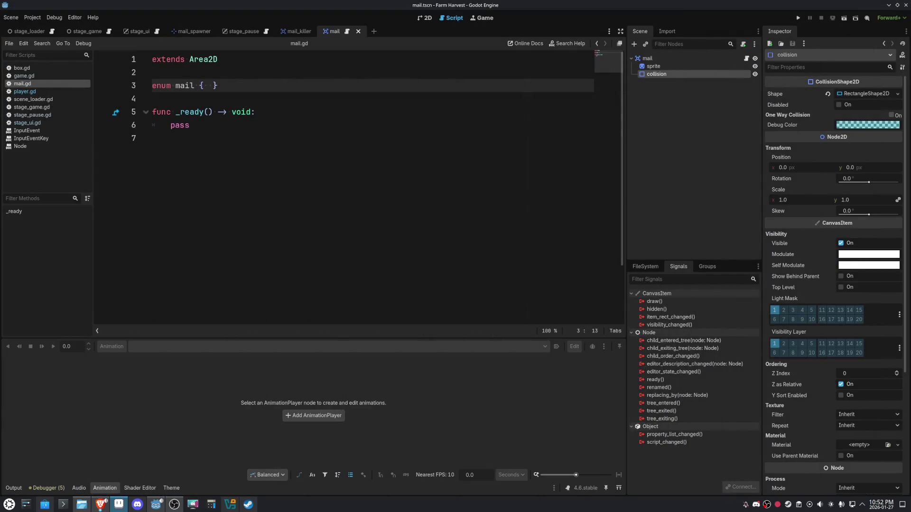
Fill the enum with white, blue, brown, red, yellow, green, white, junk.
{"action": "left_click", "coordinate": [214, 85]}
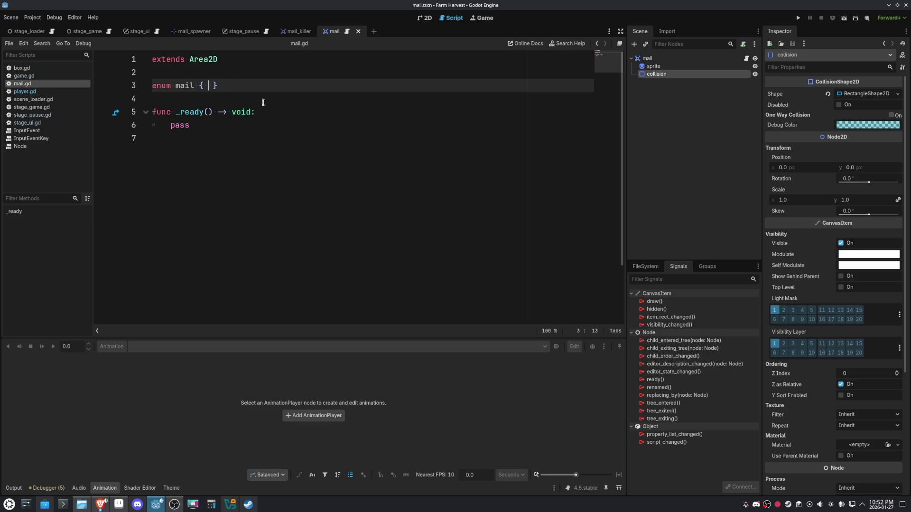
{"action": "type", "text": "white, blue, "}
{"action": "type", "text": "brown, re"}
{"action": "type", "text": "d, yellow "}
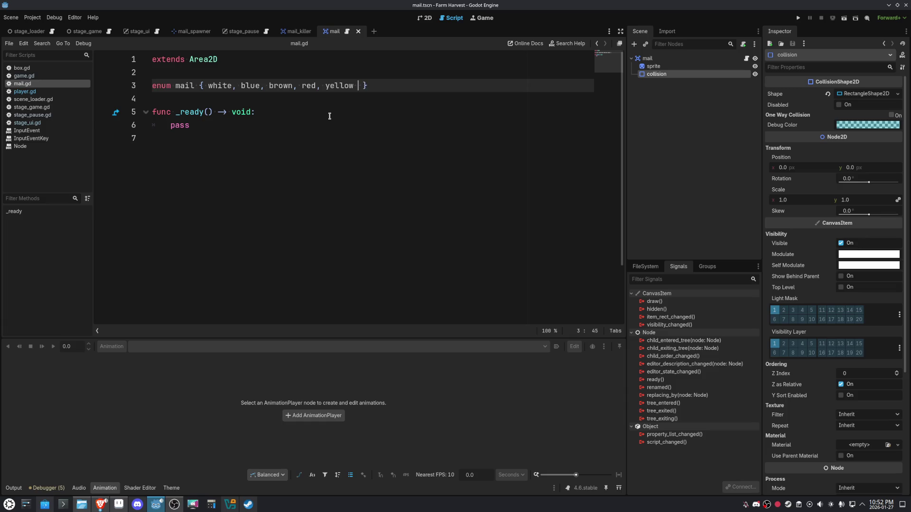
{"action": "type", "text": ", green, whi"}
{"action": "type", "text": "te, bon"}
{"action": "key", "text": "BackSpace"}
{"action": "key", "text": "BackSpace"}
{"action": "key", "text": "BackSpace"}
{"action": "type", "text": "jump"}
{"action": "key", "text": "BackSpace"}
{"action": "key", "text": "BackSpace"}
{"action": "type", "text": "nk"}
Try an equals sign after the enum name, then remove it and recheck errors.
{"action": "left_click", "coordinate": [330, 116]}
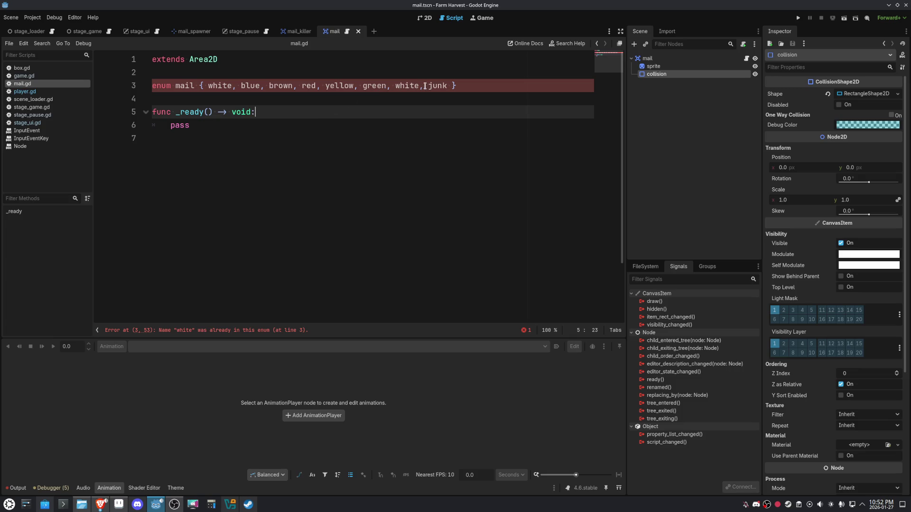
{"action": "left_click", "coordinate": [196, 87]}
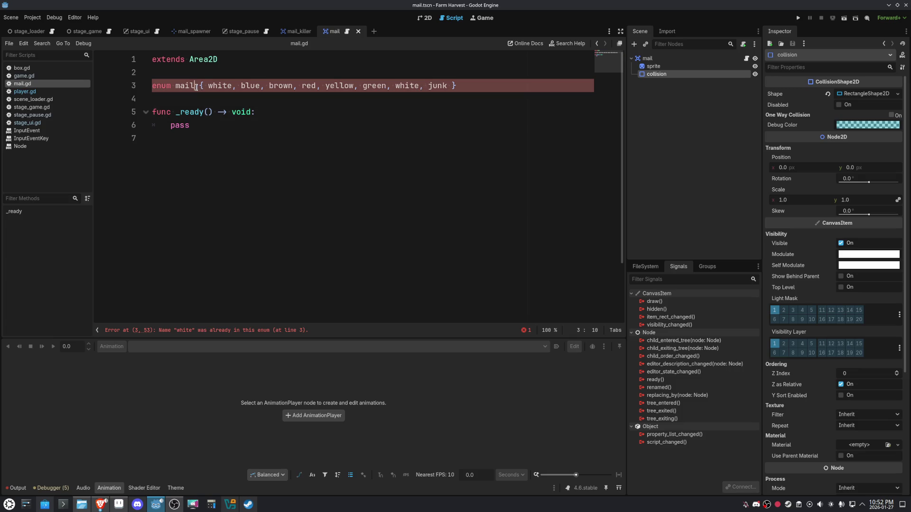
{"action": "type", "text": "="}
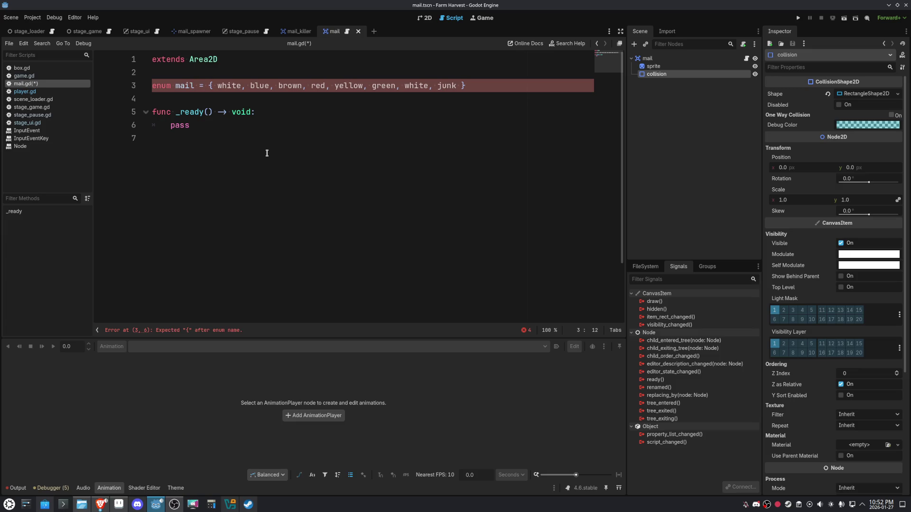
{"action": "left_click", "coordinate": [162, 86]}
{"action": "left_click", "coordinate": [388, 174]}
{"action": "left_click", "coordinate": [203, 86]}
{"action": "key", "text": "BackSpace"}
{"action": "key", "text": "BackSpace"}
{"action": "left_click", "coordinate": [290, 167]}
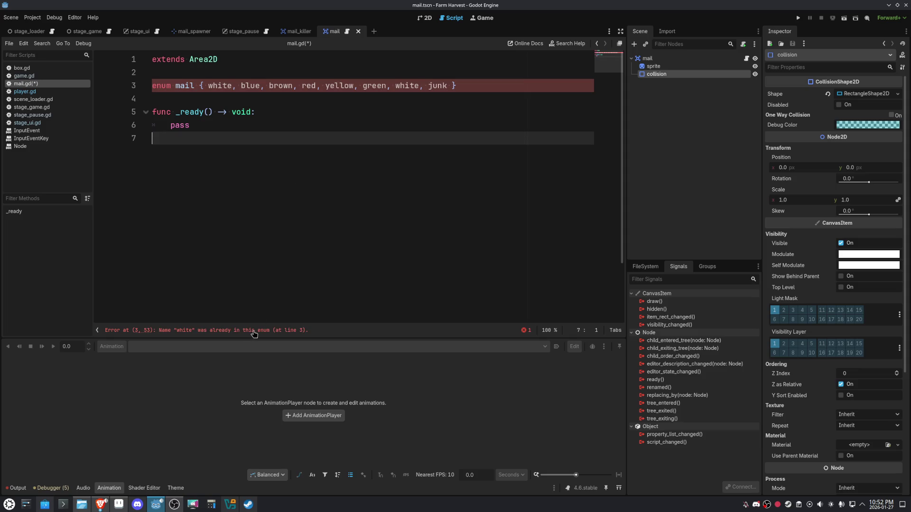
Replace the first white entry with gray to remove the duplicate, and save.
{"action": "double_click", "coordinate": [406, 88]}
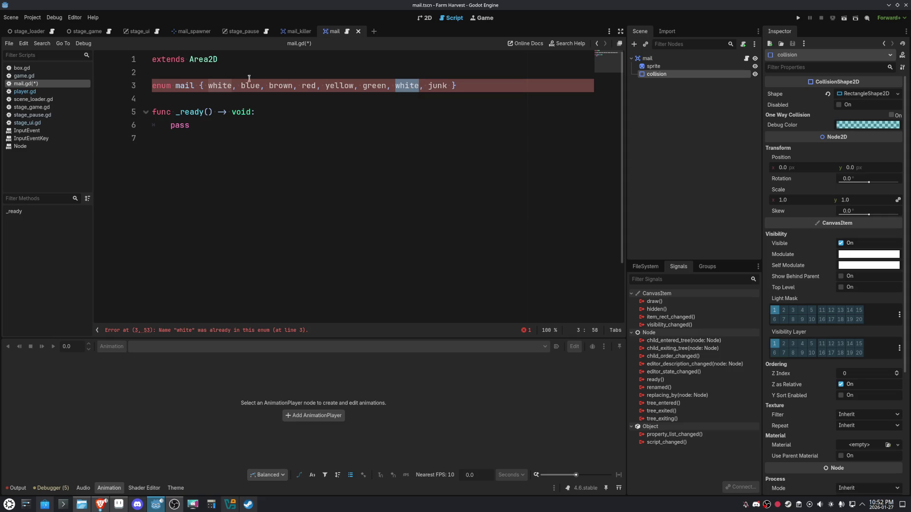
{"action": "double_click", "coordinate": [211, 90]}
{"action": "type", "text": "gra"}
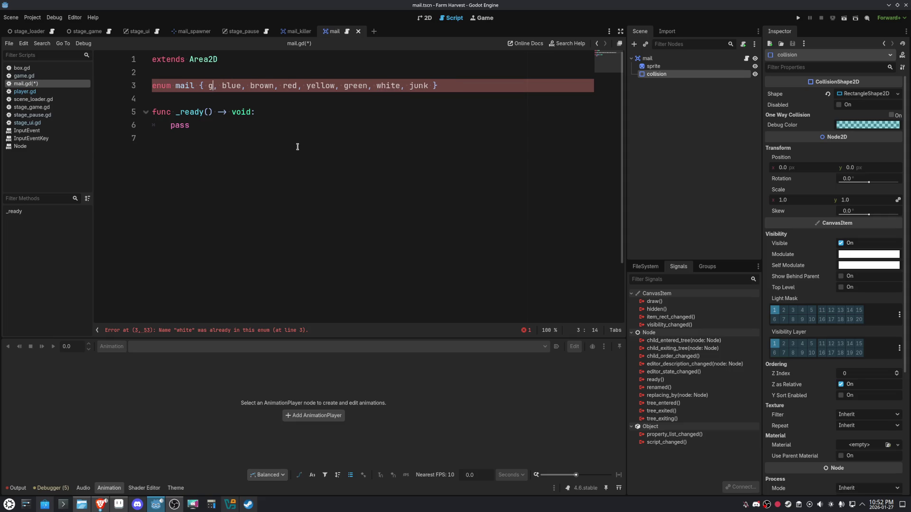
{"action": "type", "text": "y"}
{"action": "left_click", "coordinate": [305, 202]}
{"action": "key", "text": "ctrl+s"}
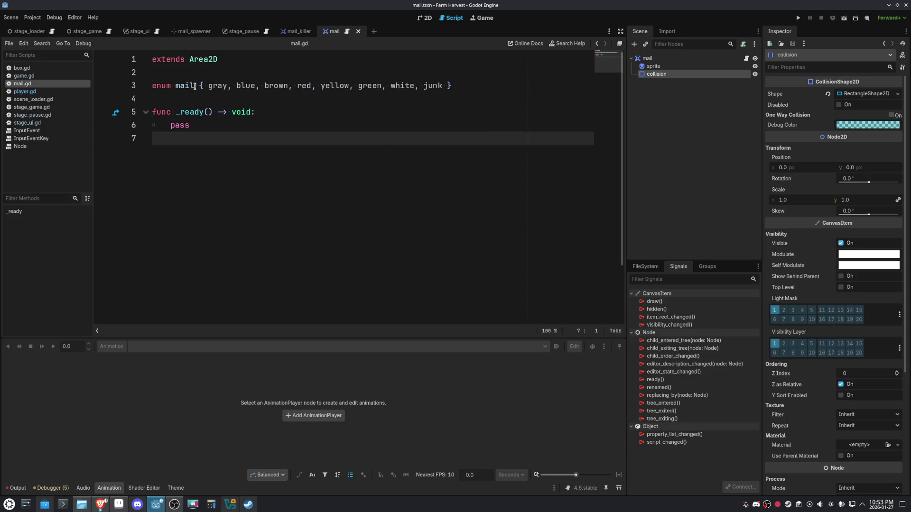
Rename the enum to mail_type and select the whole enum line.
{"action": "left_click", "coordinate": [195, 85]}
{"action": "type", "text": "_type"}
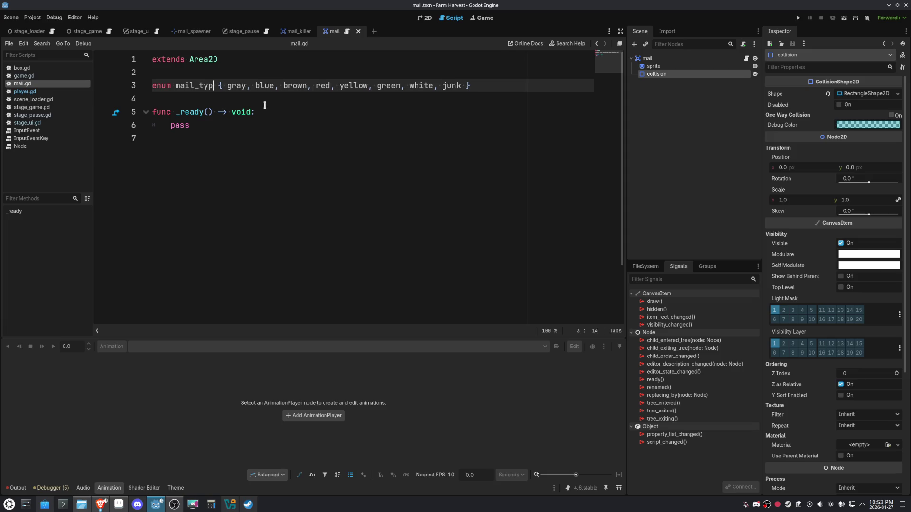
{"action": "key", "text": "Home"}
{"action": "key", "text": "shift+End"}
{"action": "key", "text": "ctrl+c"}
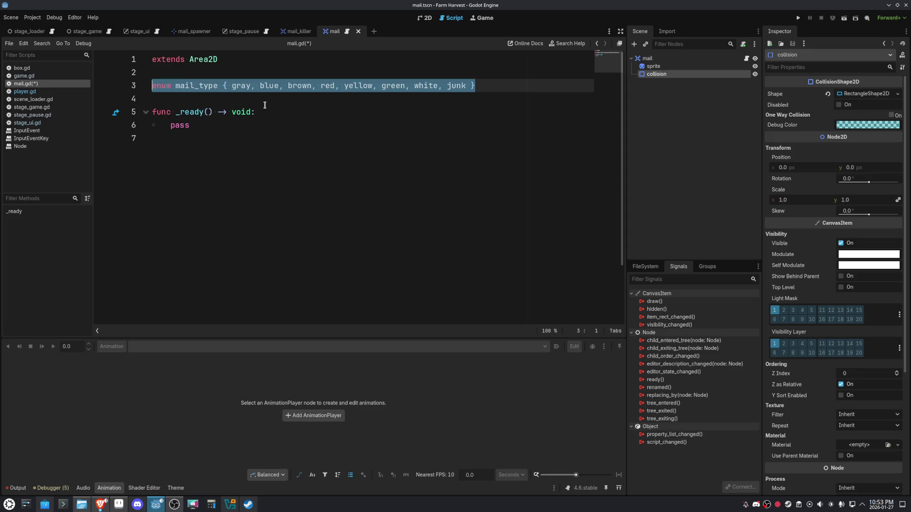
Paste the mail_type enum below extends Node in game.gd and save the scripts.
{"action": "key", "text": "alt+Left"}
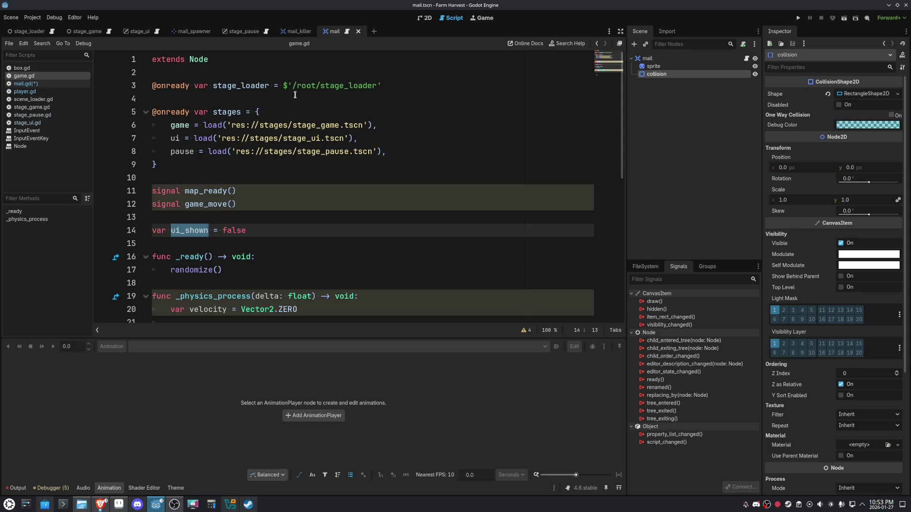
{"action": "left_click", "coordinate": [305, 76]}
{"action": "key", "text": "Return"}
{"action": "key", "text": "Return"}
{"action": "key", "text": "Up"}
{"action": "key", "text": "ctrl+v"}
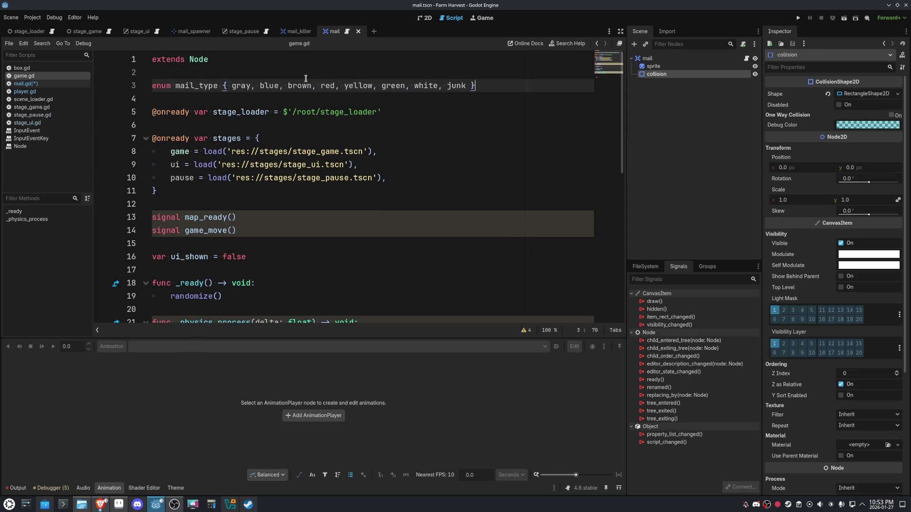
{"action": "key", "text": "ctrl+s"}
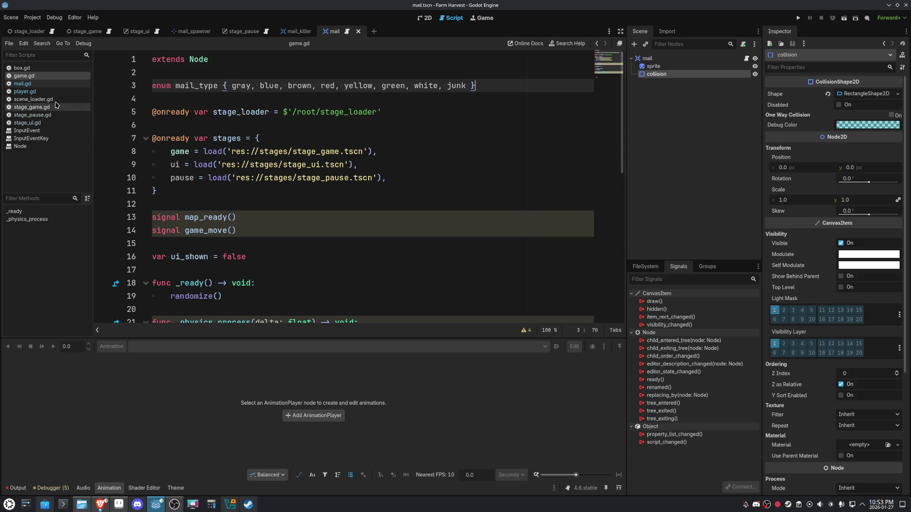
{"action": "left_click", "coordinate": [28, 99]}
{"action": "left_click", "coordinate": [26, 91]}
{"action": "left_click", "coordinate": [33, 85]}
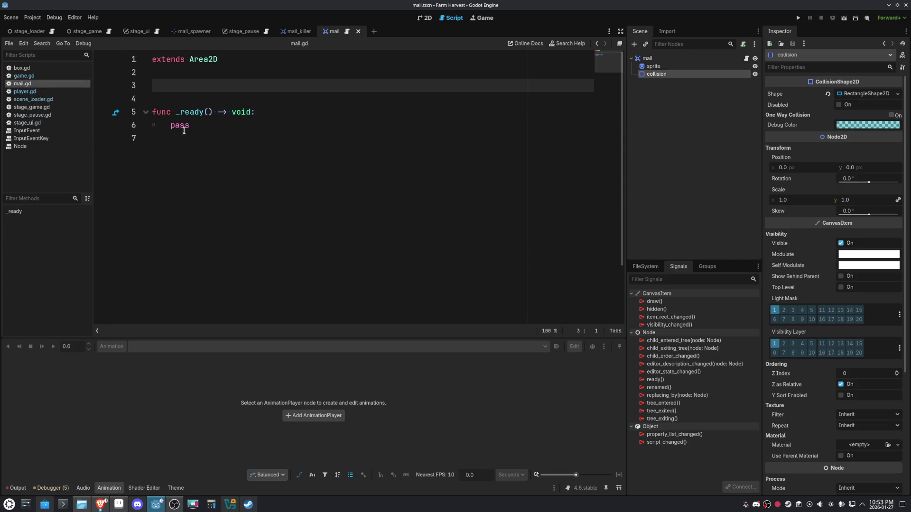
{"action": "type", "text": "@exp"}
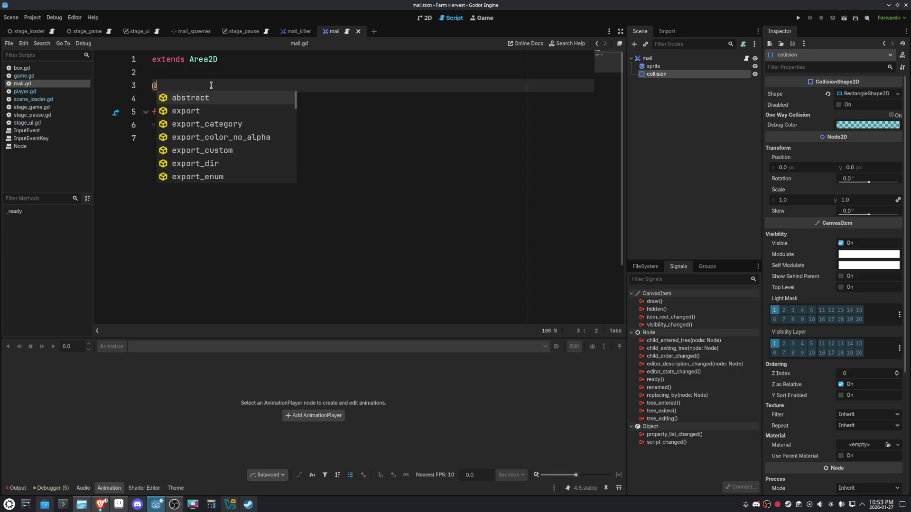
{"action": "type", "text": "ort"}
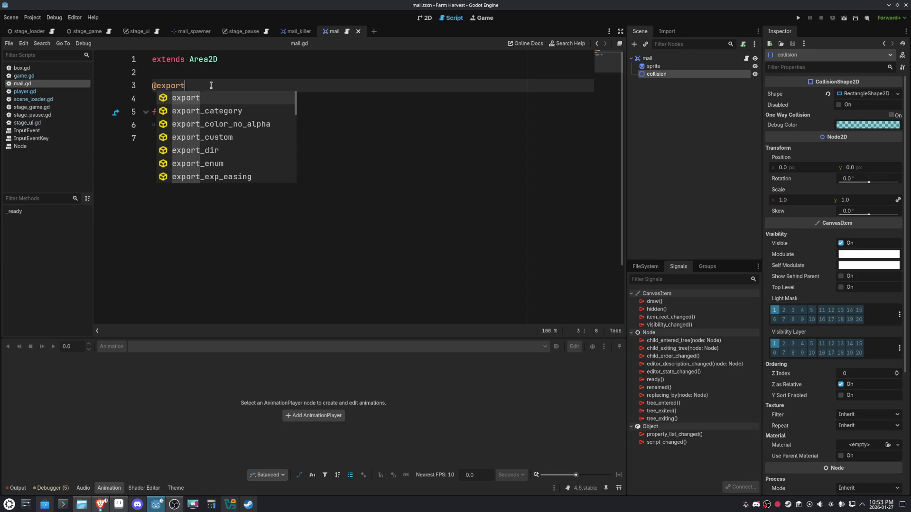
{"action": "key", "text": "Down"}
{"action": "key", "text": "Down"}
{"action": "key", "text": "Down"}
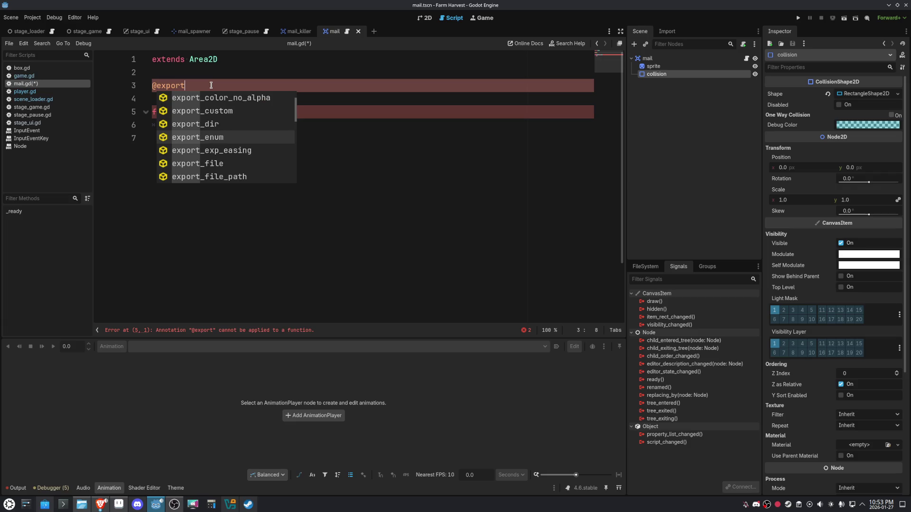
{"action": "key", "text": "Return"}
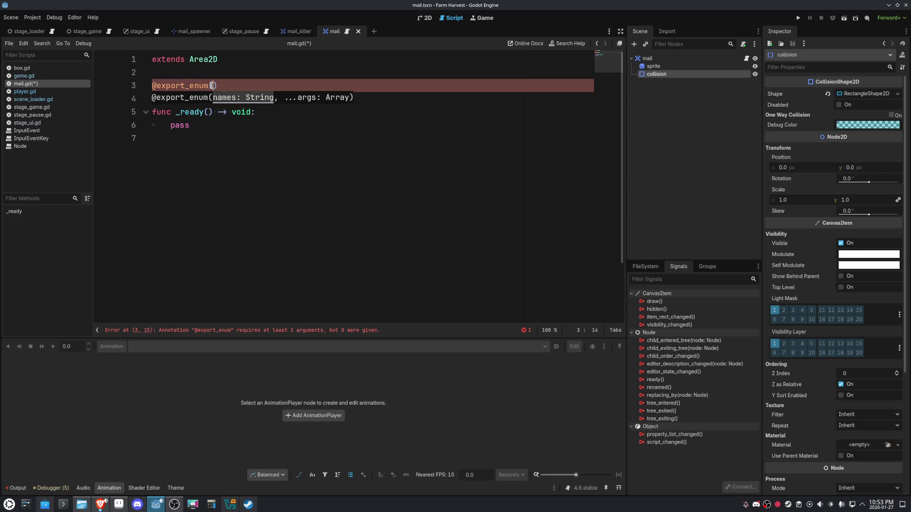
{"action": "type", "text": "game."}
{"action": "key", "text": "Down"}
{"action": "key", "text": "Down"}
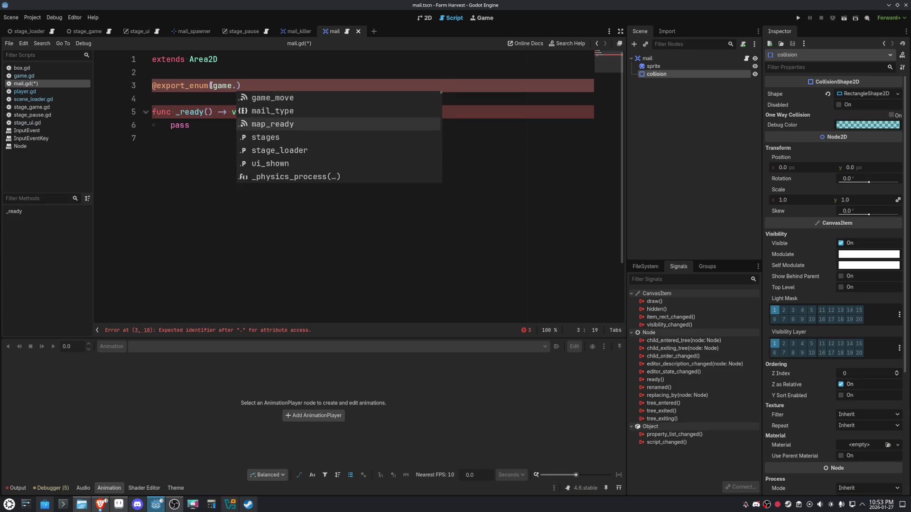
{"action": "key", "text": "Return"}
{"action": "key", "text": "End"}
{"action": "type", "text": "var :"}
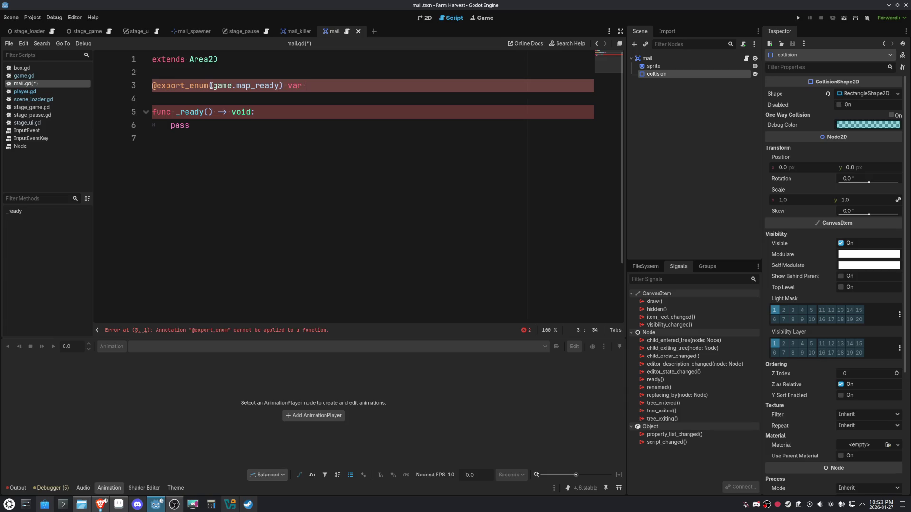
{"action": "type", "text": "="}
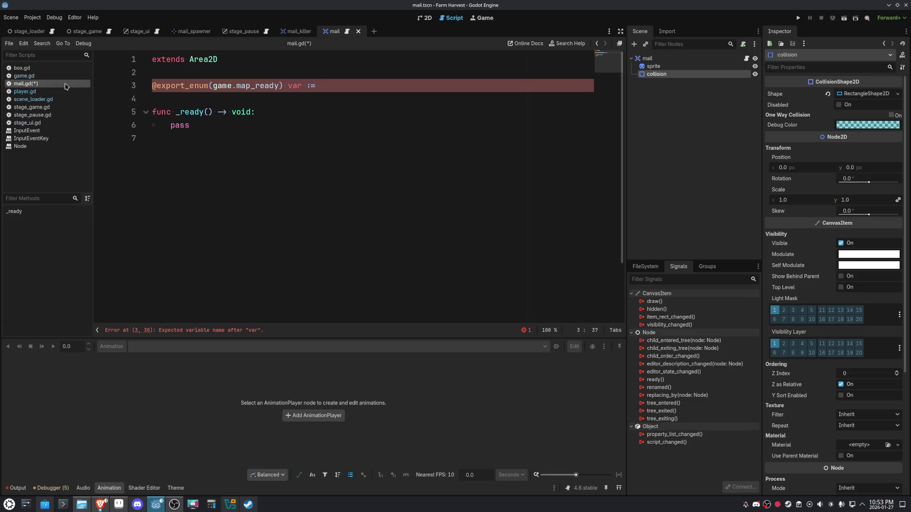
Replace the argument and typing with a game.mail_type = annotation.
{"action": "left_click_drag", "start_coordinate": [286, 88], "coordinate": [208, 86]}
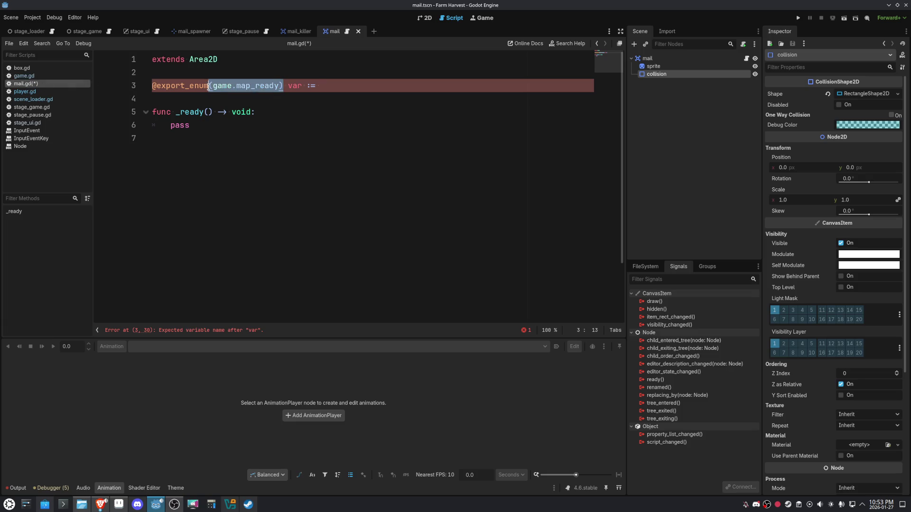
{"action": "key", "text": "BackSpace"}
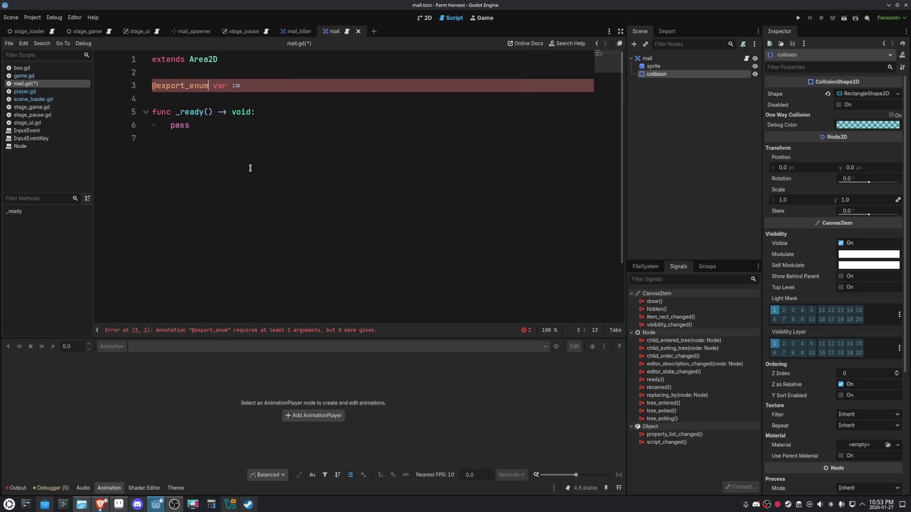
{"action": "key", "text": "BackSpace"}
{"action": "type", "text": "game."}
{"action": "type", "text": "mail_typ"}
{"action": "type", "text": "e ="}
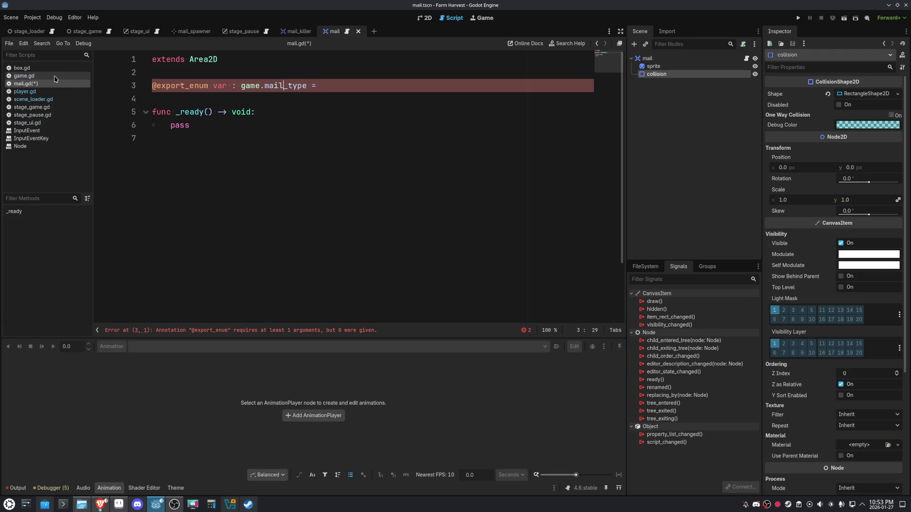
Insert none as the first mail_type value in game.gd.
{"action": "left_click", "coordinate": [36, 77]}
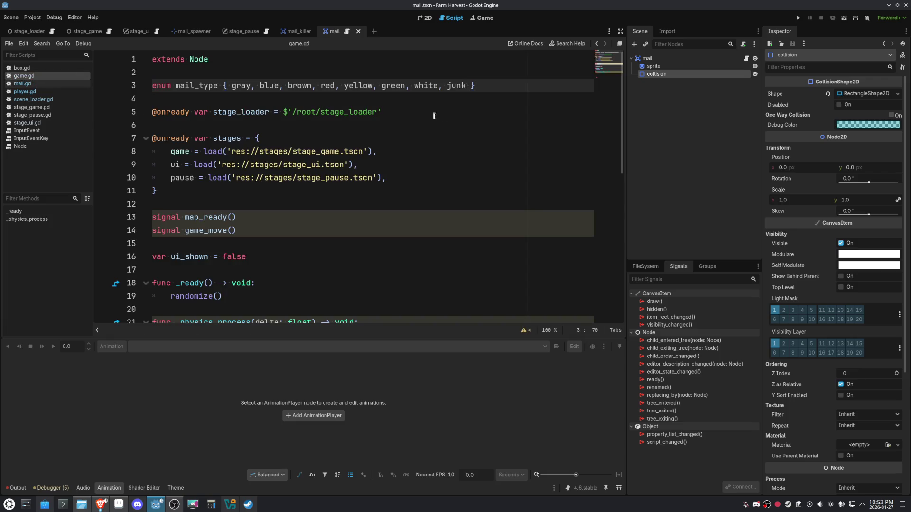
{"action": "left_click", "coordinate": [231, 88]}
{"action": "type", "text": "none,"}
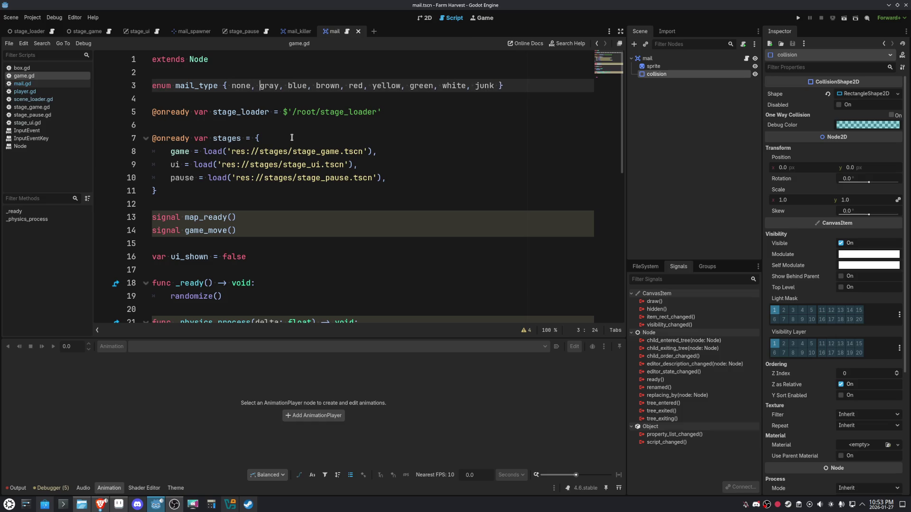
{"action": "left_click", "coordinate": [23, 83]}
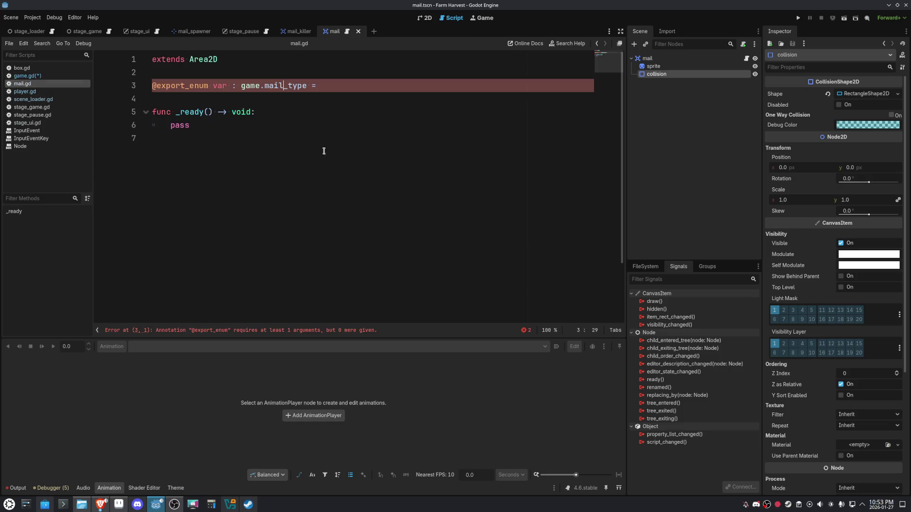
Set the variable's default to game.mail_type.none on line 3 of mail.gd.
{"action": "type", "text": "game.mail_t"}
{"action": "type", "text": "ype"}
{"action": "key", "text": "BackSpace"}
{"action": "key", "text": "BackSpace"}
{"action": "type", "text": "."}
{"action": "type", "text": "nono"}
{"action": "left_click", "coordinate": [416, 169]}
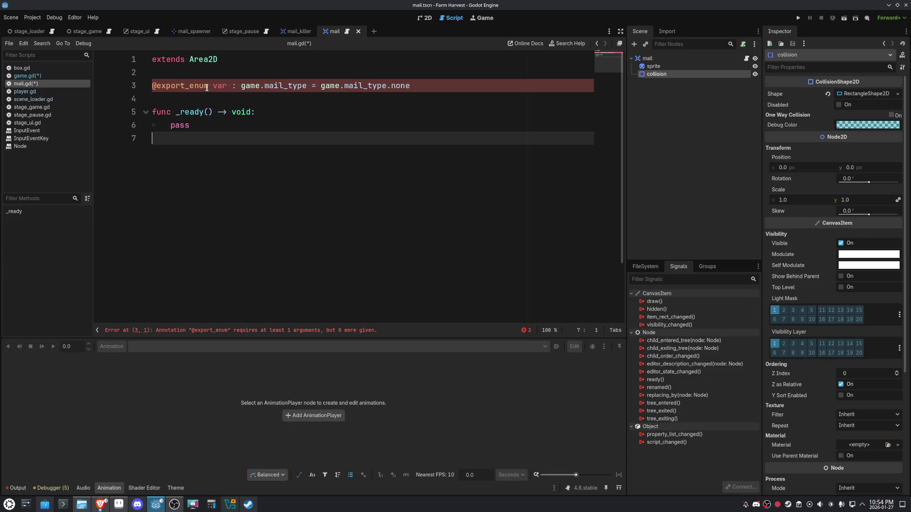
{"action": "left_click", "coordinate": [190, 86]}
{"action": "key", "text": "Delete"}
{"action": "key", "text": "Delete"}
{"action": "key", "text": "Delete"}
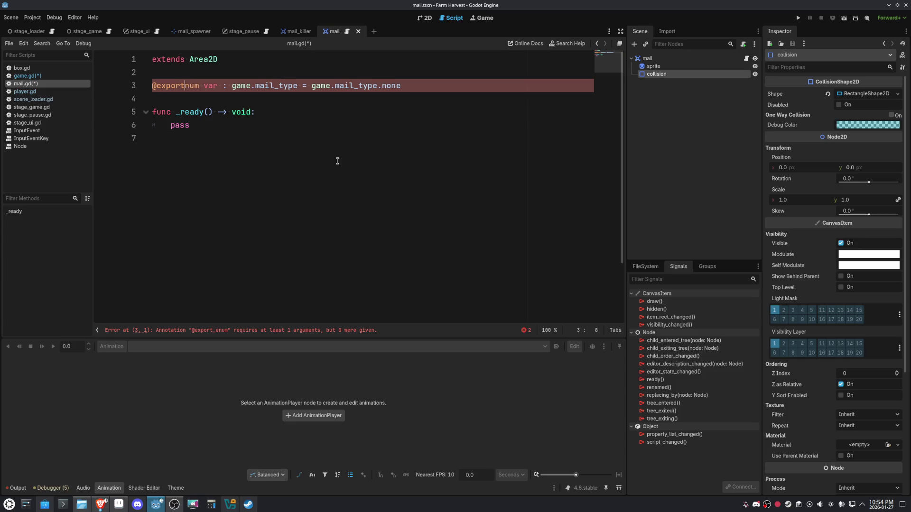
{"action": "key", "text": "BackSpace"}
{"action": "left_click", "coordinate": [338, 160]}
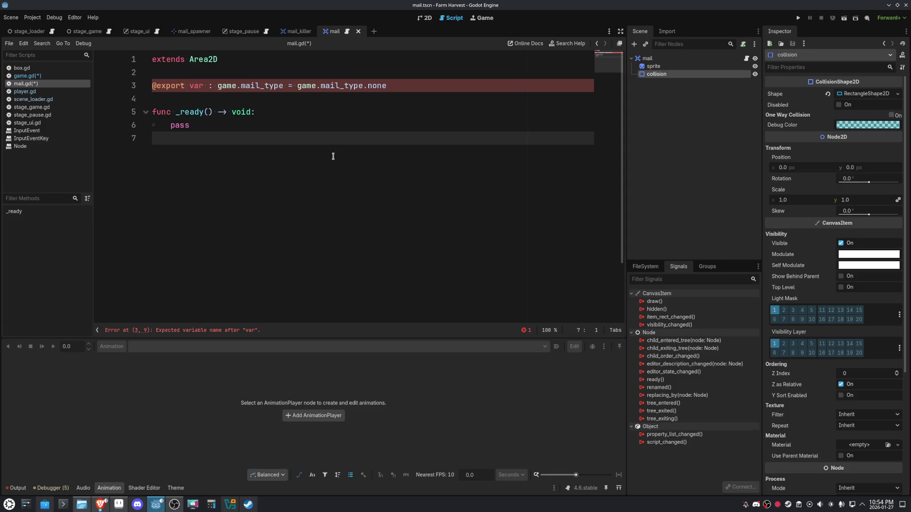
{"action": "left_click", "coordinate": [204, 86]}
{"action": "type", "text": "type"}
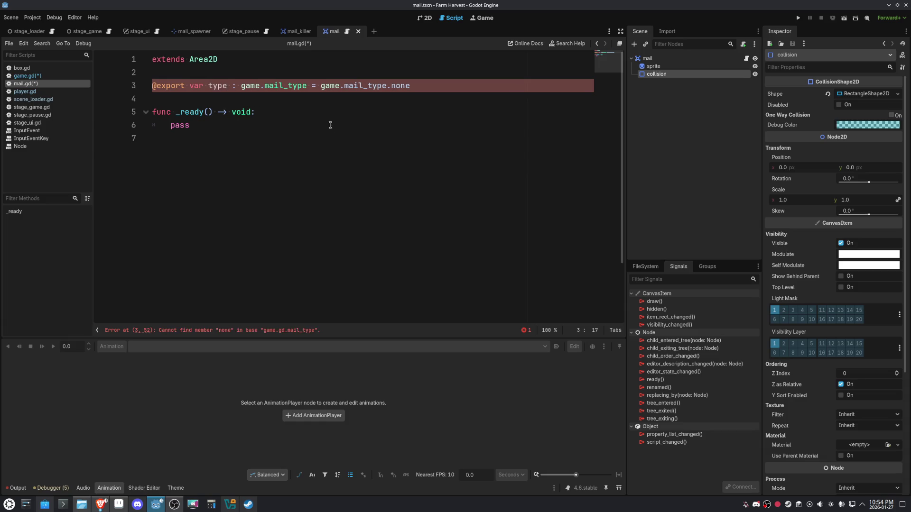
{"action": "left_click", "coordinate": [336, 147]}
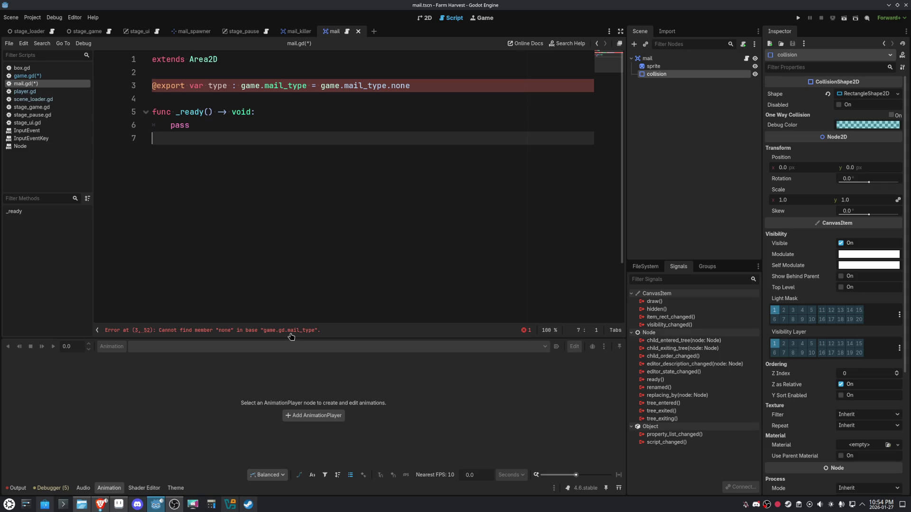
Check the mail_type enum name in game.gd.
{"action": "left_click", "coordinate": [369, 88], "text": "ctrl"}
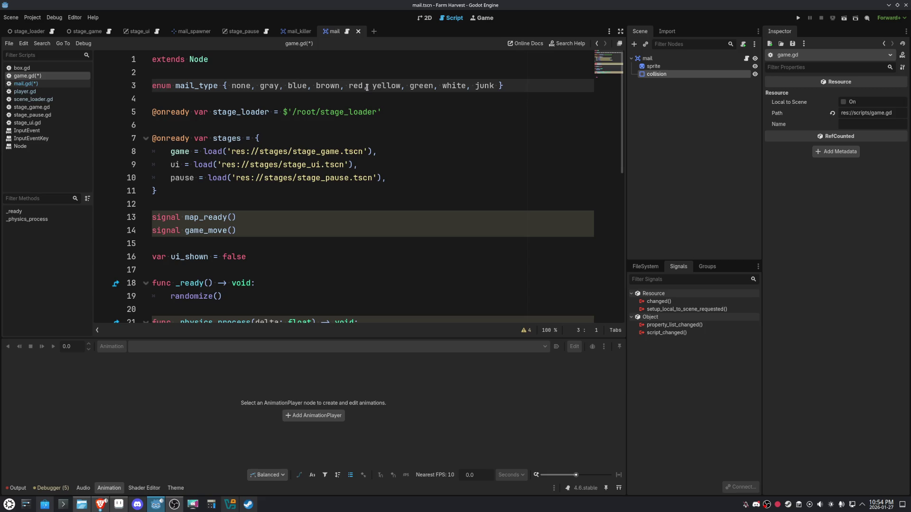
{"action": "double_click", "coordinate": [205, 86]}
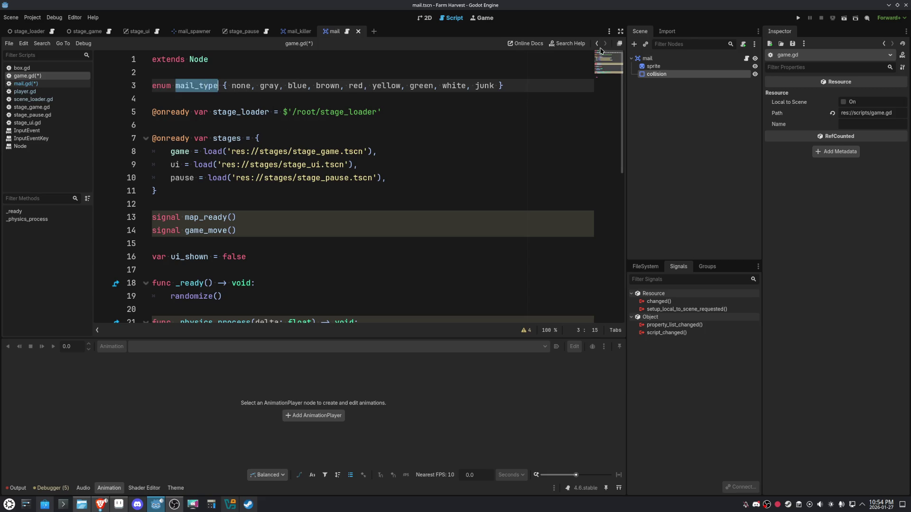
{"action": "key", "text": "Home"}
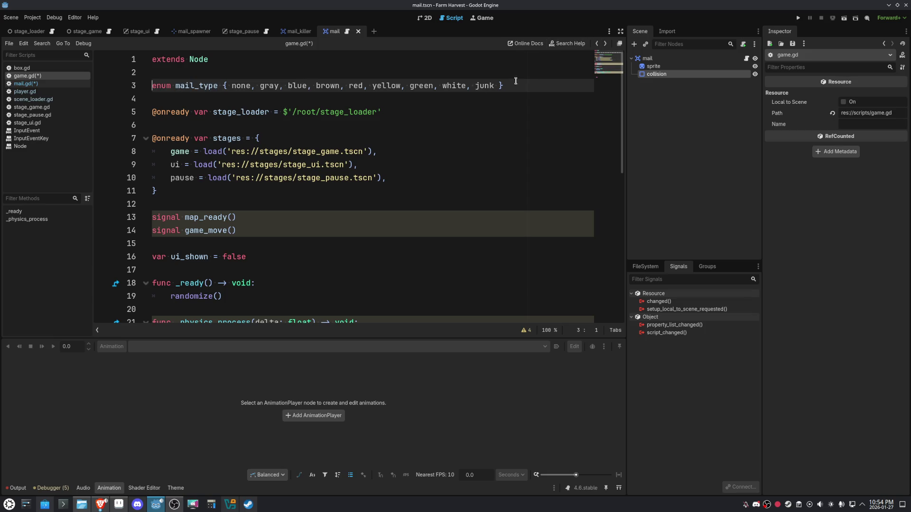
{"action": "left_click", "coordinate": [597, 44]}
Delete the game.mail_type type annotation from line 3 of mail.gd and save.
{"action": "left_click", "coordinate": [307, 86]}
{"action": "double_click", "coordinate": [248, 85]}
{"action": "key", "text": "Return"}
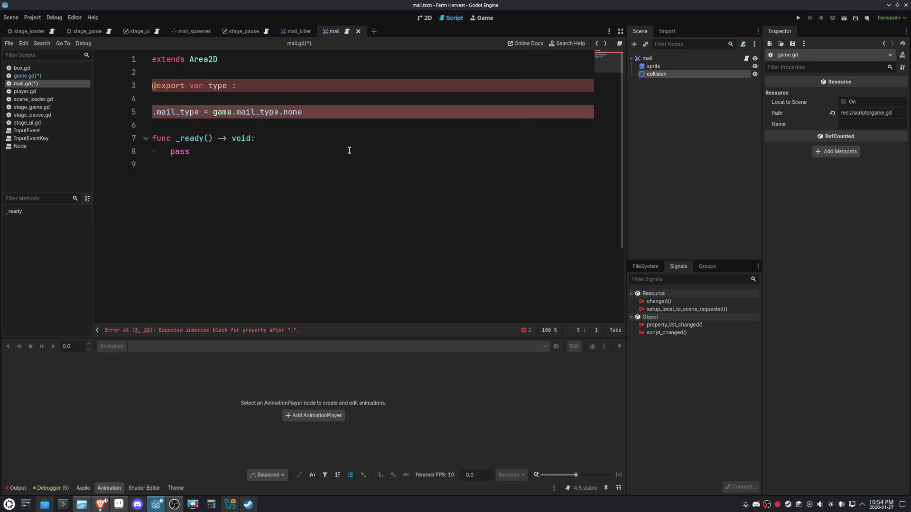
{"action": "key", "text": "ctrl+z"}
{"action": "key", "text": "Delete"}
{"action": "key", "text": "Delete"}
{"action": "key", "text": "Delete"}
{"action": "key", "text": "Delete"}
{"action": "key", "text": "Delete"}
{"action": "key", "text": "Delete"}
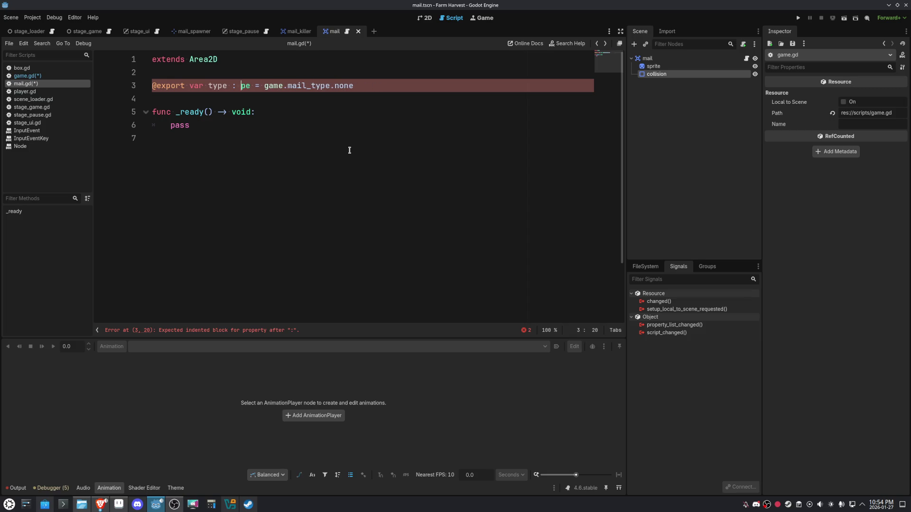
{"action": "key", "text": "BackSpace"}
{"action": "key", "text": "Delete"}
{"action": "left_click", "coordinate": [349, 149]}
{"action": "key", "text": "ctrl+s"}
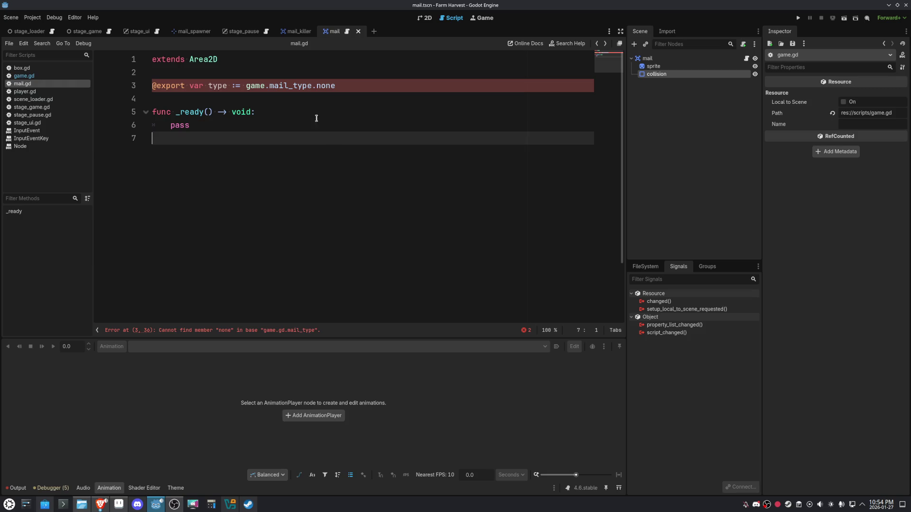
{"action": "double_click", "coordinate": [324, 85]}
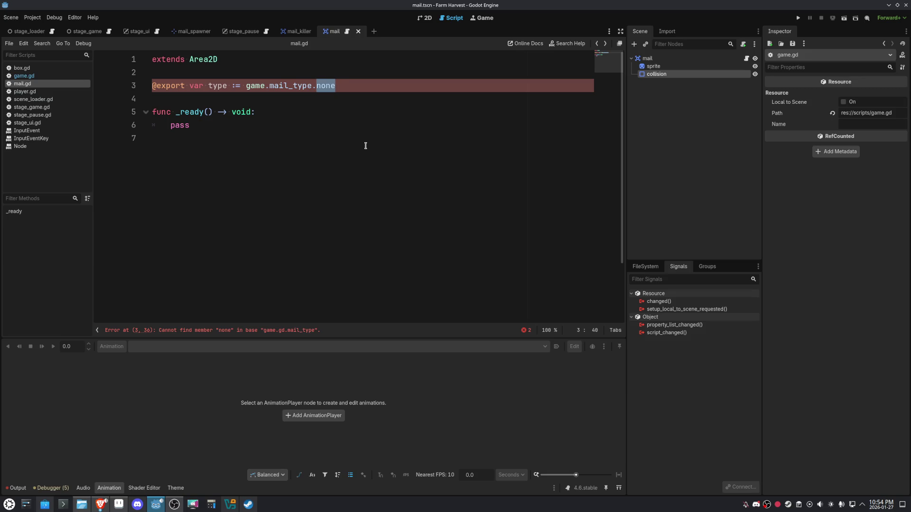
{"action": "left_click_drag", "start_coordinate": [336, 84], "coordinate": [185, 86]}
{"action": "key", "text": "BackSpace"}
{"action": "type", "text": "_enum("}
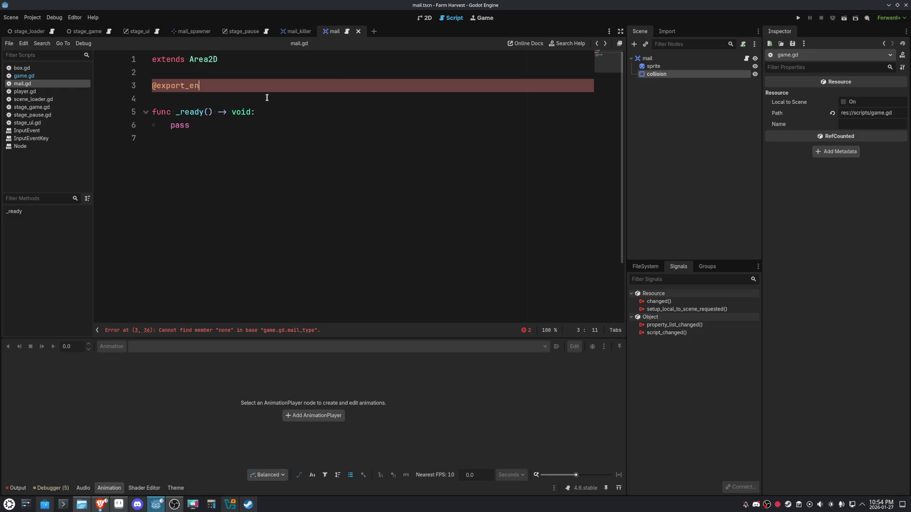
{"action": "left_click", "coordinate": [32, 77]}
{"action": "left_click_drag", "start_coordinate": [494, 86], "coordinate": [232, 86]}
{"action": "key", "text": "ctrl+c"}
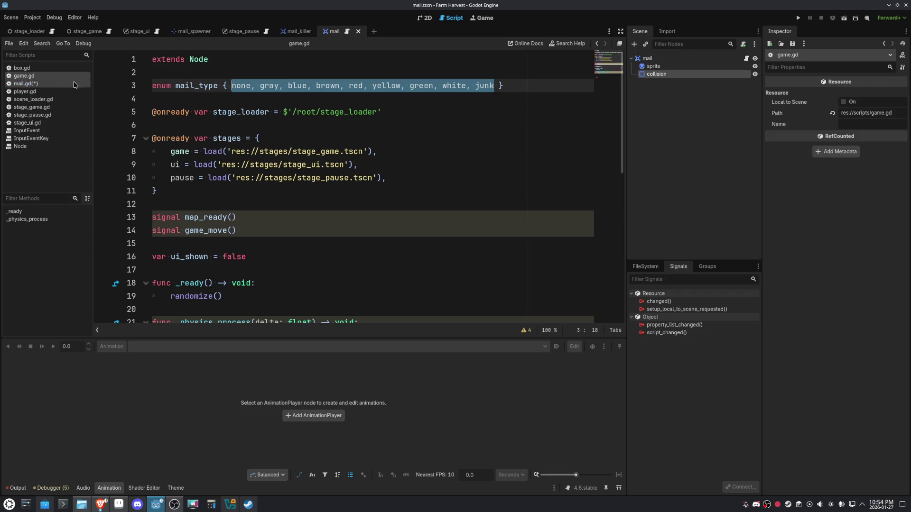
{"action": "left_click", "coordinate": [26, 84]}
{"action": "key", "text": "ctrl+v"}
{"action": "left_click", "coordinate": [502, 84]}
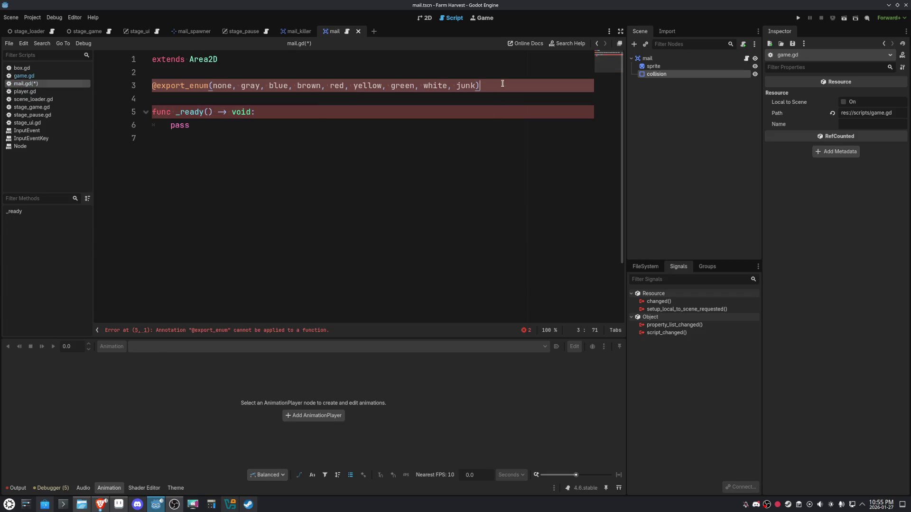
{"action": "type", "text": "type = '"}
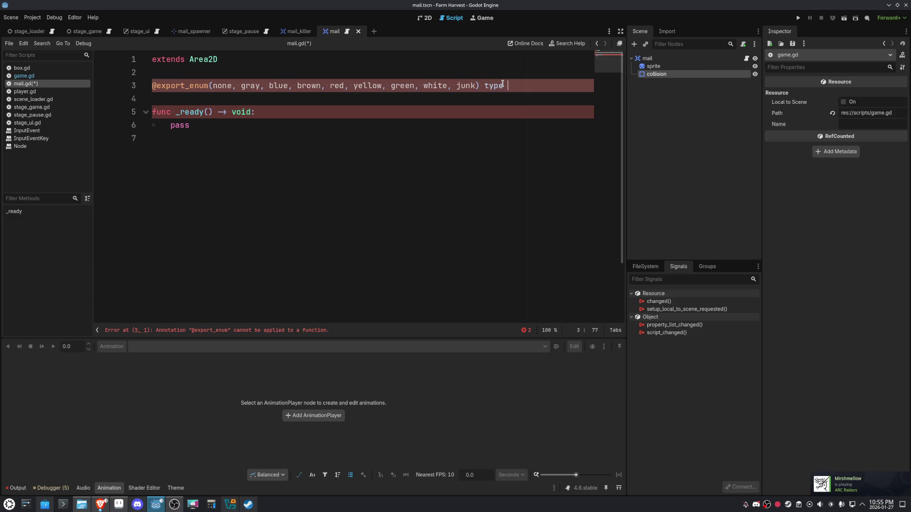
{"action": "type", "text": "none"}
{"action": "left_click", "coordinate": [491, 124]}
{"action": "left_click", "coordinate": [473, 171]}
{"action": "key", "text": "ctrl+s"}
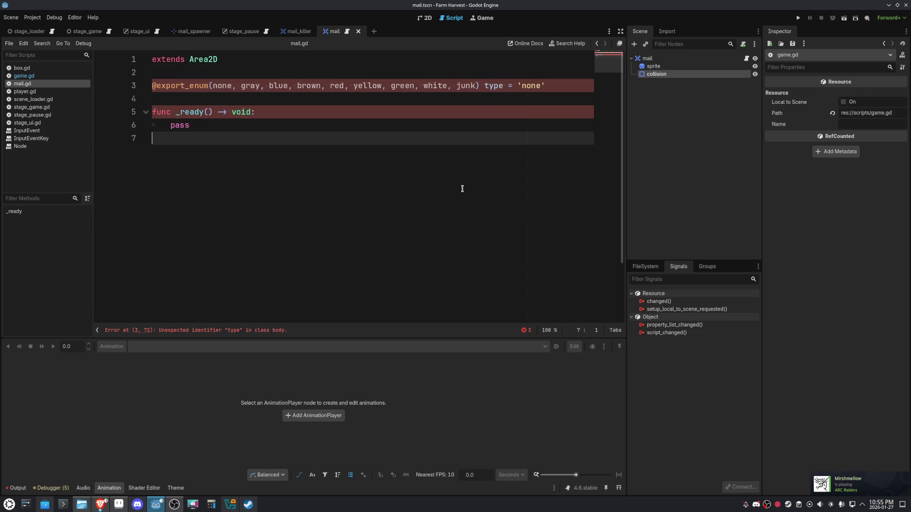
Wrap each enum value in single quotes: none, gray, blue, brown, red, yellow, green, white, junk.
{"action": "double_click", "coordinate": [223, 87]}
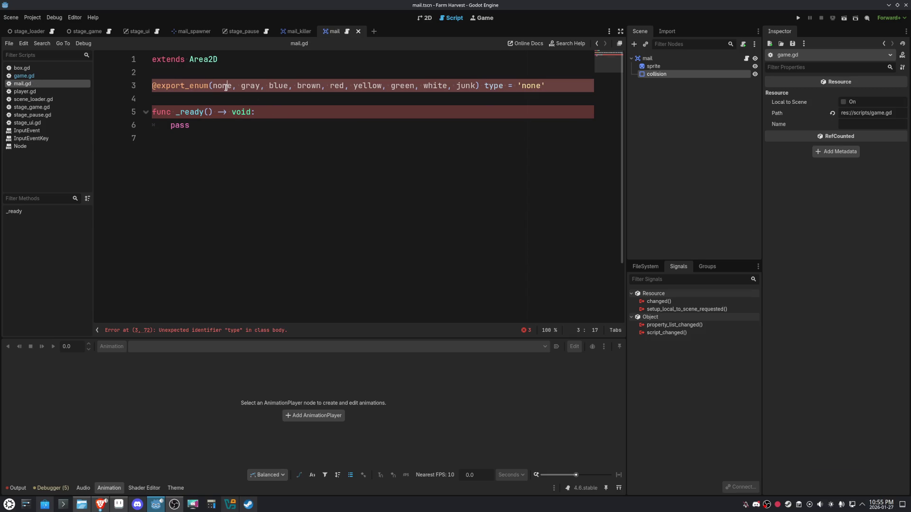
{"action": "type", "text": "'"}
{"action": "double_click", "coordinate": [259, 85]}
{"action": "type", "text": "'"}
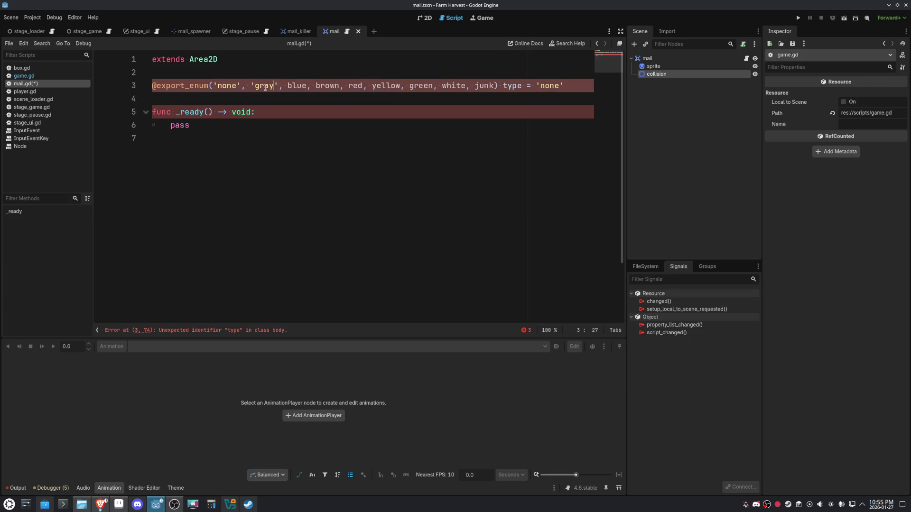
{"action": "double_click", "coordinate": [297, 85]}
{"action": "type", "text": "'"}
{"action": "double_click", "coordinate": [335, 85]}
{"action": "type", "text": "'"}
{"action": "double_click", "coordinate": [374, 86]}
{"action": "type", "text": "'"}
{"action": "double_click", "coordinate": [411, 86]}
{"action": "type", "text": "'"}
{"action": "double_click", "coordinate": [459, 85]}
{"action": "type", "text": "'"}
{"action": "double_click", "coordinate": [492, 85]}
{"action": "type", "text": "'"}
{"action": "double_click", "coordinate": [540, 86]}
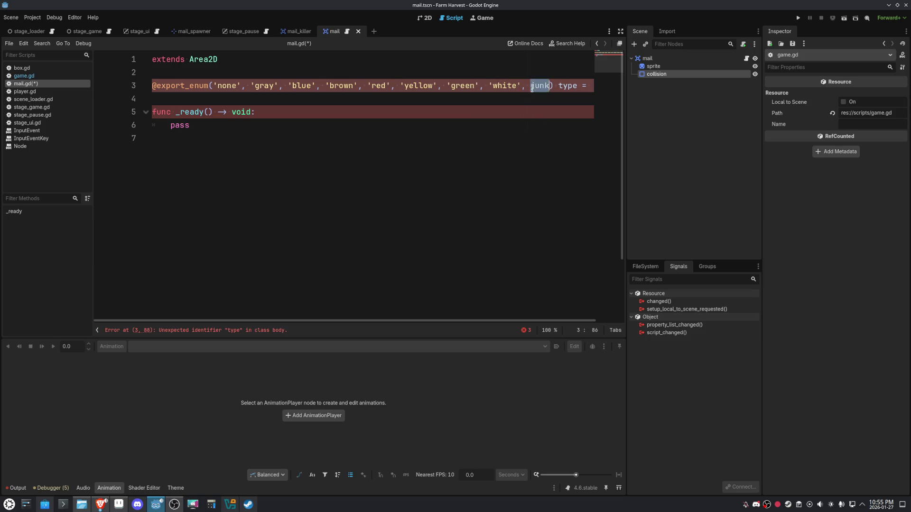
{"action": "type", "text": "'"}
{"action": "left_click", "coordinate": [373, 204]}
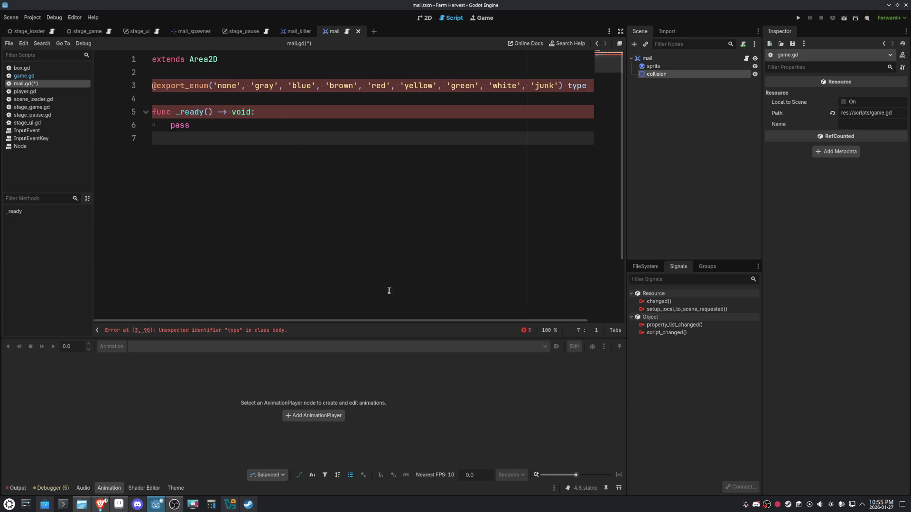
{"action": "mouse_move", "coordinate": [373, 323]}
{"action": "left_mouse_down"}
{"action": "mouse_move", "coordinate": [452, 324]}
{"action": "mouse_move", "coordinate": [348, 324]}
{"action": "mouse_move", "coordinate": [380, 325]}
{"action": "left_mouse_up"}
{"action": "left_click", "coordinate": [532, 86]}
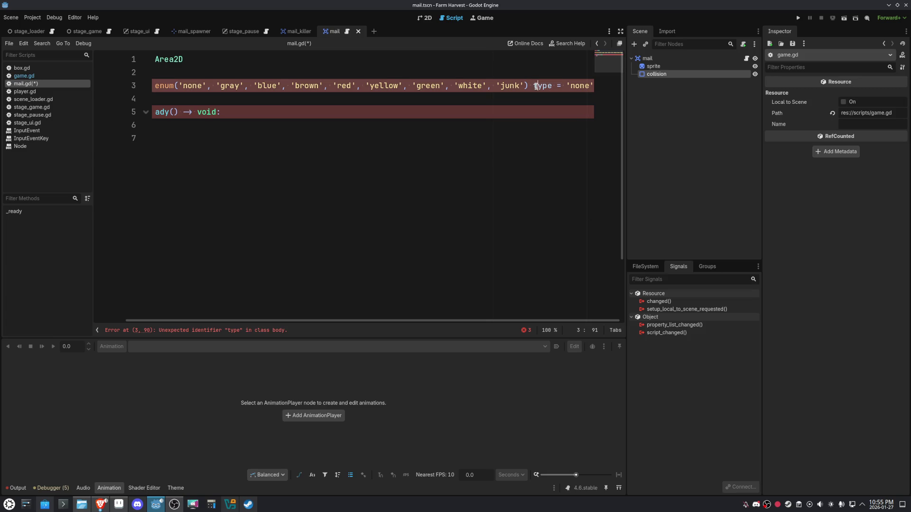
{"action": "type", "text": "var"}
{"action": "type", "text": "\\"}
{"action": "key", "text": "Return"}
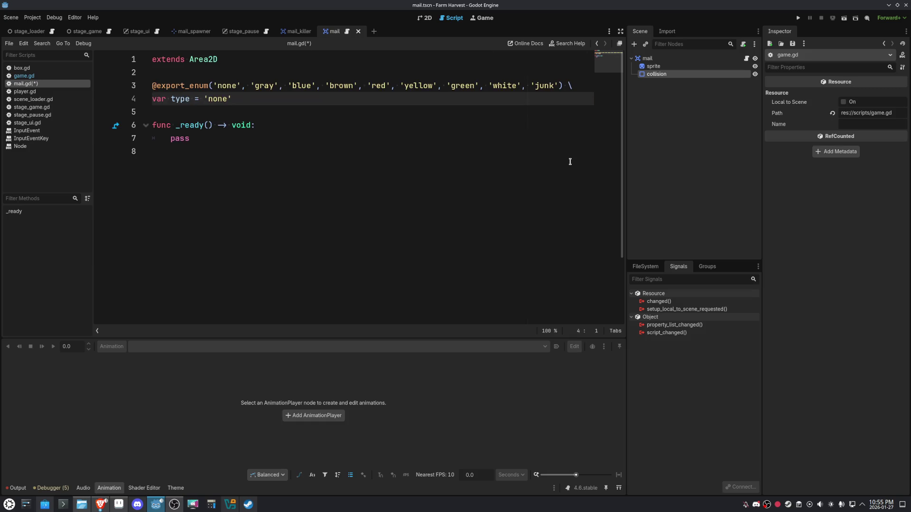
{"action": "left_click", "coordinate": [567, 162]}
{"action": "key", "text": "ctrl+s"}
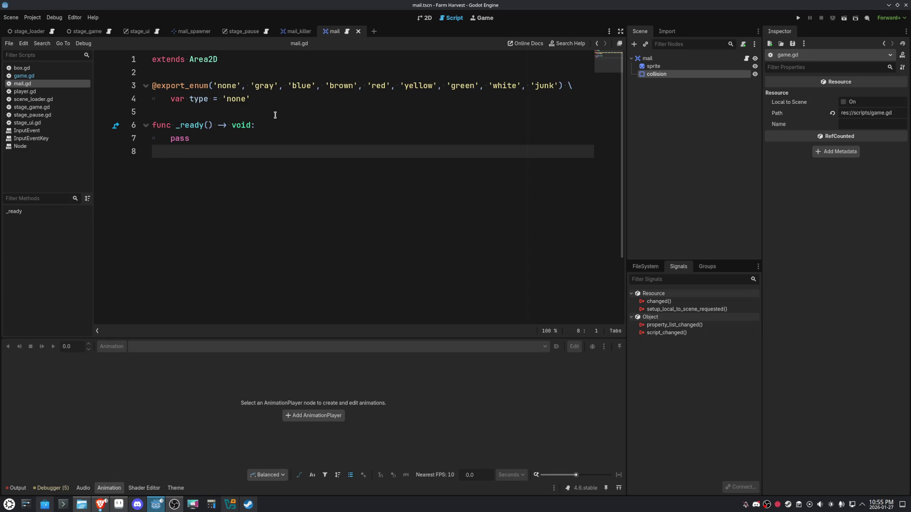
{"action": "left_click", "coordinate": [181, 85], "text": "ctrl"}
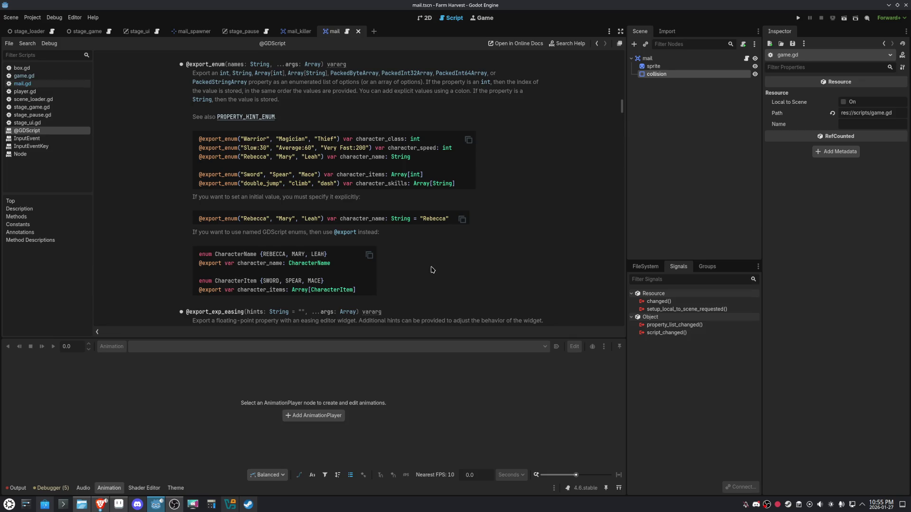
Look up the mail_type enum name in game.gd, then return to mail.gd.
{"action": "left_click", "coordinate": [597, 44]}
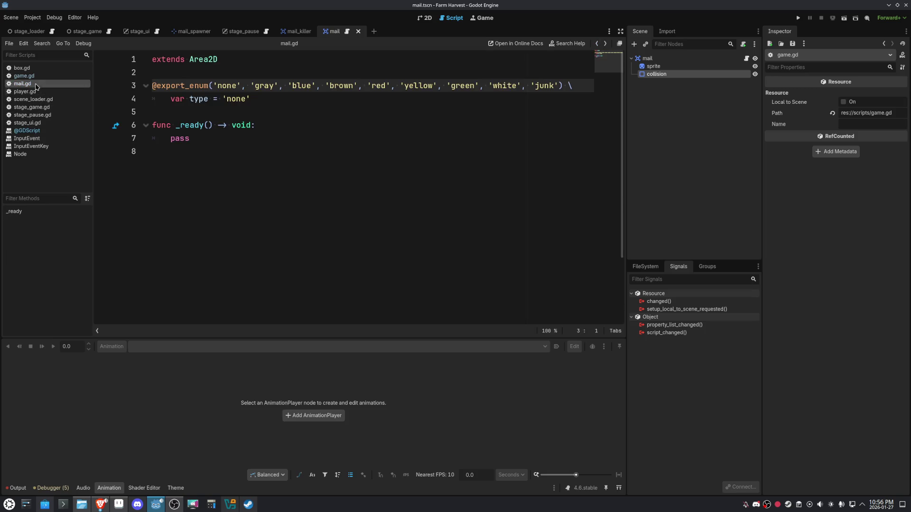
{"action": "key", "text": "alt+Left"}
{"action": "double_click", "coordinate": [191, 86]}
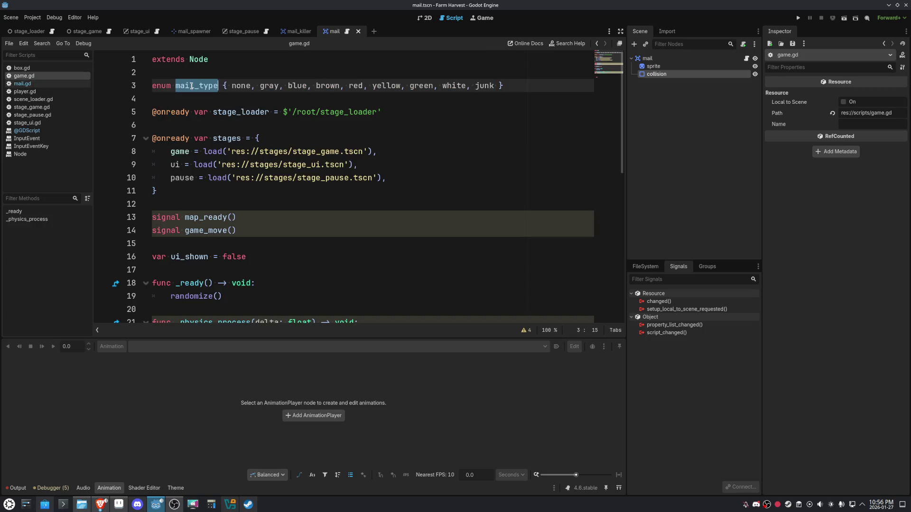
{"action": "left_click", "coordinate": [597, 44]}
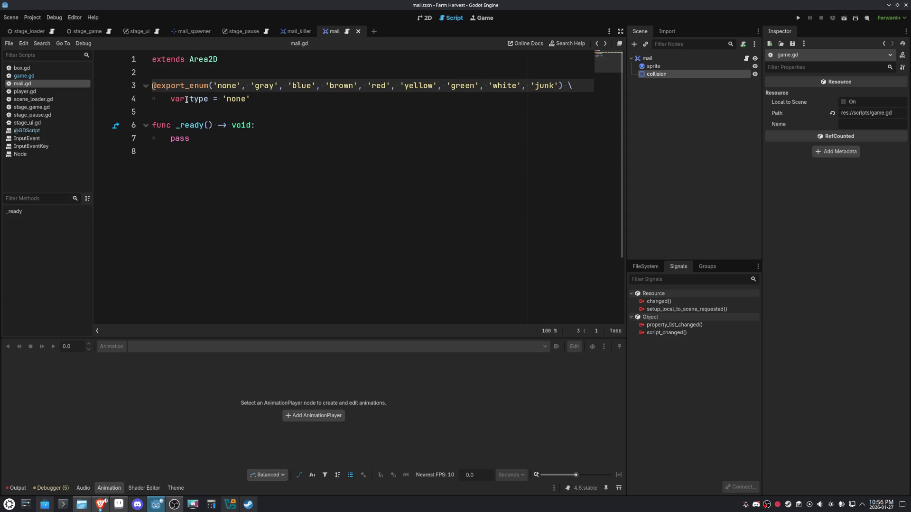
{"action": "left_click", "coordinate": [212, 99]}
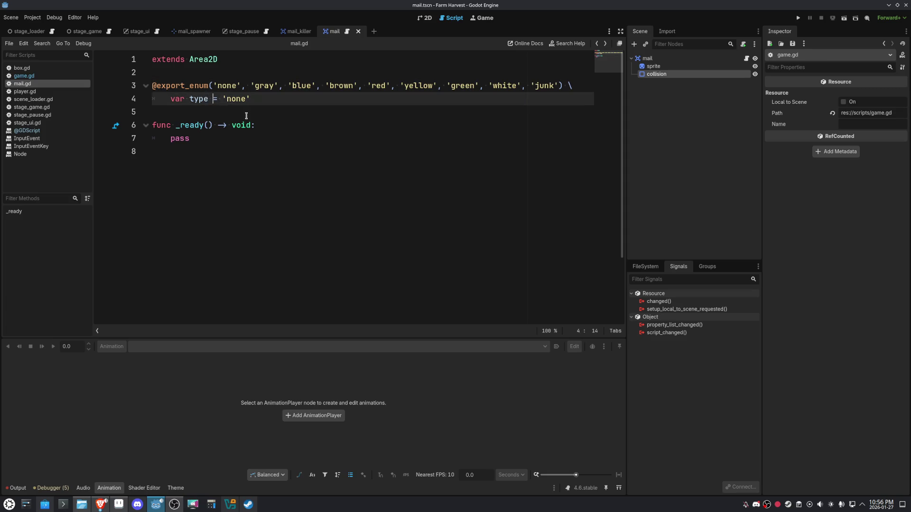
{"action": "type", "text": ":"}
{"action": "key", "text": "Delete"}
{"action": "key", "text": "shift+End"}
{"action": "type", "text": "mail_type"}
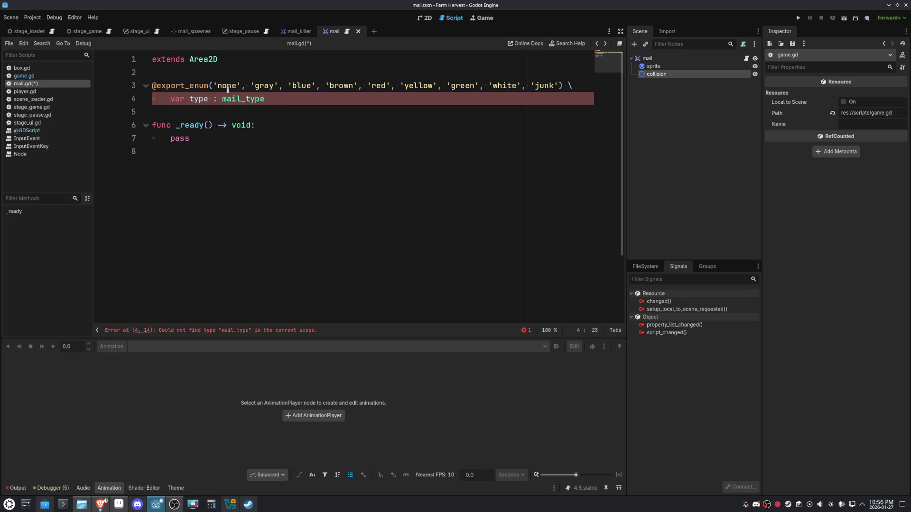
{"action": "mouse_move", "coordinate": [185, 85]}
{"action": "left_mouse_down"}
{"action": "mouse_move", "coordinate": [542, 94]}
{"action": "mouse_move", "coordinate": [562, 86]}
{"action": "left_mouse_up"}
{"action": "key", "text": "BackSpace"}
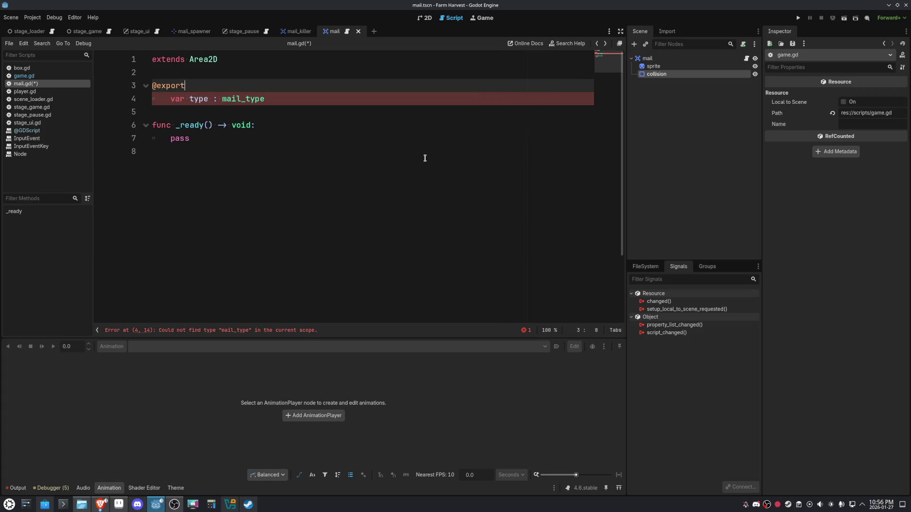
{"action": "key", "text": "Delete"}
{"action": "key", "text": "ctrl+s"}
Qualify the type as game.mail_type, save, and check the mail node's Type property.
{"action": "left_click", "coordinate": [402, 138]}
{"action": "left_click", "coordinate": [327, 118]}
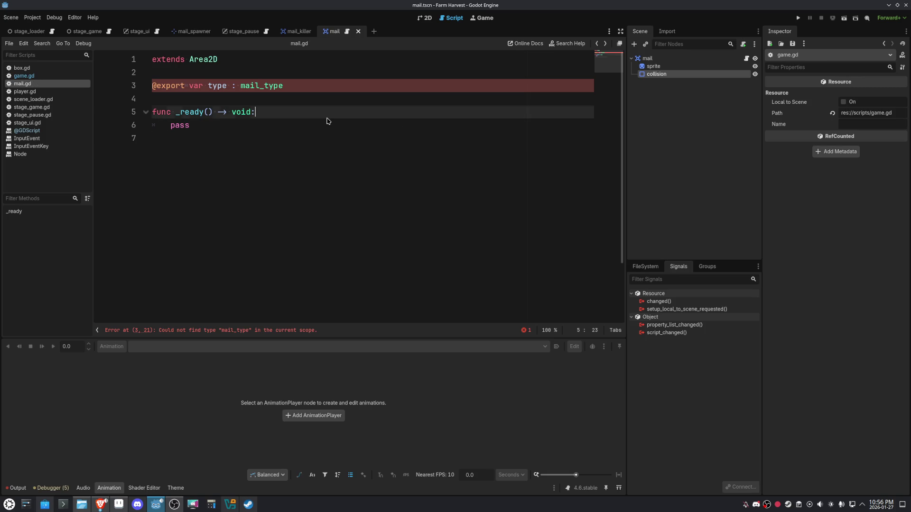
{"action": "key", "text": "Up"}
{"action": "key", "text": "Up"}
{"action": "type", "text": "game."}
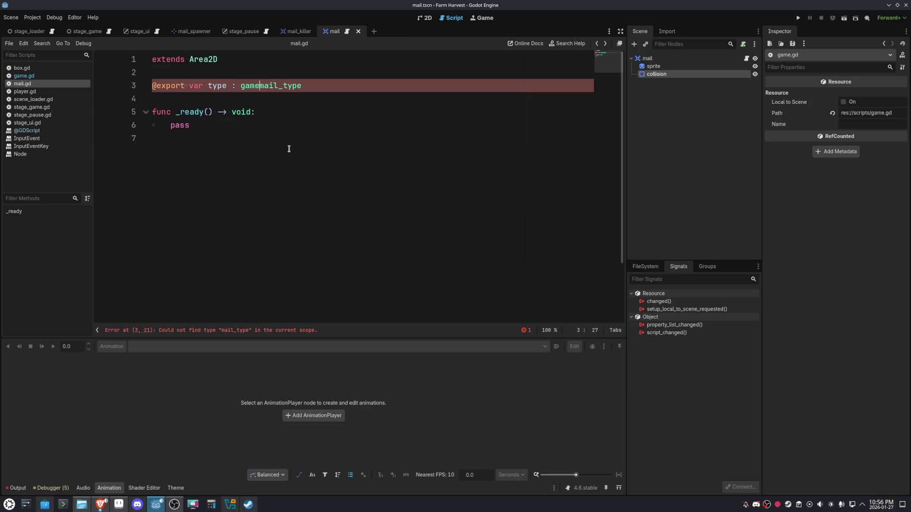
{"action": "left_click", "coordinate": [325, 135]}
{"action": "left_click", "coordinate": [342, 60]}
{"action": "key", "text": "ctrl+s"}
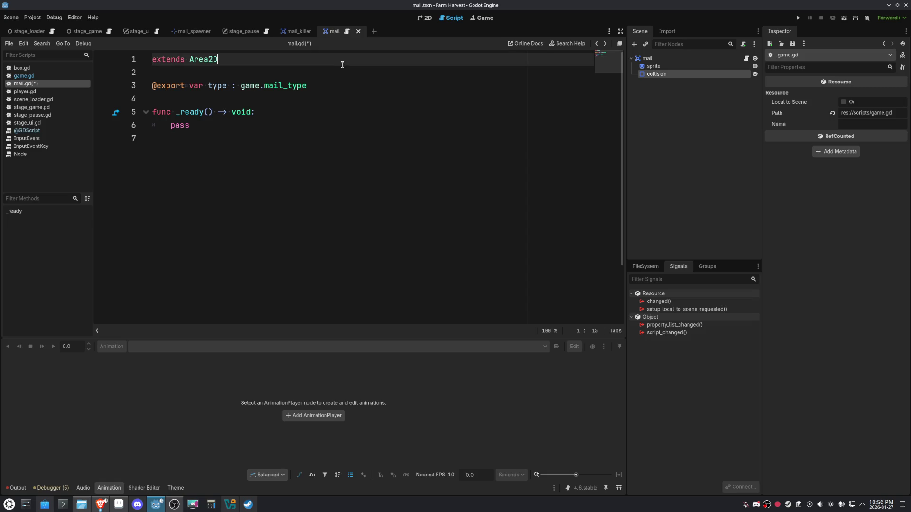
{"action": "left_click", "coordinate": [659, 59]}
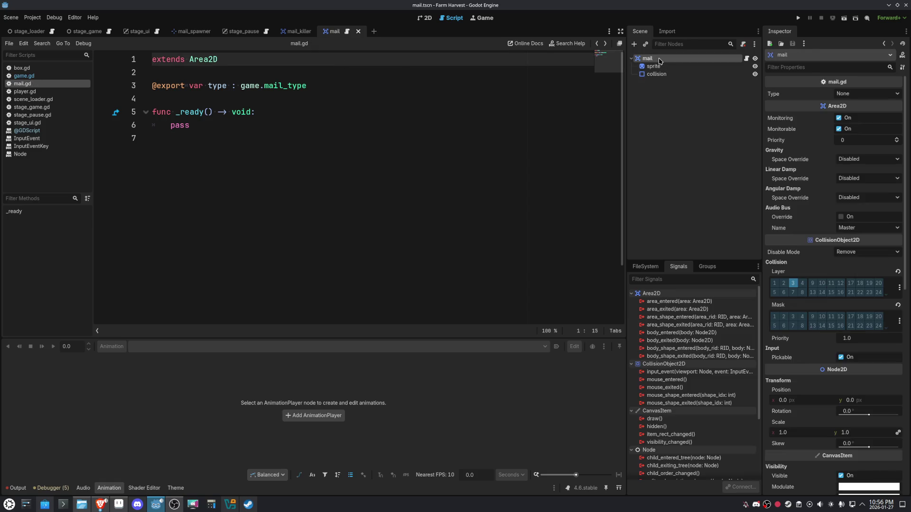
{"action": "left_click", "coordinate": [886, 97]}
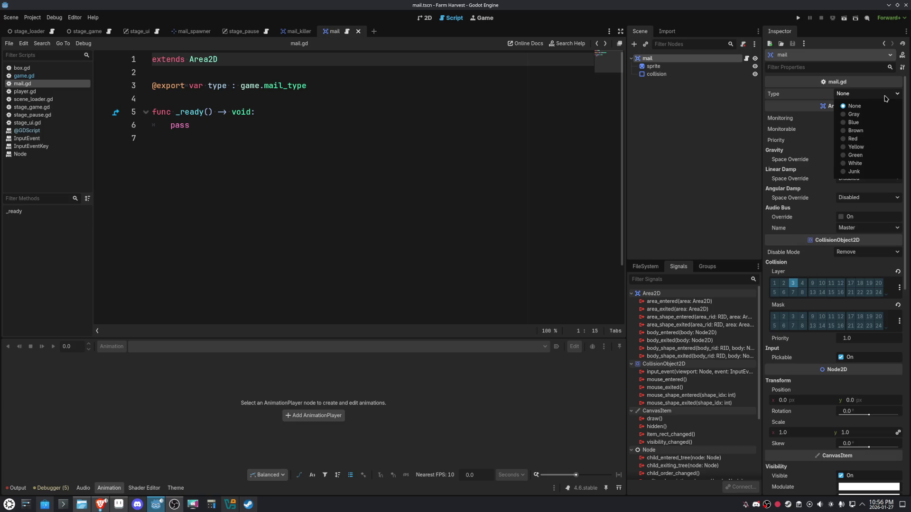
{"action": "left_click", "coordinate": [510, 138]}
{"action": "left_click", "coordinate": [366, 138]}
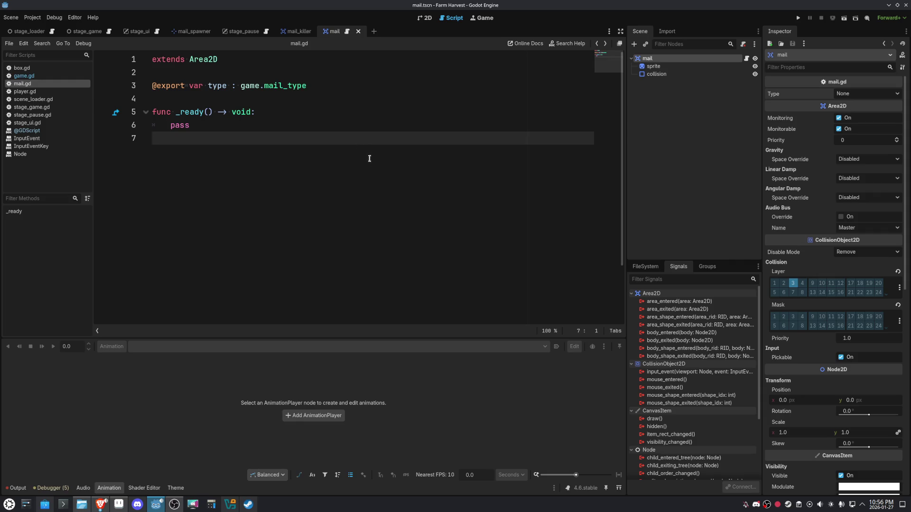
{"action": "key", "text": "ctrl+s"}
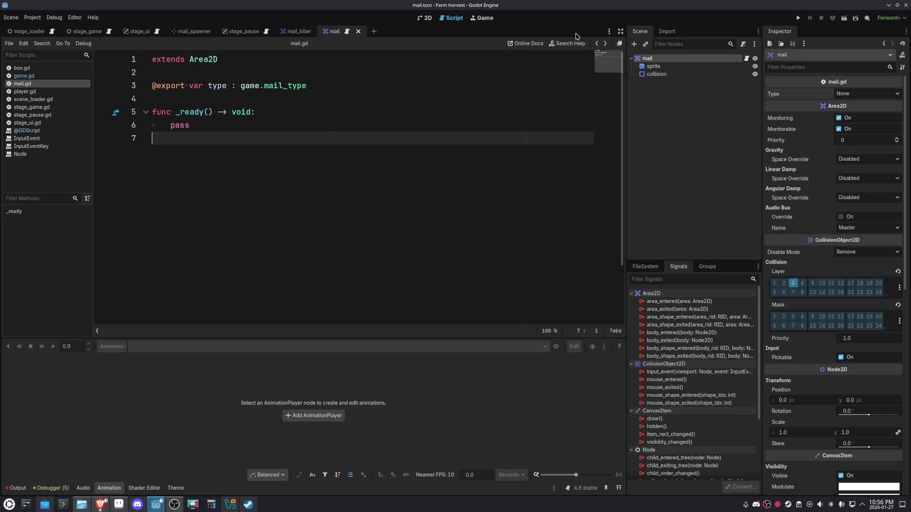
{"action": "left_click", "coordinate": [563, 44]}
Search the help docs for 'enum' and browse through the results.
{"action": "type", "text": "enum"}
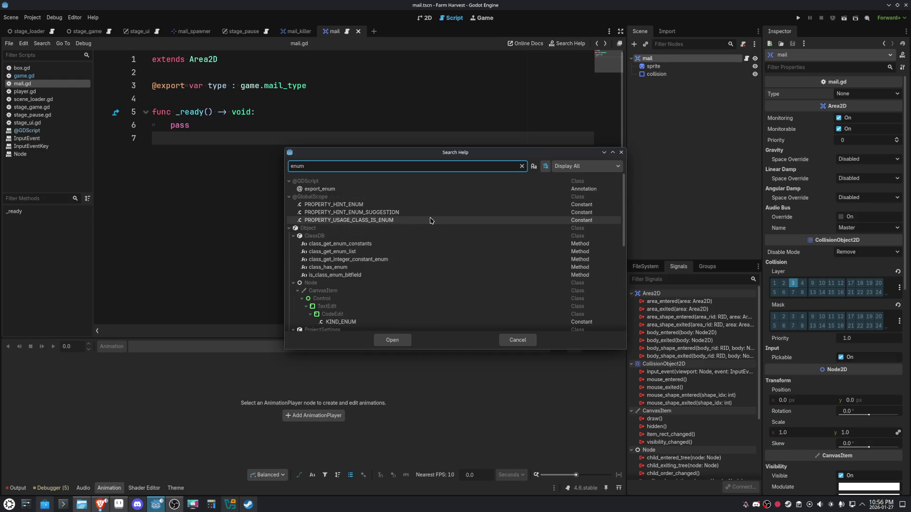
{"action": "scroll", "coordinate": [431, 221], "scroll_direction": "down", "scroll_amount": 1}
{"action": "scroll", "coordinate": [431, 221], "scroll_direction": "up", "scroll_amount": 1}
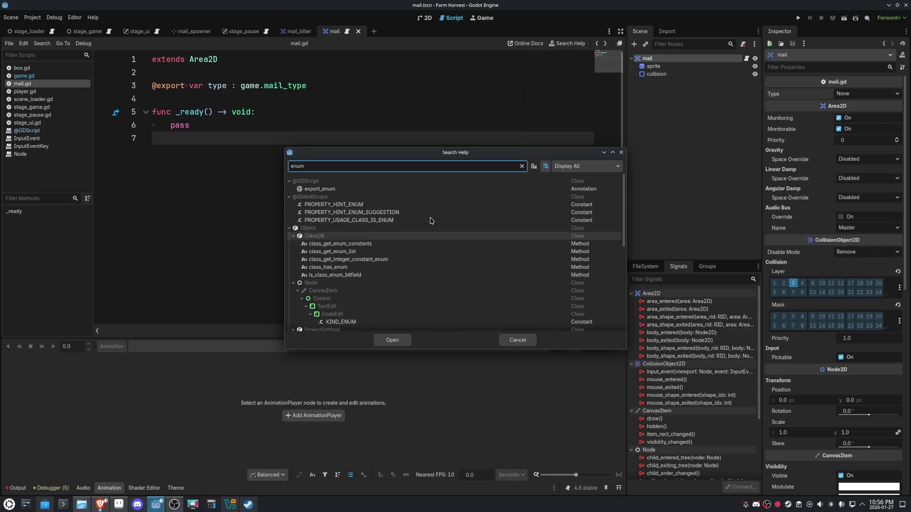
{"action": "scroll", "coordinate": [430, 220], "scroll_direction": "down", "scroll_amount": 1}
{"action": "scroll", "coordinate": [431, 221], "scroll_direction": "down", "scroll_amount": 2}
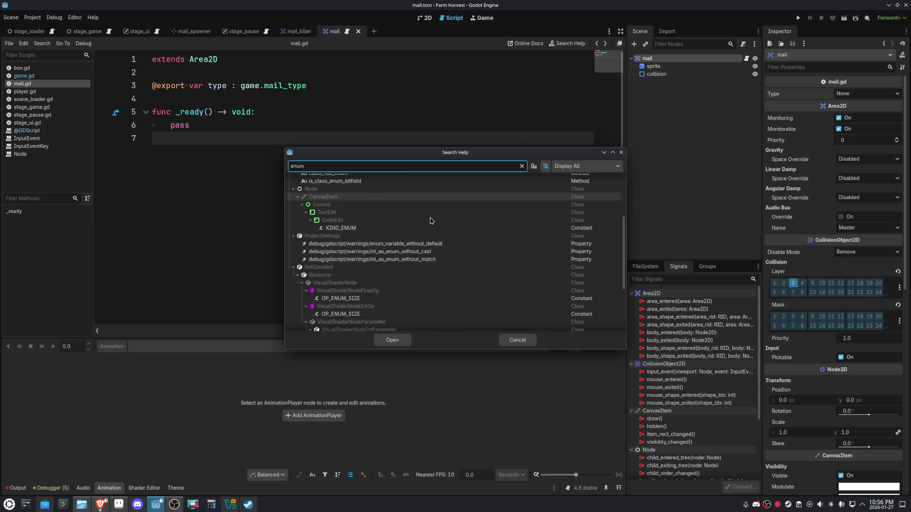
{"action": "scroll", "coordinate": [430, 220], "scroll_direction": "down", "scroll_amount": 3}
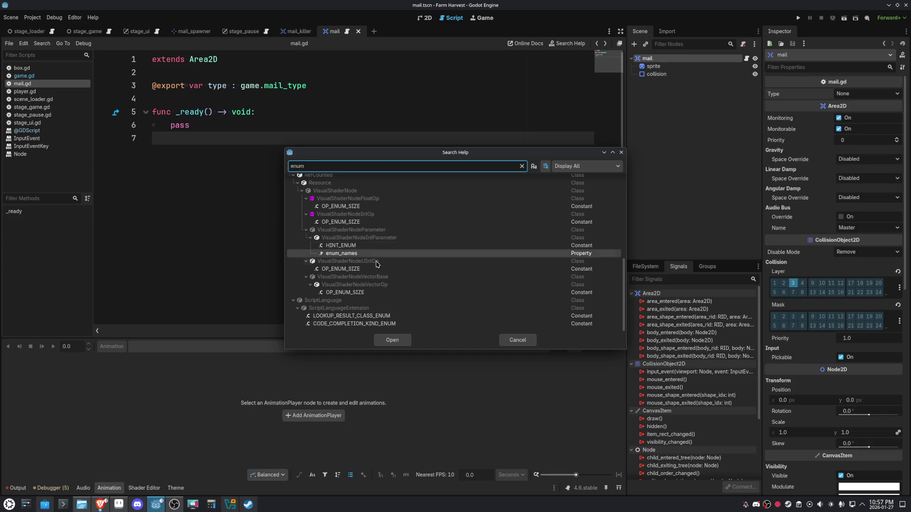
{"action": "scroll", "coordinate": [428, 263], "scroll_direction": "up", "scroll_amount": 5}
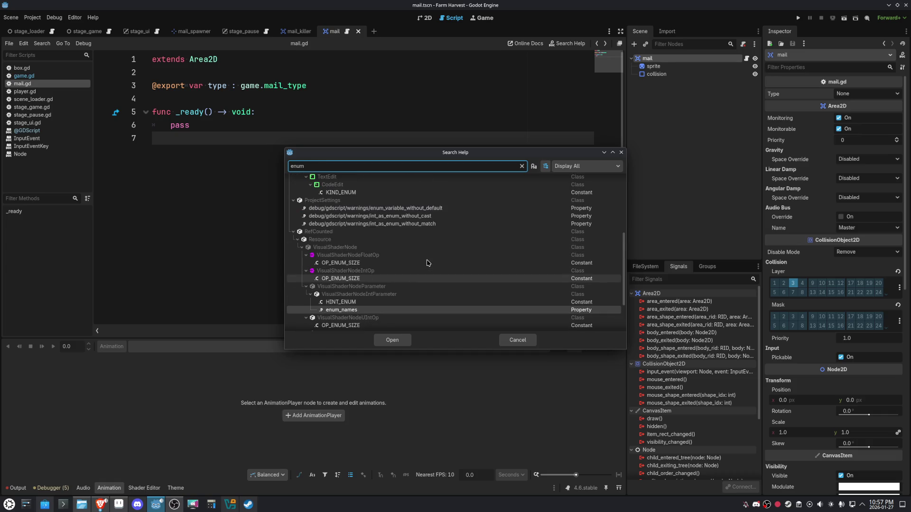
{"action": "scroll", "coordinate": [428, 261], "scroll_direction": "up", "scroll_amount": 3}
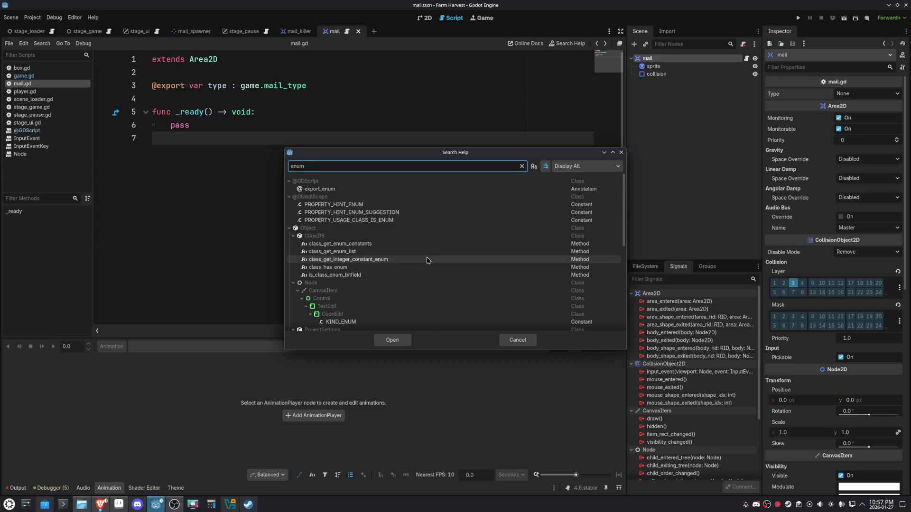
Cancel the help search and jump to the mail_type enum definition in game.gd.
{"action": "mouse_move", "coordinate": [326, 255]}
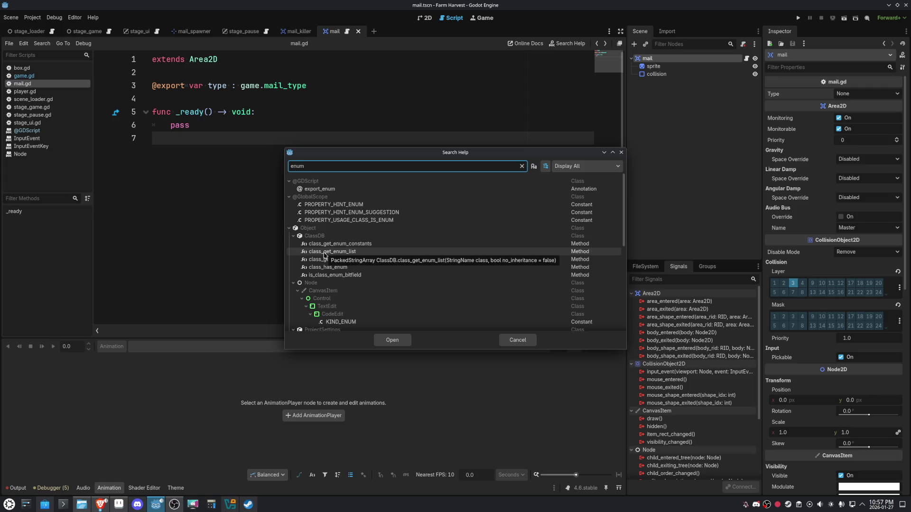
{"action": "left_click", "coordinate": [515, 345]}
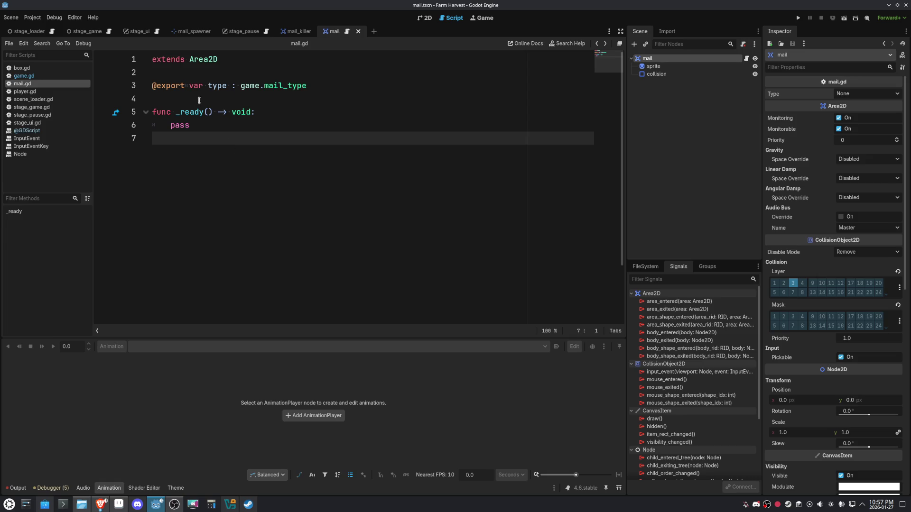
{"action": "left_click", "coordinate": [282, 87], "text": "ctrl"}
Review the mail_type enum in game.gd, then switch to mail.gd and select pass in _ready.
{"action": "double_click", "coordinate": [165, 86]}
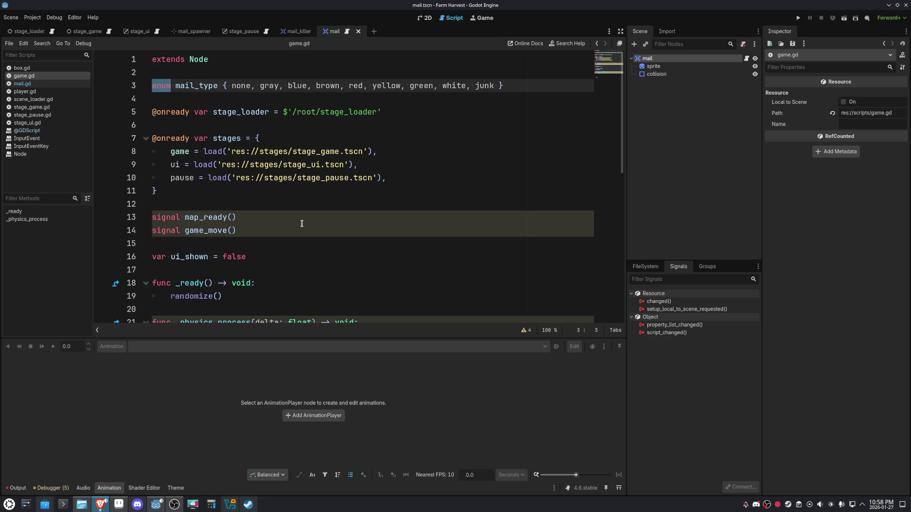
{"action": "left_click", "coordinate": [29, 84]}
{"action": "double_click", "coordinate": [196, 127]}
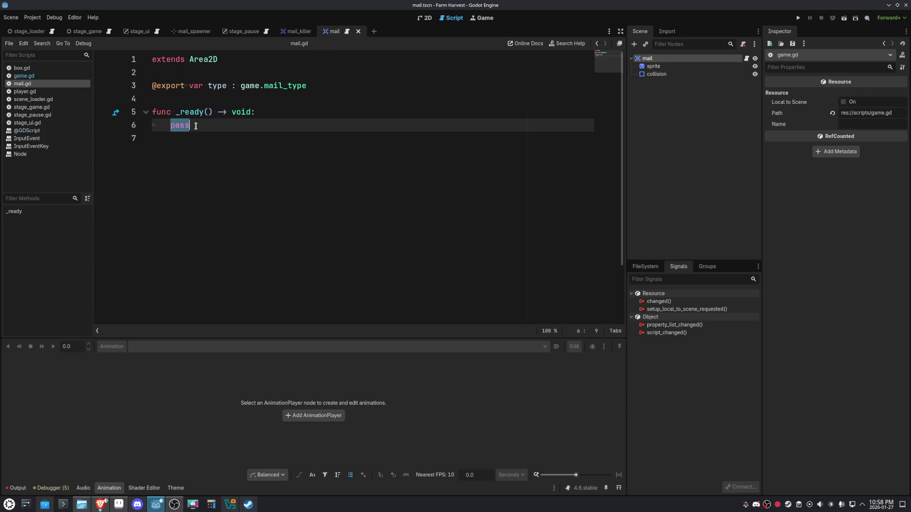
Start a '_textures' variable below the exported type, briefly checking the 2D view.
{"action": "left_click", "coordinate": [258, 99]}
{"action": "key", "text": "Return"}
{"action": "key", "text": "Return"}
{"action": "key", "text": "Up"}
{"action": "type", "text": "var _textu"}
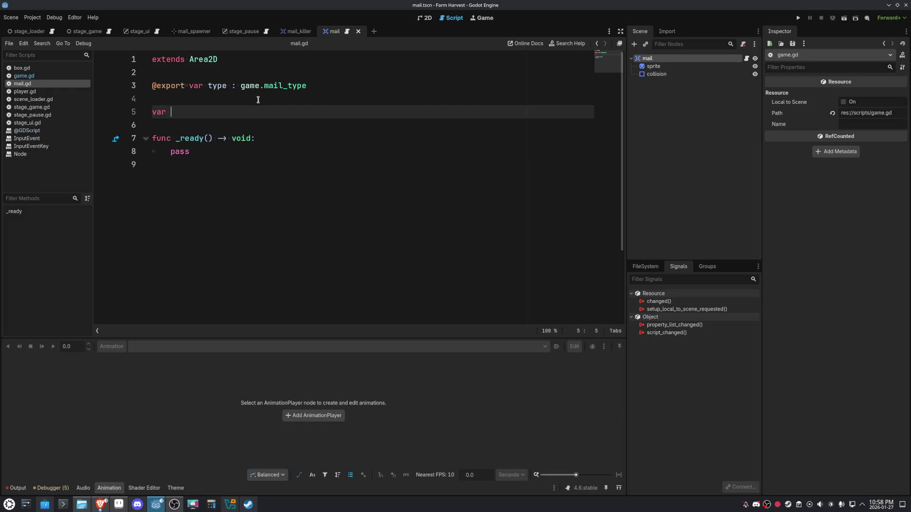
{"action": "type", "text": "res ="}
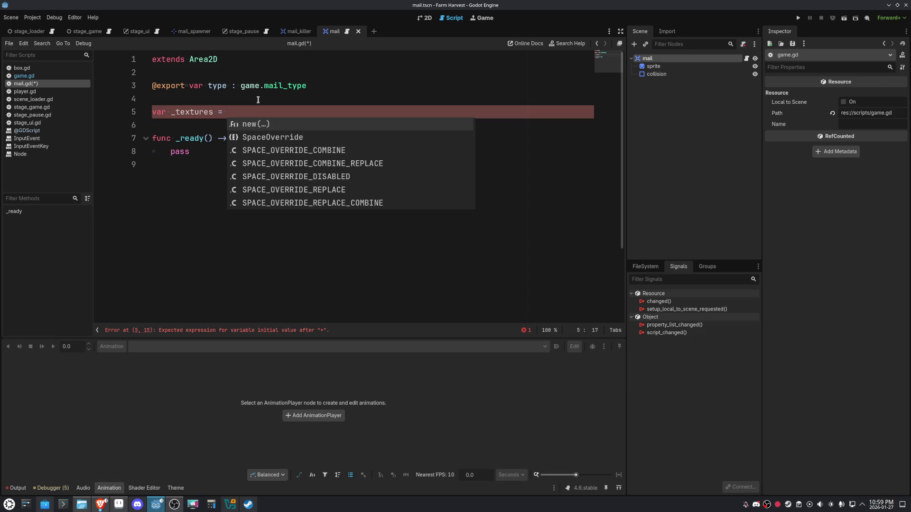
{"action": "left_click", "coordinate": [424, 20]}
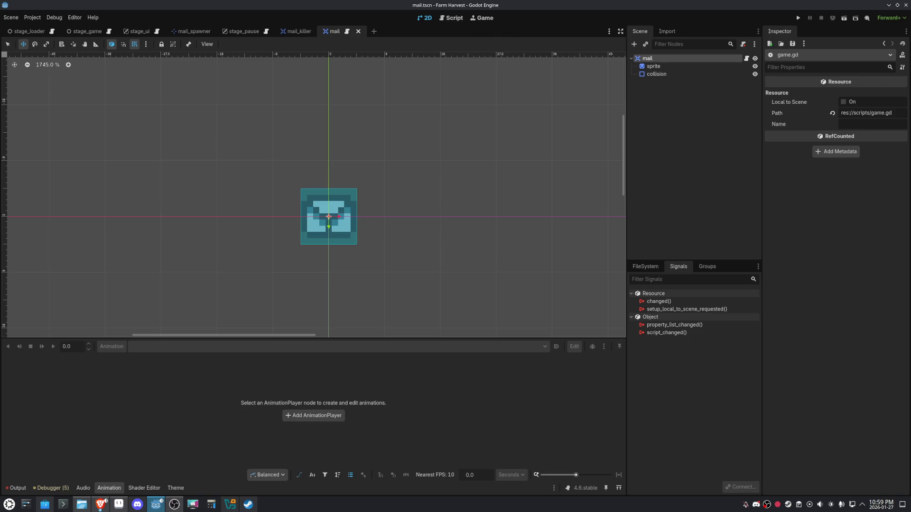
{"action": "left_click", "coordinate": [460, 20]}
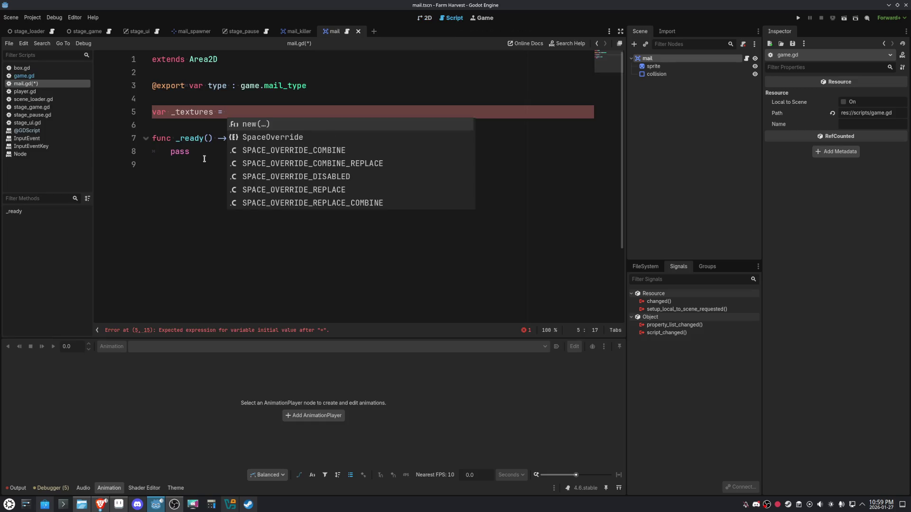
Make it 'var junks = [7, 8]' and replace pass with '$sprite.frame'.
{"action": "double_click", "coordinate": [185, 112]}
{"action": "type", "text": "junk"}
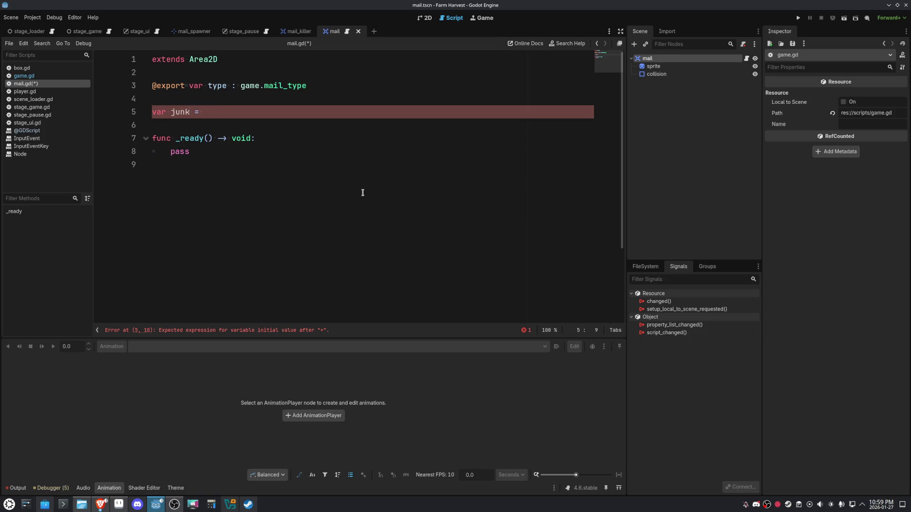
{"action": "key", "text": "BackSpace"}
{"action": "key", "text": "BackSpace"}
{"action": "type", "text": "s = "}
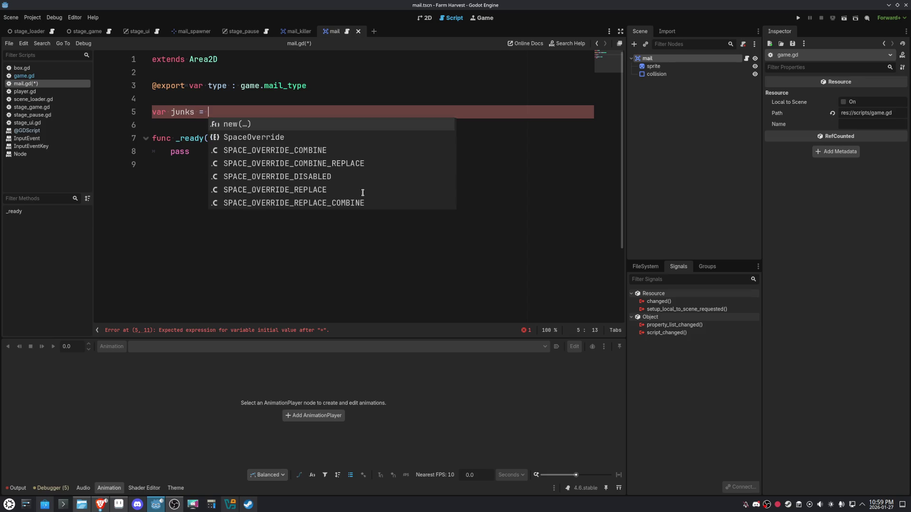
{"action": "type", "text": "["}
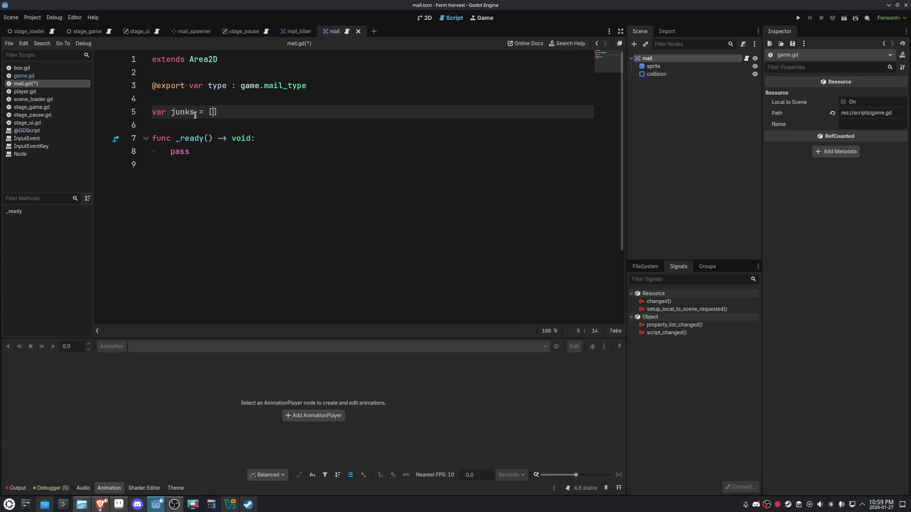
{"action": "type", "text": "7, 8"}
{"action": "double_click", "coordinate": [180, 151]}
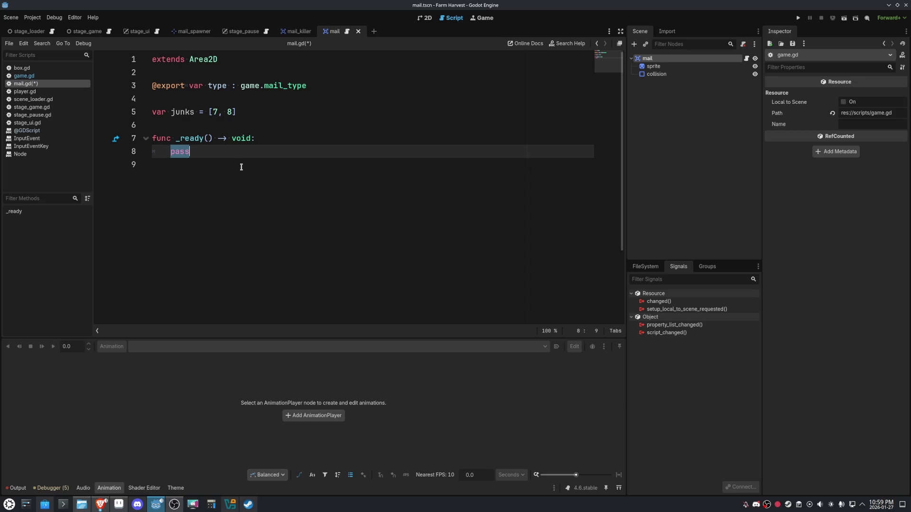
{"action": "type", "text": "$sprite."}
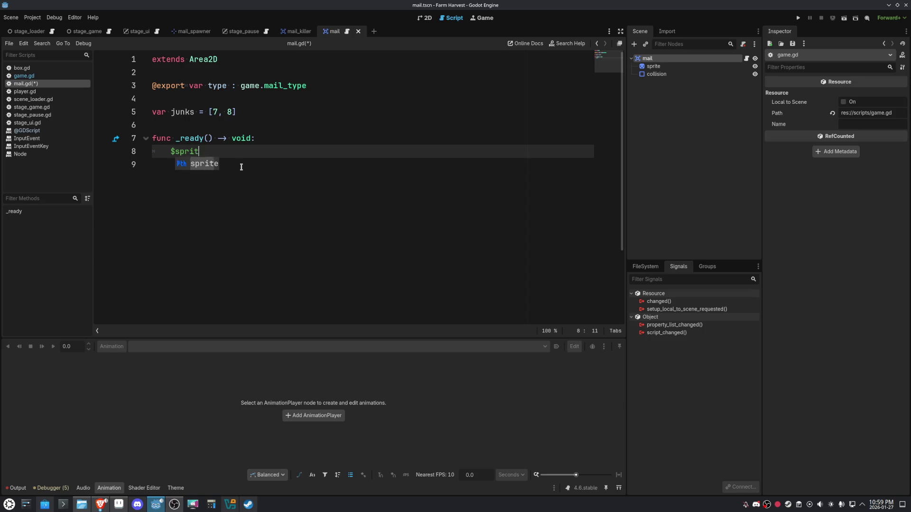
{"action": "type", "text": "frame"}
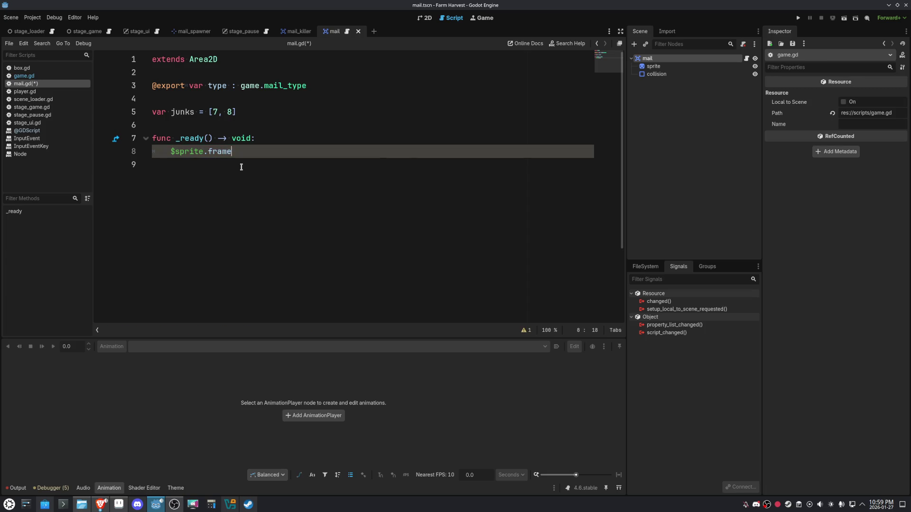
Check the sprite node, then try assigning type.values() to the frame on line 8.
{"action": "left_click", "coordinate": [654, 66]}
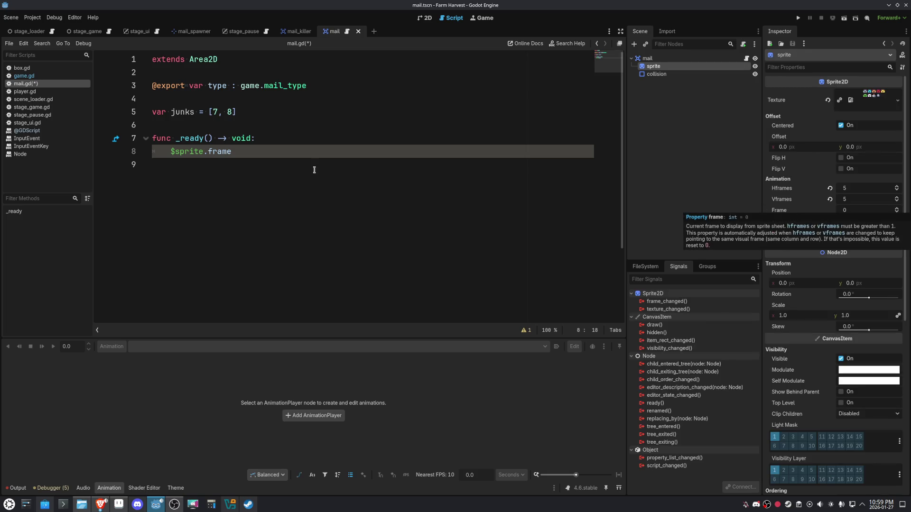
{"action": "left_click", "coordinate": [296, 151]}
{"action": "type", "text": "type."}
{"action": "key", "text": "Escape"}
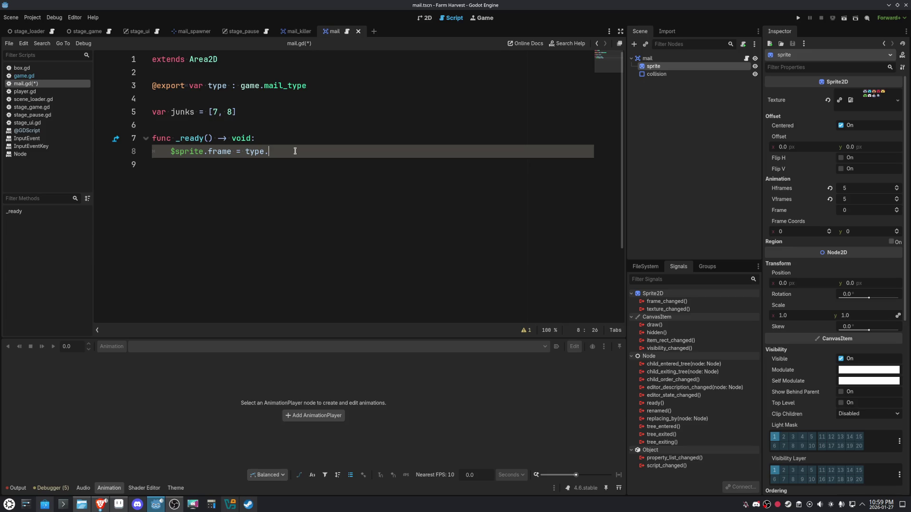
{"action": "type", "text": "v"}
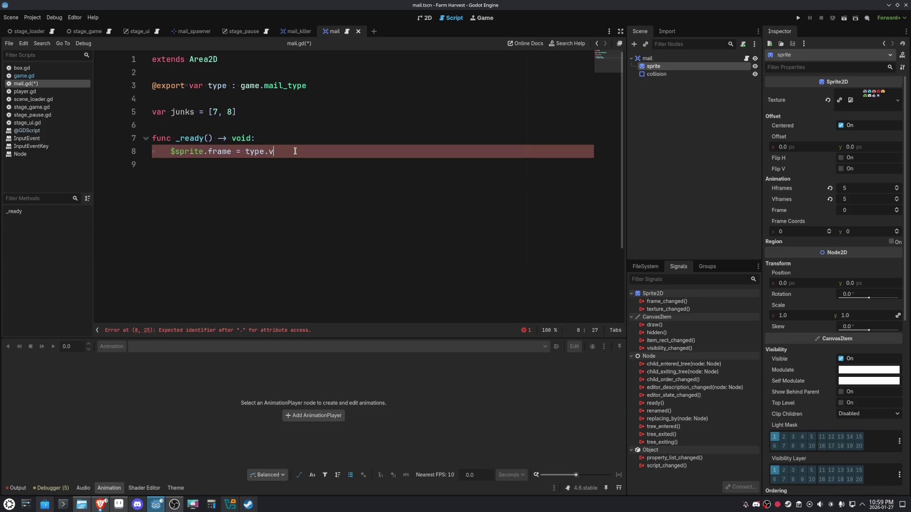
{"action": "key", "text": "BackSpace"}
{"action": "type", "text": "va"}
{"action": "type", "text": "lues"}
{"action": "key", "text": "BackSpace"}
{"action": "key", "text": "BackSpace"}
{"action": "key", "text": "BackSpace"}
{"action": "type", "text": "l"}
{"action": "key", "text": "BackSpace"}
{"action": "type", "text": "lue"}
{"action": "type", "text": "s("}
{"action": "type", "text": ")"}
{"action": "type", "text": "["}
{"action": "key", "text": "BackSpace"}
{"action": "key", "text": "BackSpace"}
{"action": "key", "text": "BackSpace"}
Trim line 8 to '$sprite.frame = type' and save mail.gd.
{"action": "left_click_drag", "start_coordinate": [297, 152], "coordinate": [245, 153]}
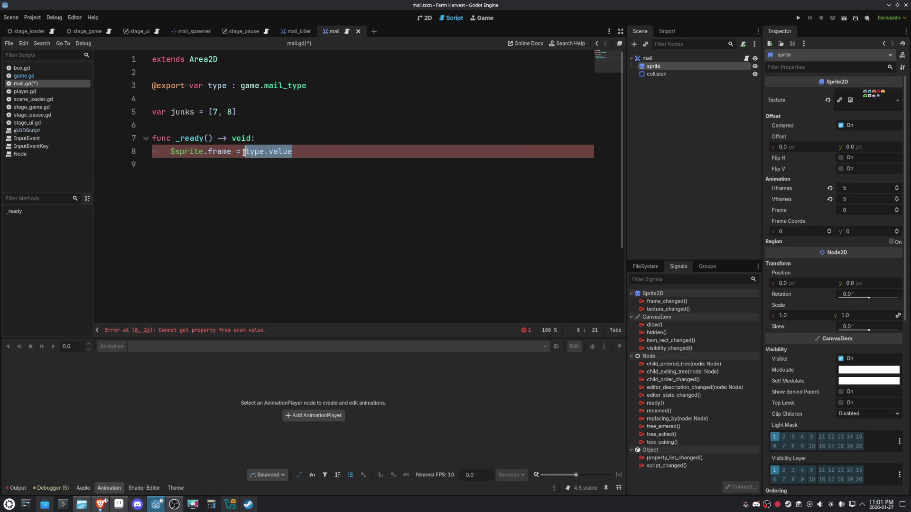
{"action": "left_click", "coordinate": [314, 150]}
{"action": "left_click", "coordinate": [319, 228]}
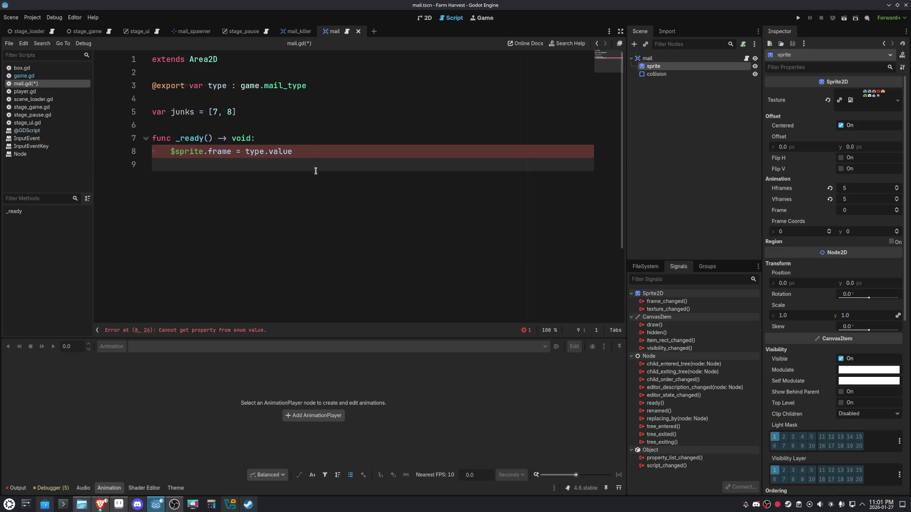
{"action": "left_click", "coordinate": [310, 152]}
{"action": "key", "text": "BackSpace"}
{"action": "key", "text": "BackSpace"}
{"action": "key", "text": "BackSpace"}
{"action": "key", "text": "BackSpace"}
{"action": "key", "text": "BackSpace"}
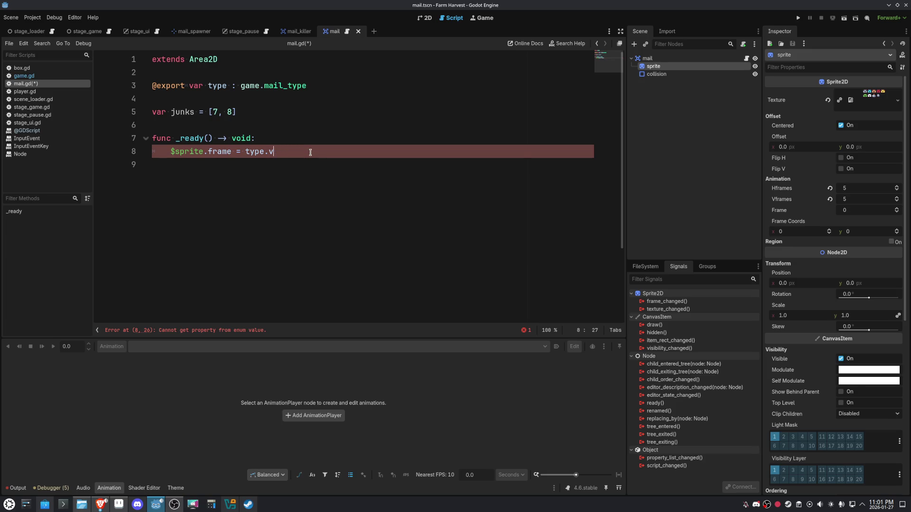
{"action": "left_click", "coordinate": [309, 190]}
{"action": "key", "text": "ctrl+s"}
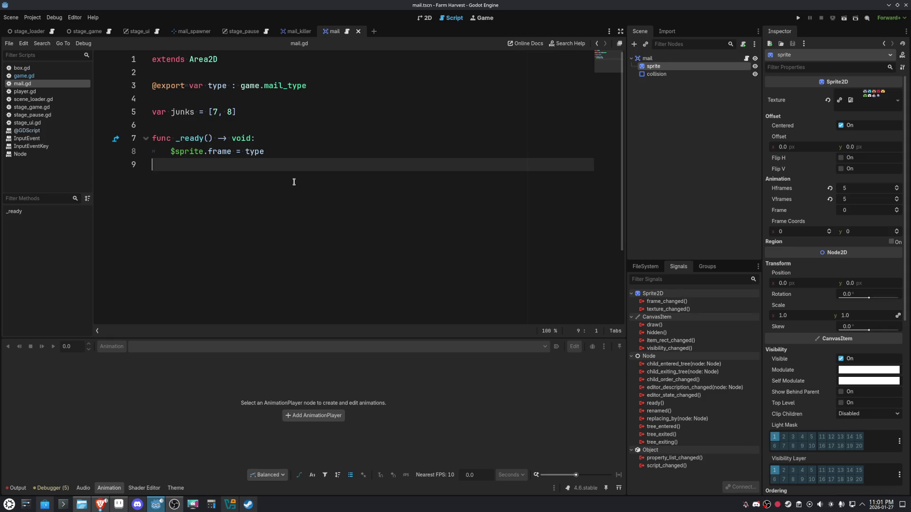
Add 'if type == game.mail_type.junk:' above the frame assignment in _ready.
{"action": "key", "text": "Up"}
{"action": "key", "text": "Up"}
{"action": "key", "text": "End"}
{"action": "key", "text": "Return"}
{"action": "key", "text": "Return"}
{"action": "key", "text": "Up"}
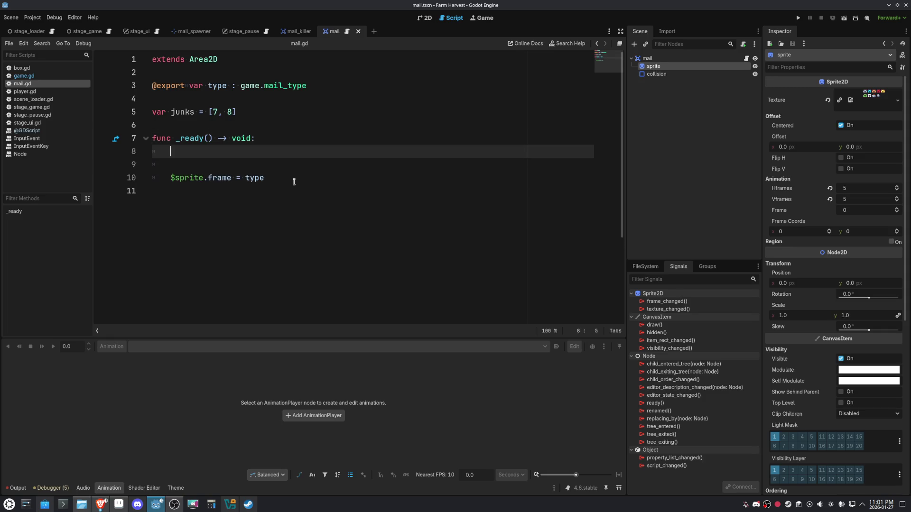
{"action": "type", "text": "if tyoe"}
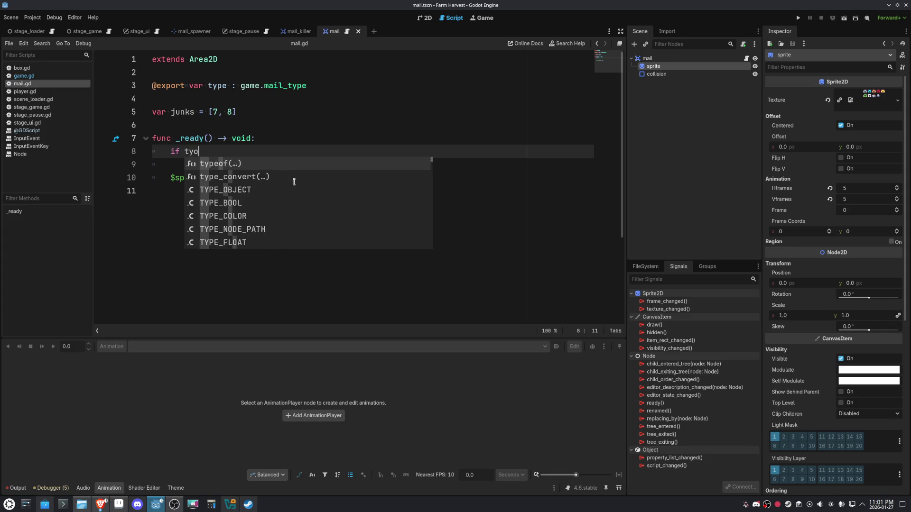
{"action": "key", "text": "BackSpace"}
{"action": "key", "text": "BackSpace"}
{"action": "key", "text": "BackSpace"}
{"action": "type", "text": "pe =="}
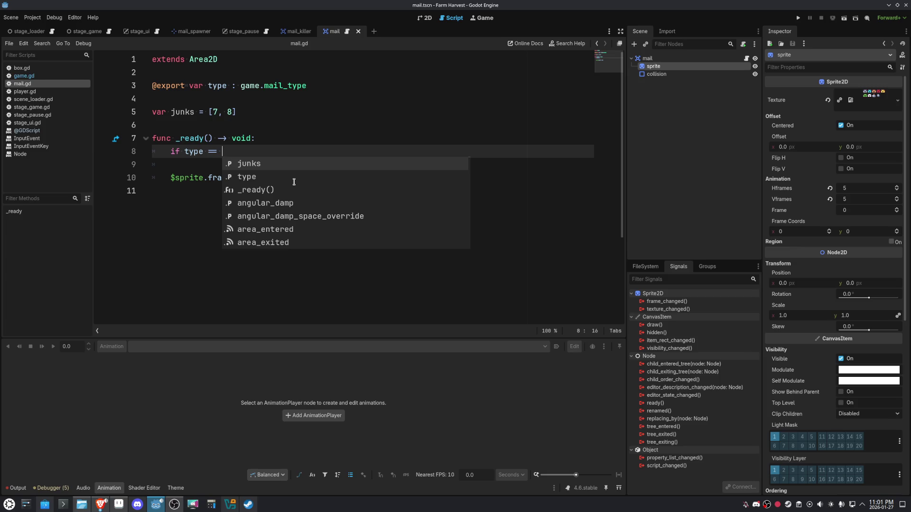
{"action": "type", "text": " ganen"}
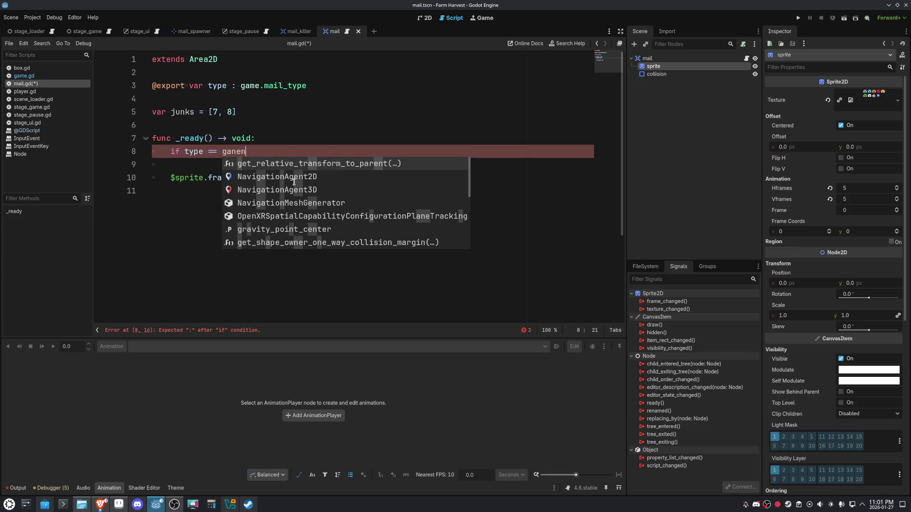
{"action": "key", "text": "BackSpace"}
{"action": "key", "text": "BackSpace"}
{"action": "key", "text": "BackSpace"}
{"action": "type", "text": "me."}
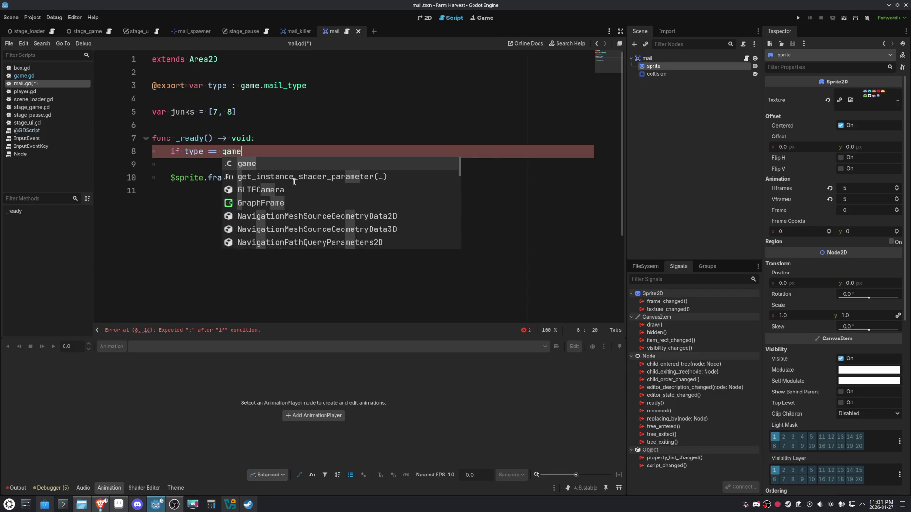
{"action": "type", "text": "nau"}
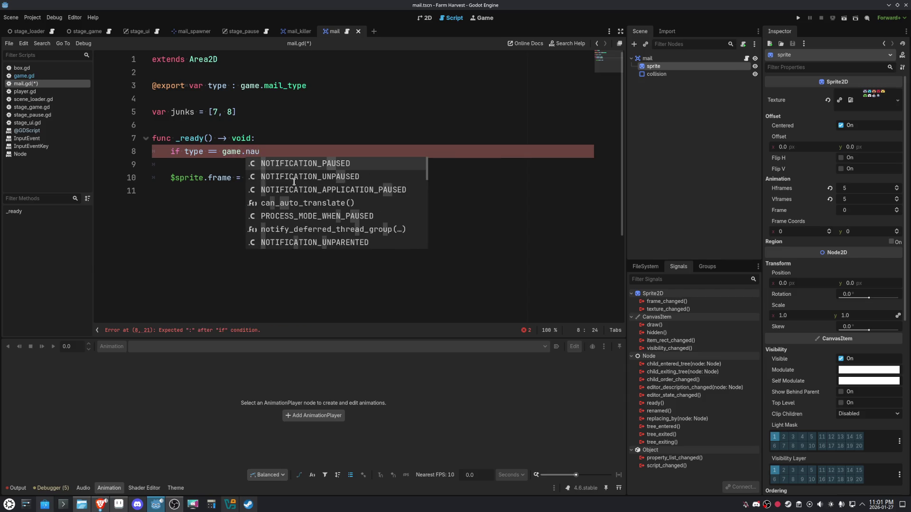
{"action": "key", "text": "BackSpace"}
{"action": "key", "text": "BackSpace"}
{"action": "type", "text": "mail.t"}
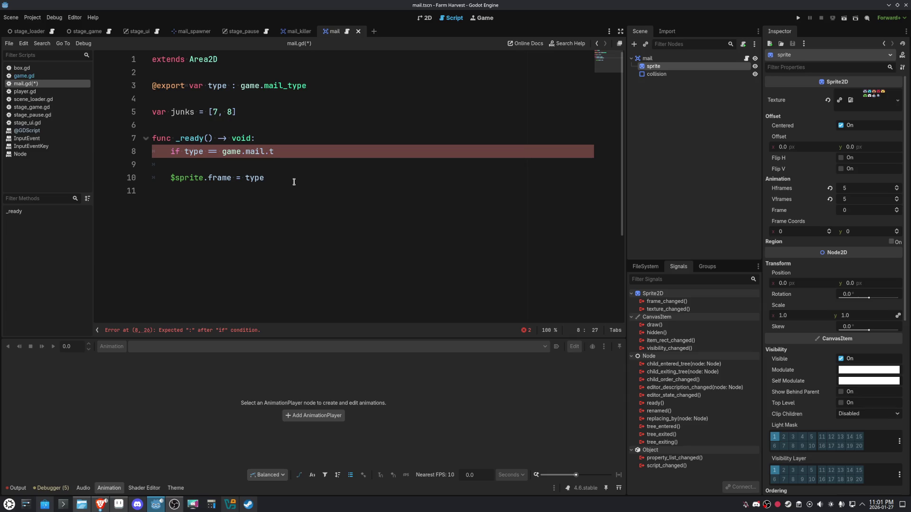
{"action": "key", "text": "BackSpace"}
{"action": "type", "text": "type."}
{"action": "key", "text": "Down"}
{"action": "key", "text": "Down"}
{"action": "key", "text": "Down"}
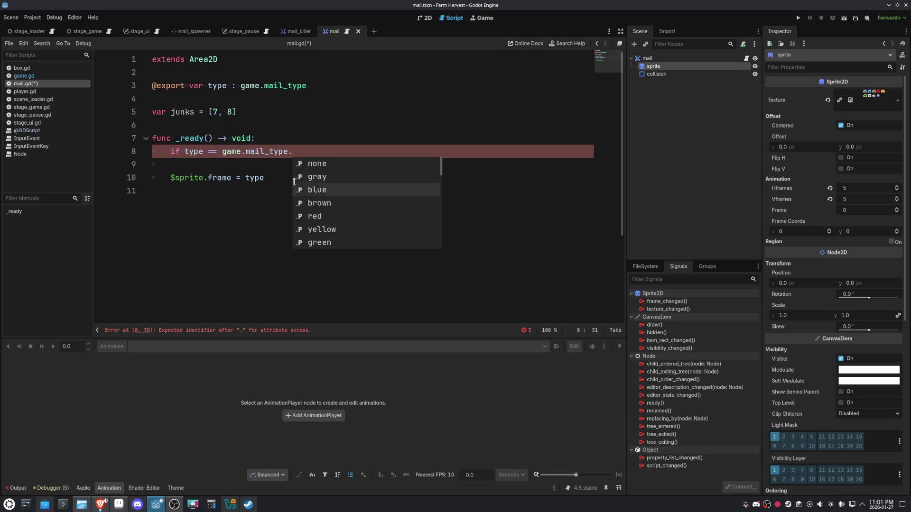
{"action": "key", "text": "Return"}
{"action": "type", "text": ":"}
{"action": "key", "text": "Return"}
Inside it, set '$sprite.frame = junks[randi() % junks.len'.
{"action": "type", "text": "$sprite.frame = "}
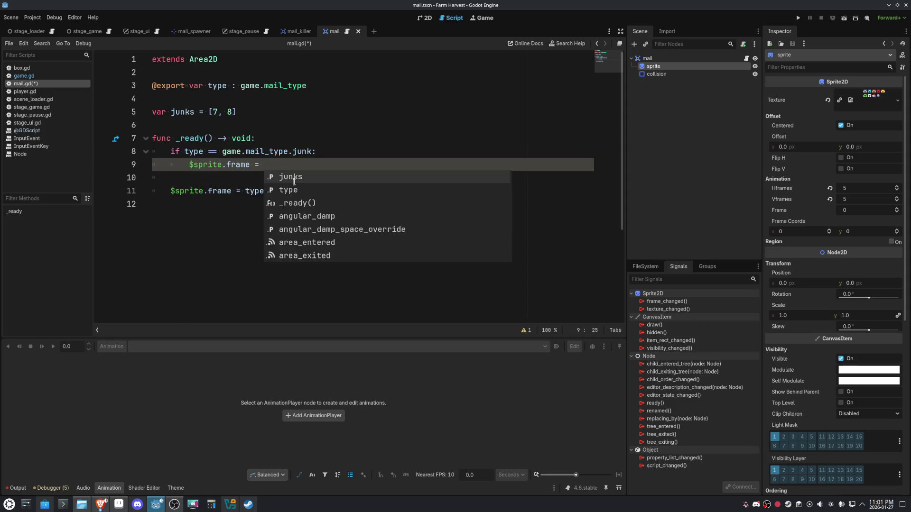
{"action": "type", "text": "rabd"}
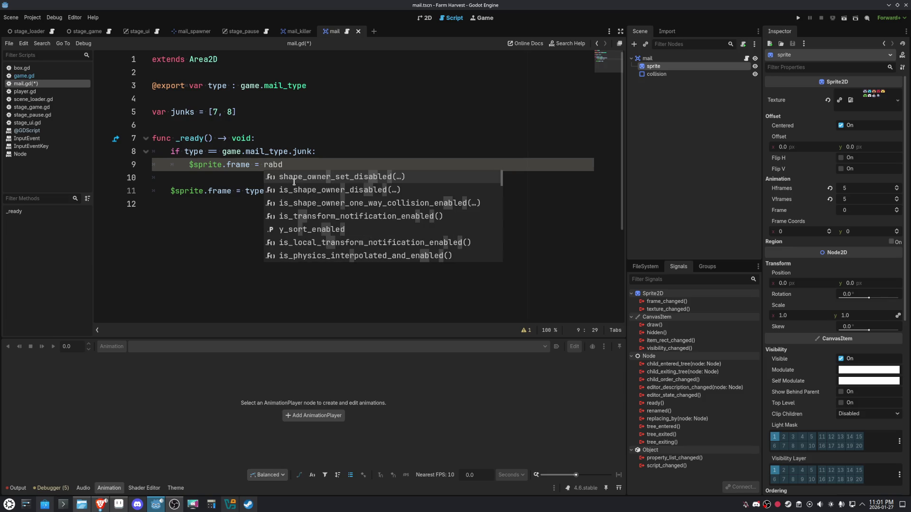
{"action": "key", "text": "BackSpace"}
{"action": "key", "text": "BackSpace"}
{"action": "key", "text": "BackSpace"}
{"action": "type", "text": "jun"}
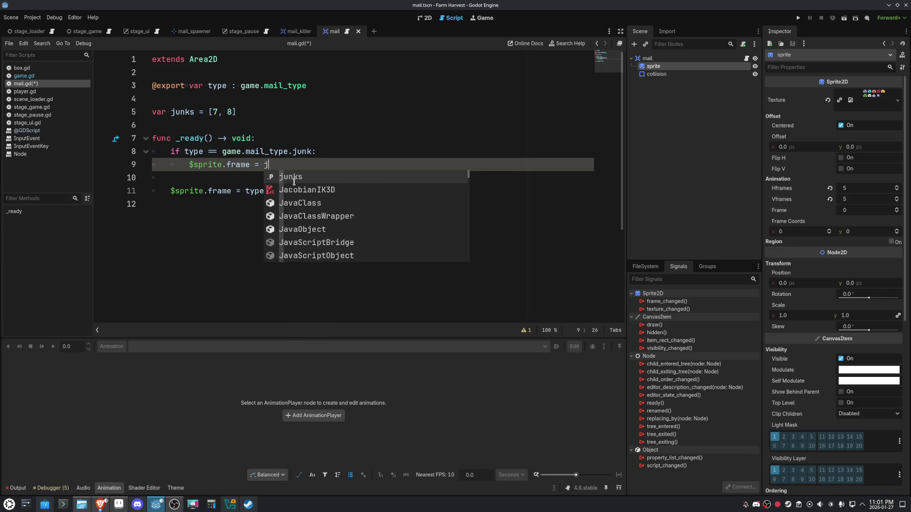
{"action": "key", "text": "Return"}
{"action": "type", "text": "[randi"}
{"action": "key", "text": "Return"}
{"action": "type", "text": ") % ju]"}
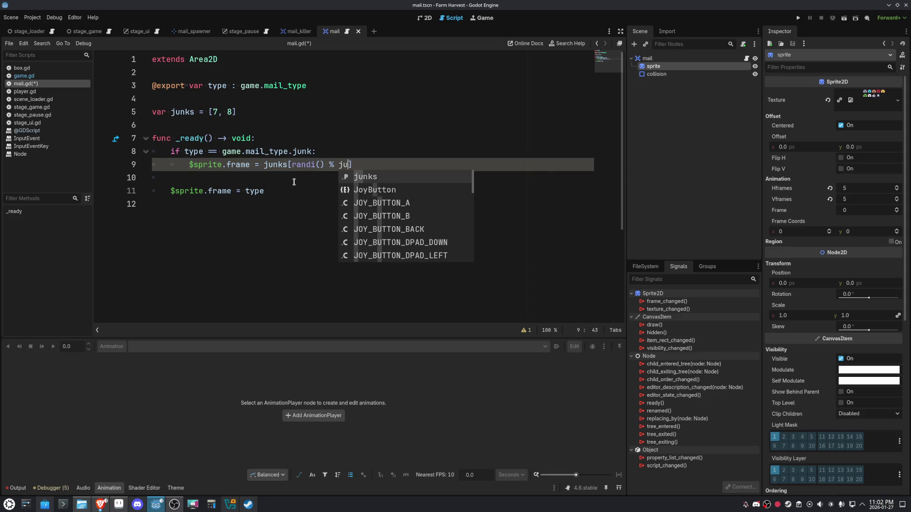
{"action": "key", "text": "Return"}
{"action": "type", "text": ".len"}
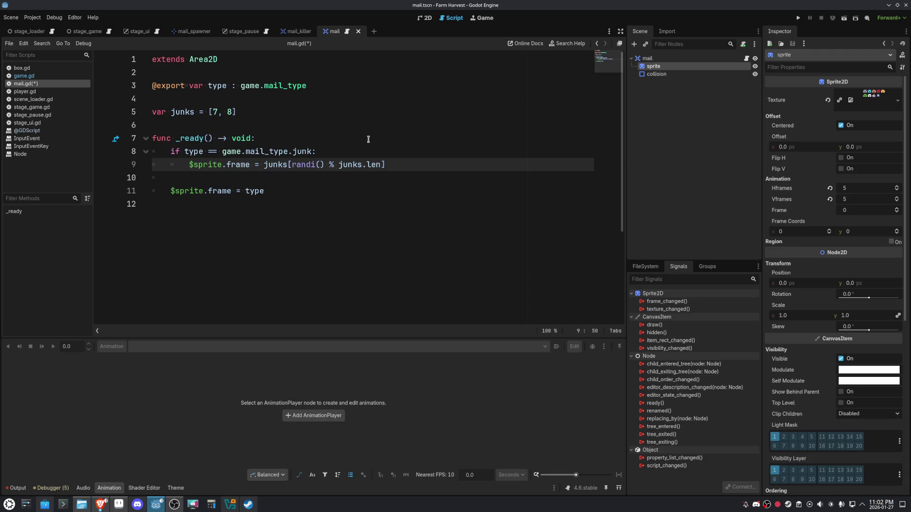
Declare junks with := on line 5 and remove the len attempt after junks.
{"action": "left_click", "coordinate": [204, 112]}
{"action": "type", "text": ":"}
{"action": "key", "text": "BackSpace"}
{"action": "key", "text": "BackSpace"}
{"action": "type", "text": ":="}
{"action": "left_click", "coordinate": [382, 295]}
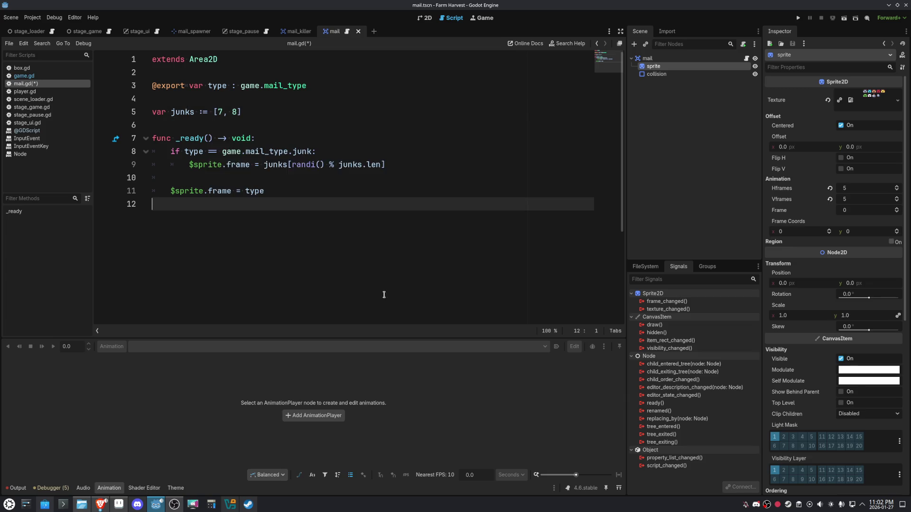
{"action": "left_click", "coordinate": [378, 164]}
{"action": "double_click", "coordinate": [378, 164]}
{"action": "key", "text": "BackSpace"}
{"action": "type", "text": "le"}
{"action": "key", "text": "Escape"}
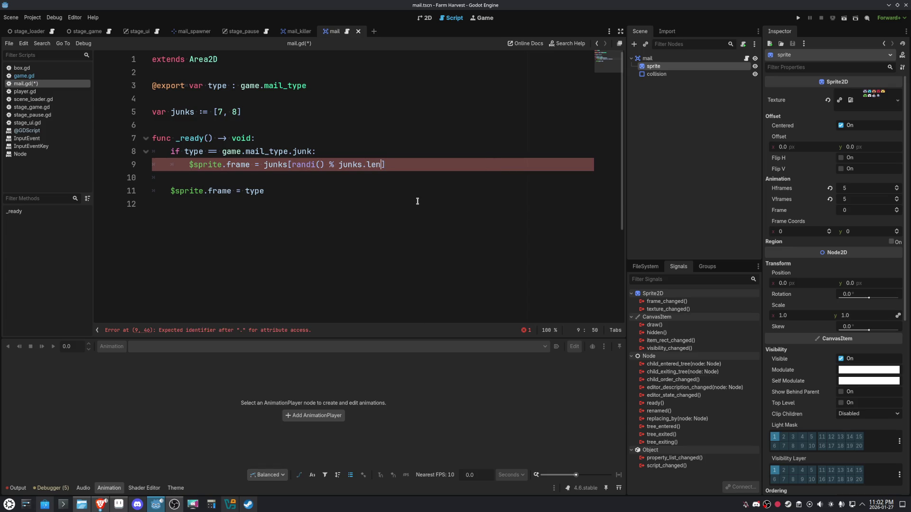
{"action": "key", "text": "BackSpace"}
{"action": "key", "text": "BackSpace"}
{"action": "key", "text": "BackSpace"}
Look up the Array class in the help docs for its length method.
{"action": "left_click", "coordinate": [570, 43]}
{"action": "type", "text": "array"}
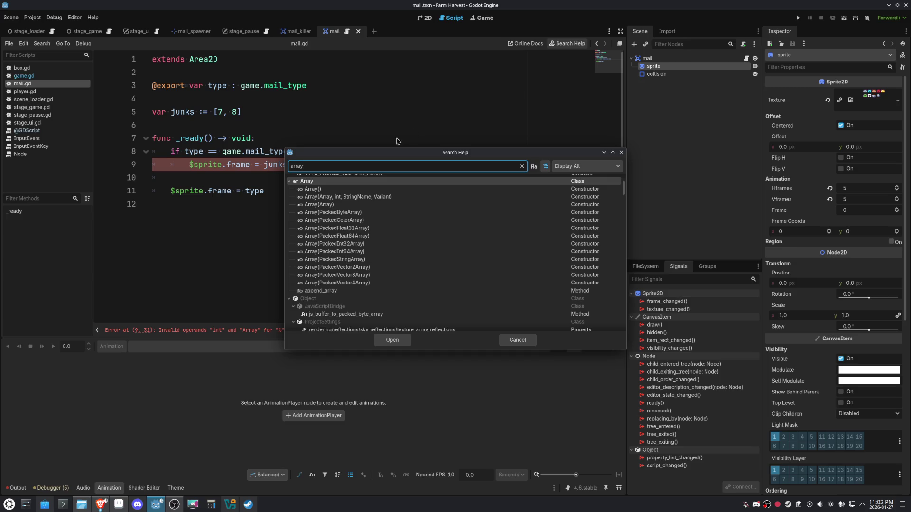
{"action": "double_click", "coordinate": [314, 182]}
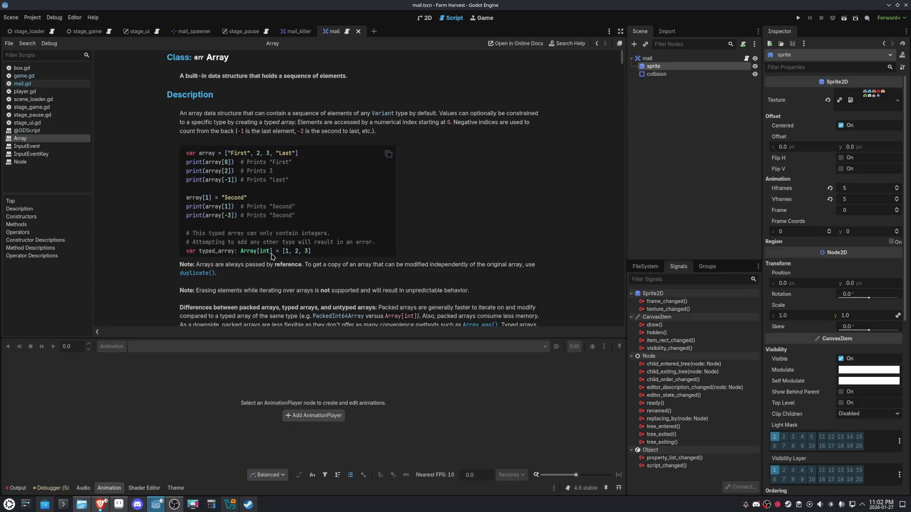
{"action": "scroll", "coordinate": [303, 242], "scroll_direction": "down", "scroll_amount": 5}
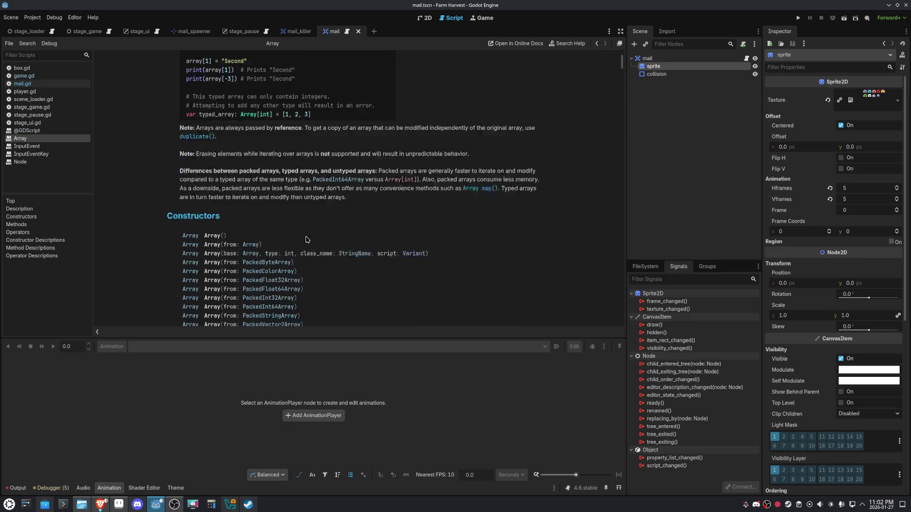
{"action": "scroll", "coordinate": [349, 240], "scroll_direction": "down", "scroll_amount": 10}
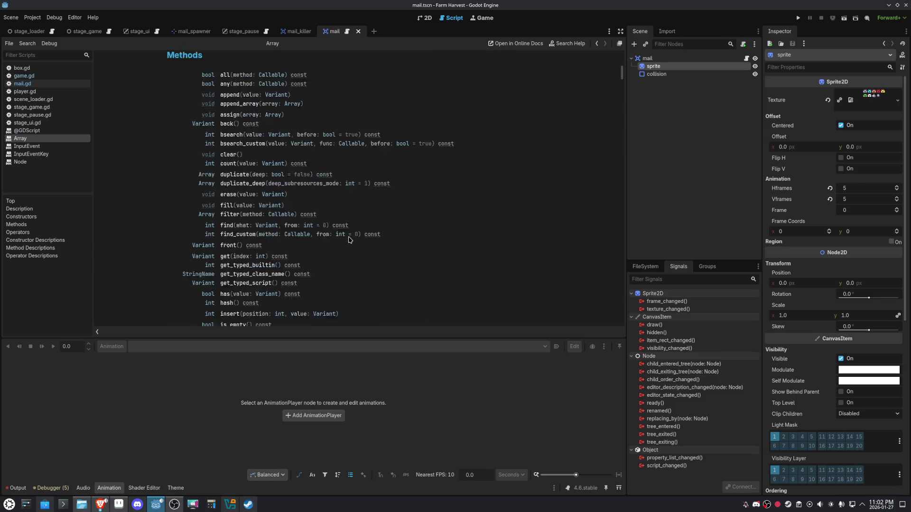
{"action": "scroll", "coordinate": [351, 240], "scroll_direction": "down", "scroll_amount": 3}
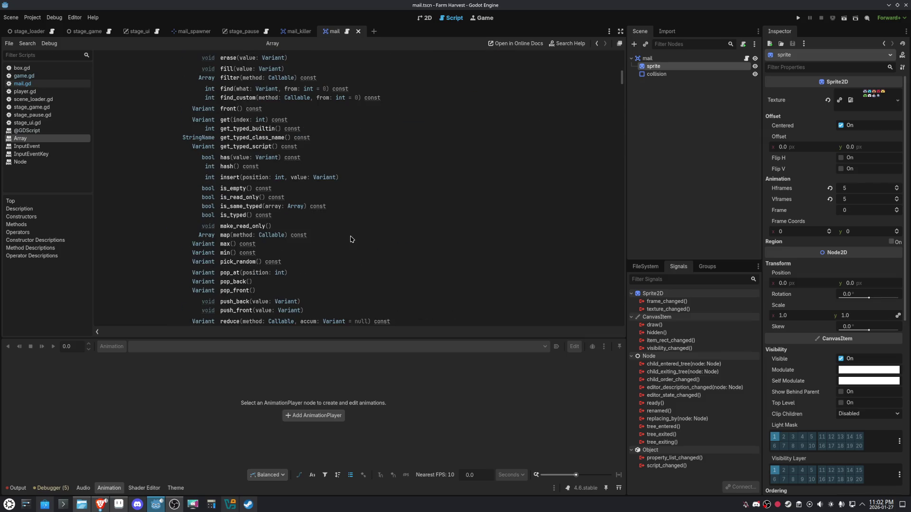
{"action": "scroll", "coordinate": [351, 239], "scroll_direction": "down", "scroll_amount": 1}
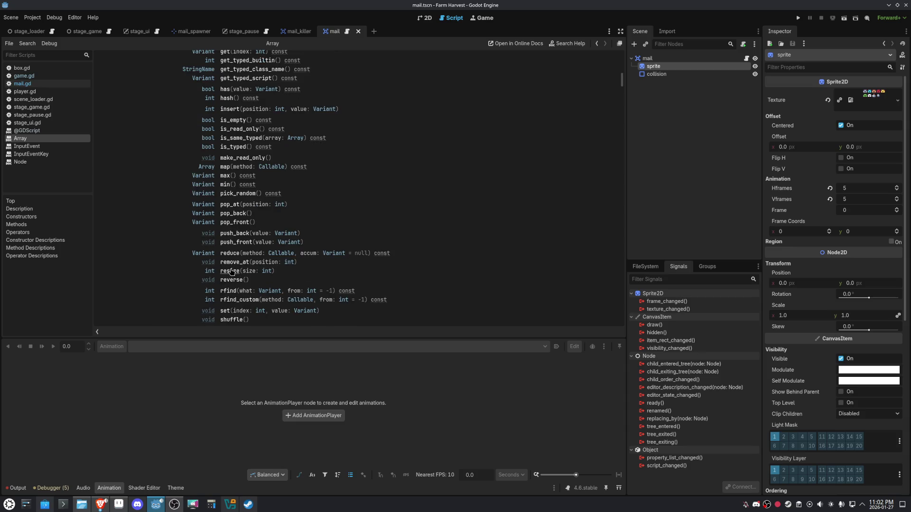
{"action": "scroll", "coordinate": [355, 305], "scroll_direction": "down", "scroll_amount": 2}
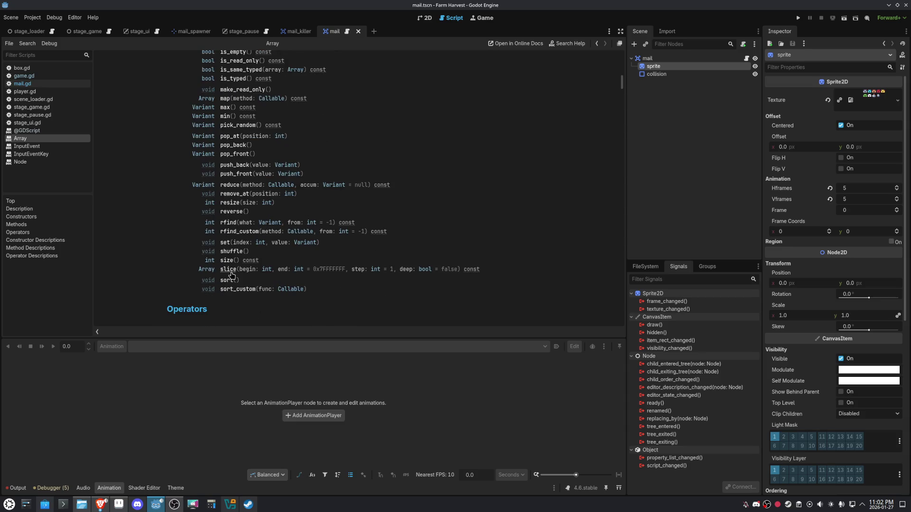
{"action": "left_click", "coordinate": [597, 44]}
Complete the line as 'junks[randi() % junks.size()]' and review the script.
{"action": "type", "text": ".size("}
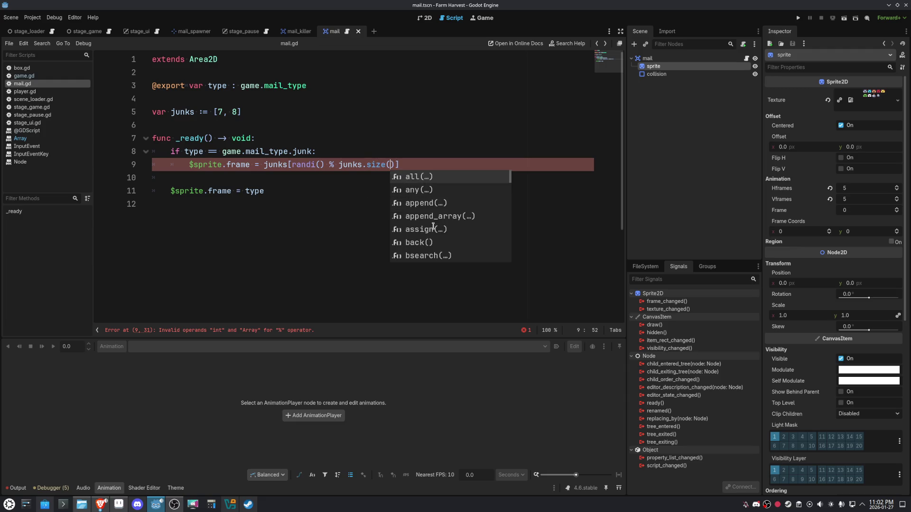
{"action": "key", "text": "Escape"}
{"action": "left_click", "coordinate": [414, 131]}
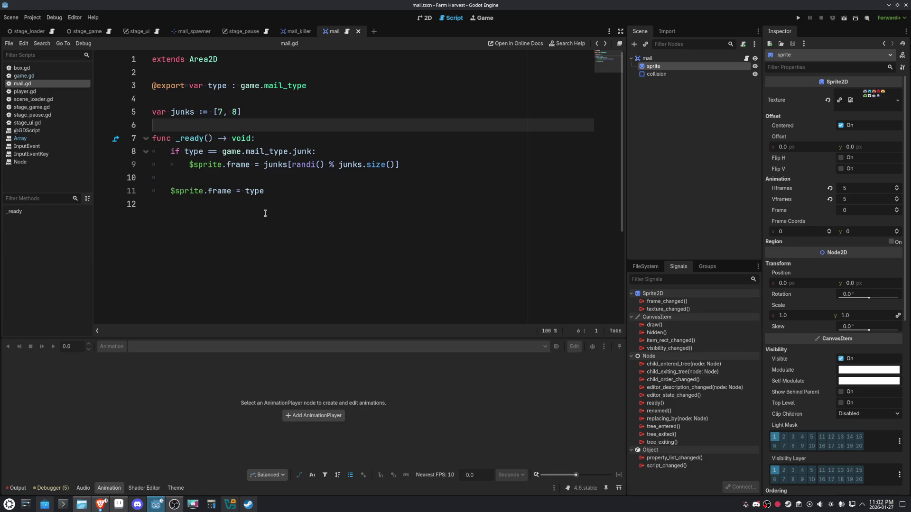
{"action": "left_click_drag", "start_coordinate": [247, 110], "coordinate": [143, 108]}
{"action": "mouse_move", "coordinate": [307, 87]}
{"action": "left_mouse_down"}
{"action": "mouse_move", "coordinate": [142, 72]}
{"action": "mouse_move", "coordinate": [148, 85]}
{"action": "left_mouse_up"}
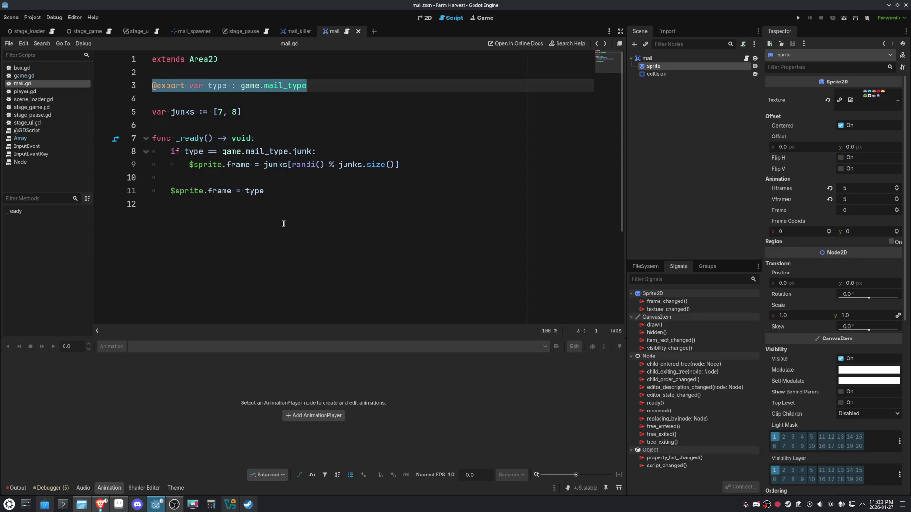
{"action": "left_click", "coordinate": [239, 206]}
{"action": "key", "text": "BackSpace"}
{"action": "key", "text": "ctrl+z"}
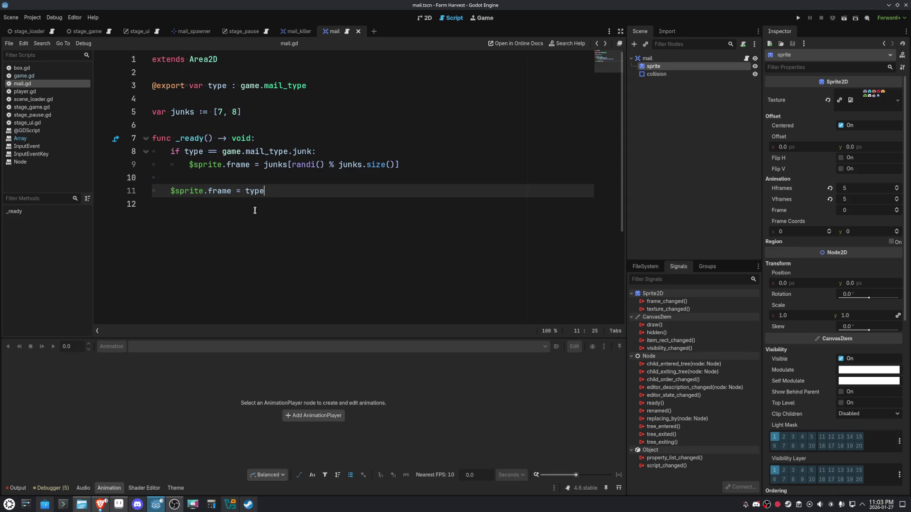
{"action": "left_click", "coordinate": [241, 222]}
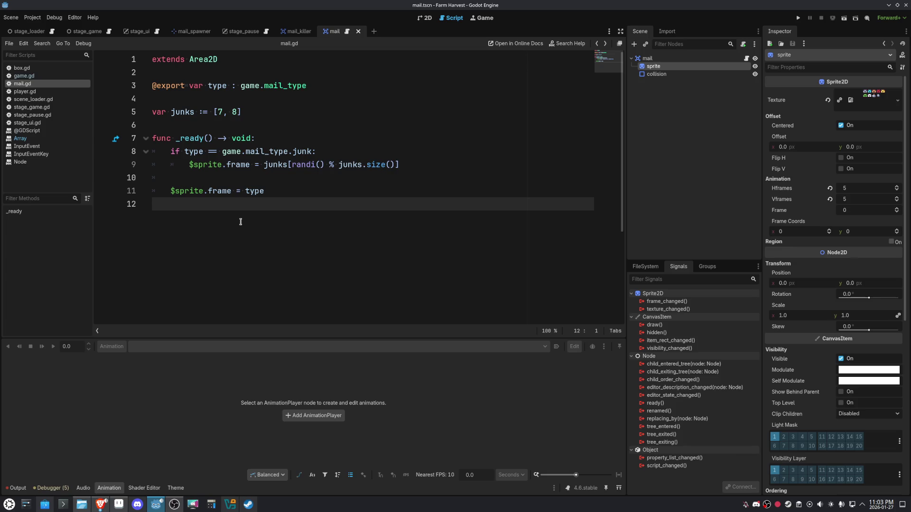
{"action": "left_click", "coordinate": [344, 91]}
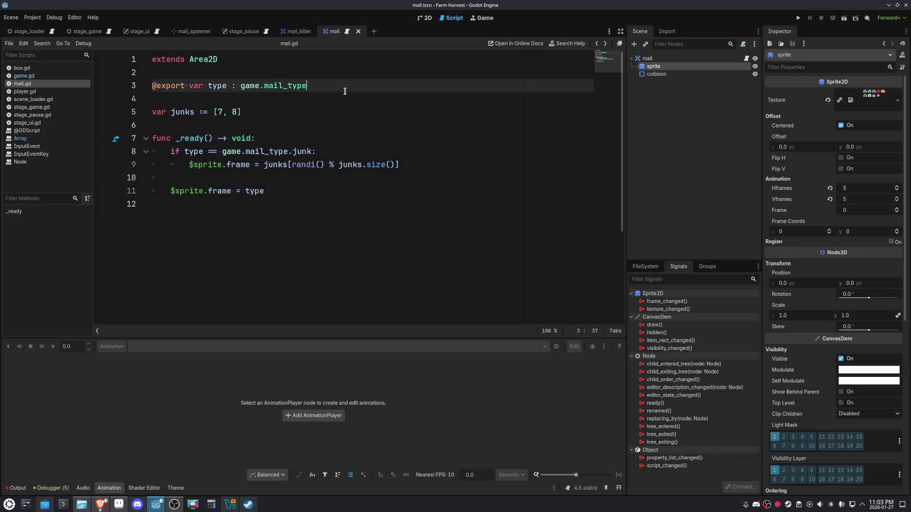
Add an exported direction variable defaulting to Vector2.ZERO in mail.gd.
{"action": "key", "text": "Return"}
{"action": "type", "text": "@export v"}
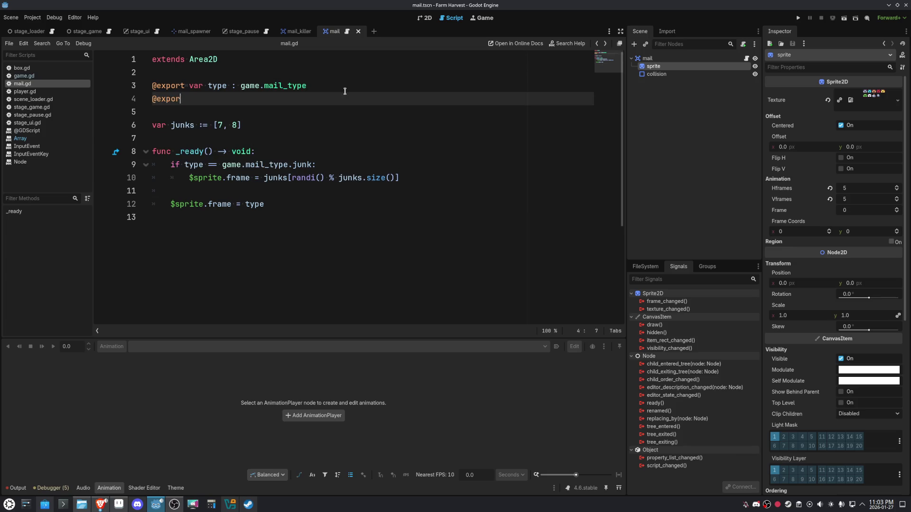
{"action": "type", "text": "ar"}
{"action": "key", "text": "Escape"}
{"action": "type", "text": "direction = VEc"}
{"action": "key", "text": "Return"}
{"action": "type", "text": ".Z"}
{"action": "key", "text": "Return"}
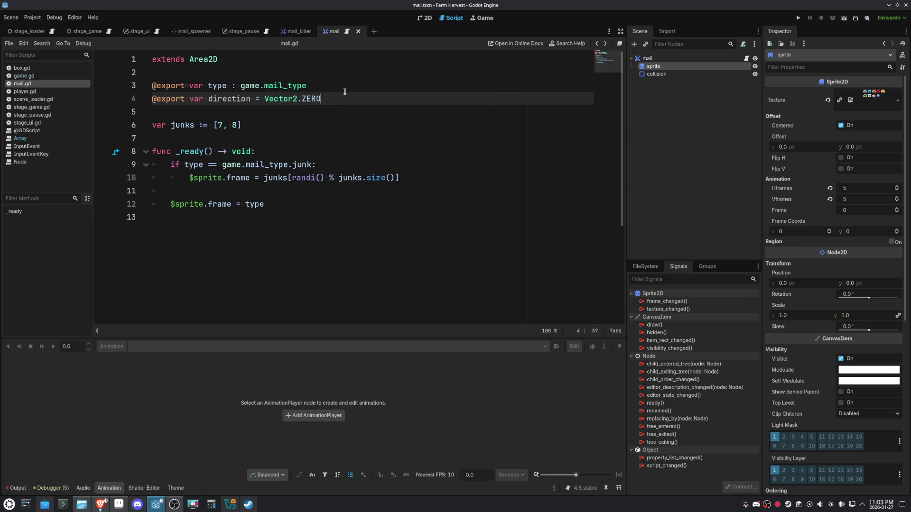
Start a _physics_process function with the line position += direction *.
{"action": "key", "text": "Down"}
{"action": "key", "text": "Down"}
{"action": "key", "text": "Down"}
{"action": "key", "text": "Return"}
{"action": "type", "text": "func _pro"}
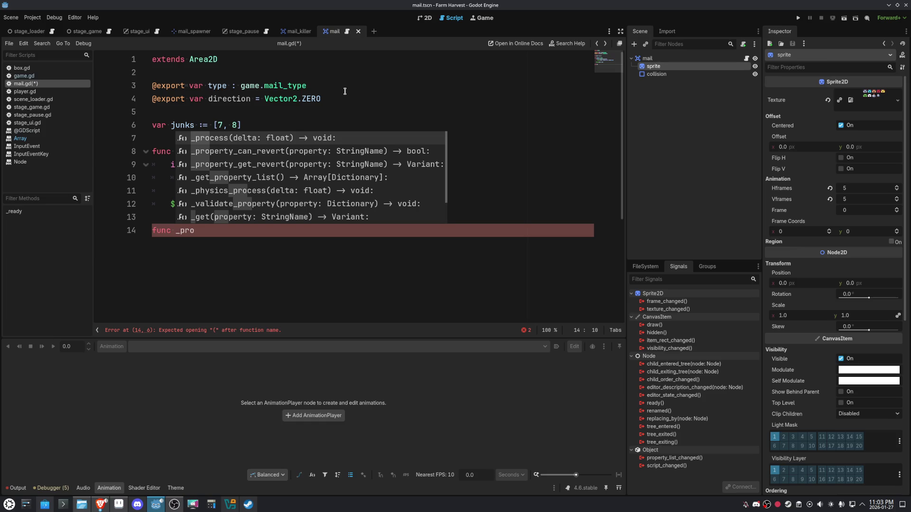
{"action": "key", "text": "BackSpace"}
{"action": "key", "text": "BackSpace"}
{"action": "type", "text": "hy"}
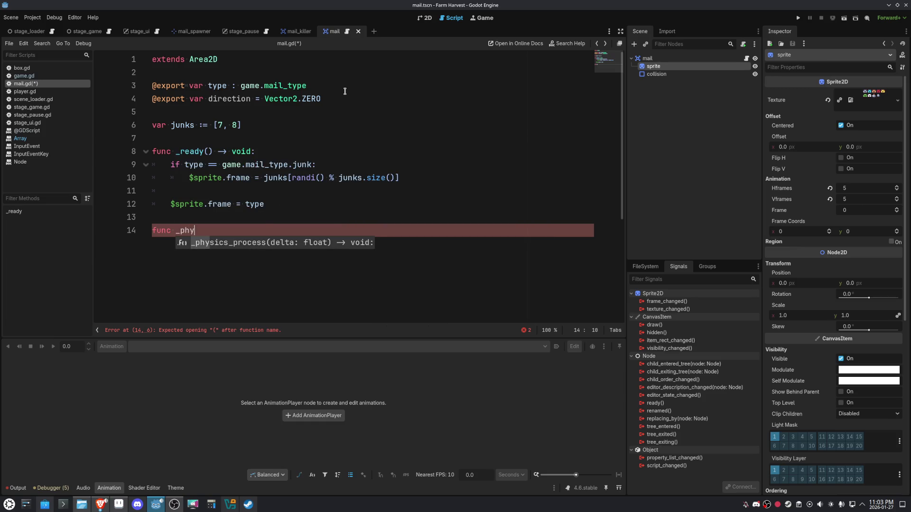
{"action": "key", "text": "Return"}
{"action": "key", "text": "Return"}
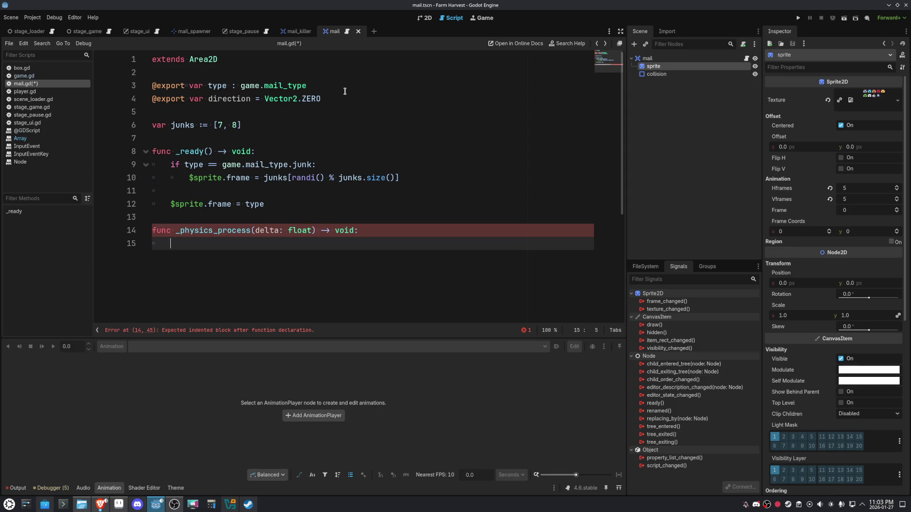
{"action": "type", "text": "pos"}
{"action": "key", "text": "Return"}
{"action": "type", "text": "+= di"}
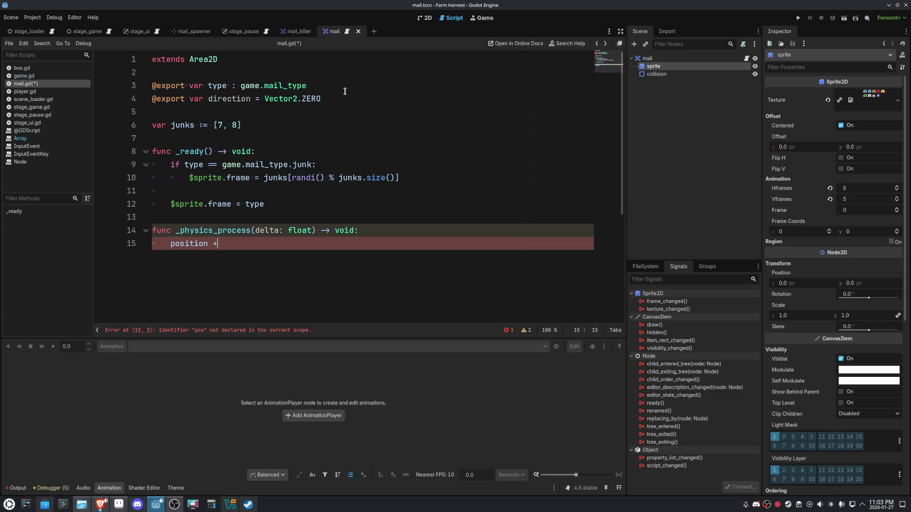
{"action": "key", "text": "Return"}
{"action": "type", "text": "*"}
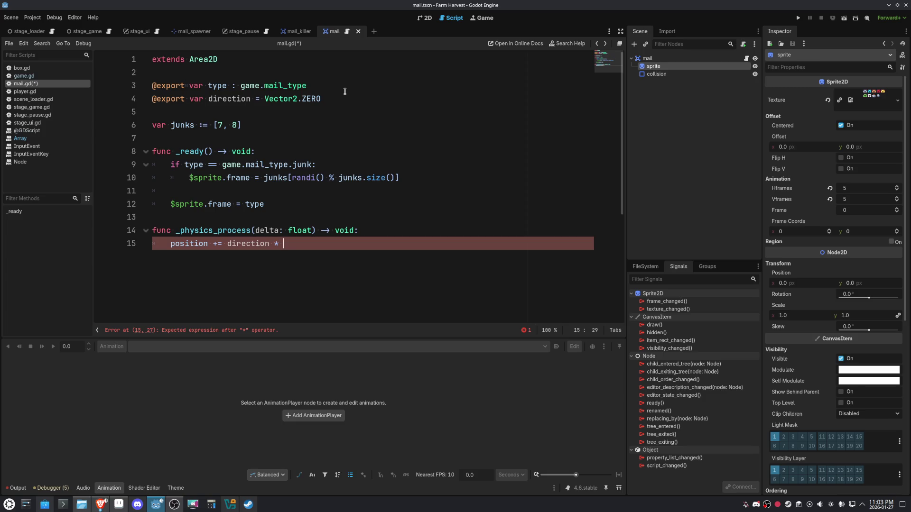
Add an exported speed variable with a default of 20.0 below direction.
{"action": "left_click", "coordinate": [345, 98]}
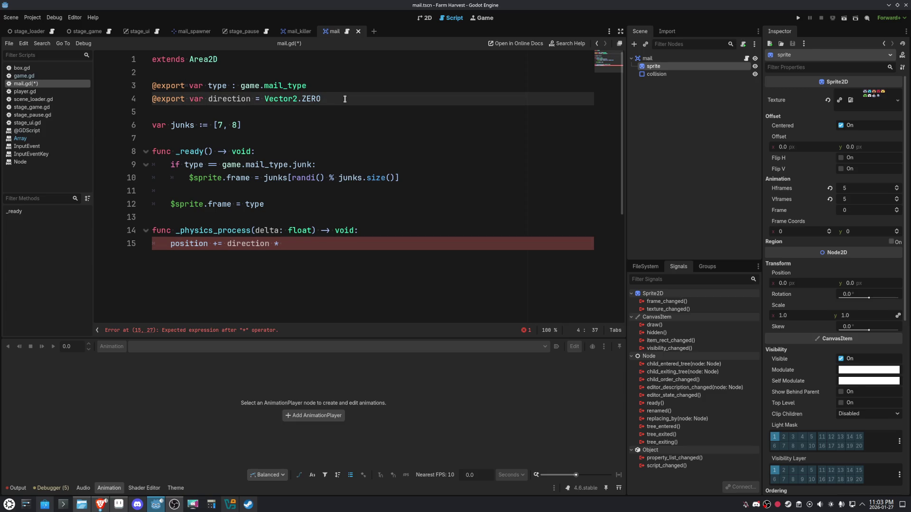
{"action": "key", "text": "Return"}
{"action": "type", "text": "@export va"}
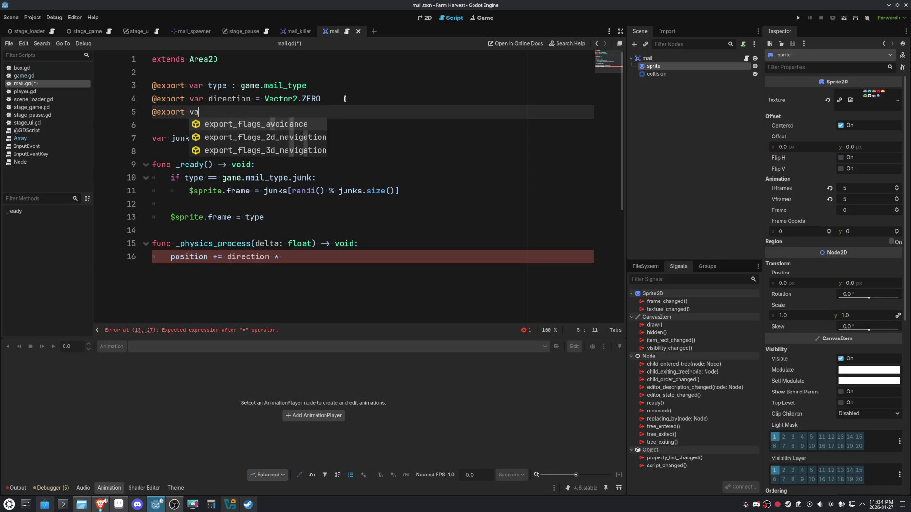
{"action": "type", "text": "r speed := 50.0"}
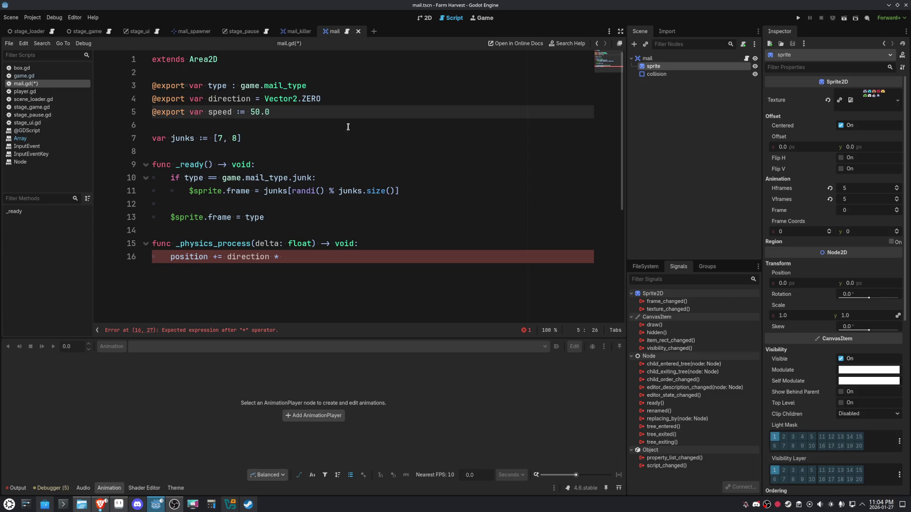
{"action": "key", "text": "BackSpace"}
{"action": "type", "text": "2"}
Finish the movement line with speed * delta, save mail.gd, and go to mail_killer.
{"action": "left_click", "coordinate": [296, 259]}
{"action": "type", "text": "speed * "}
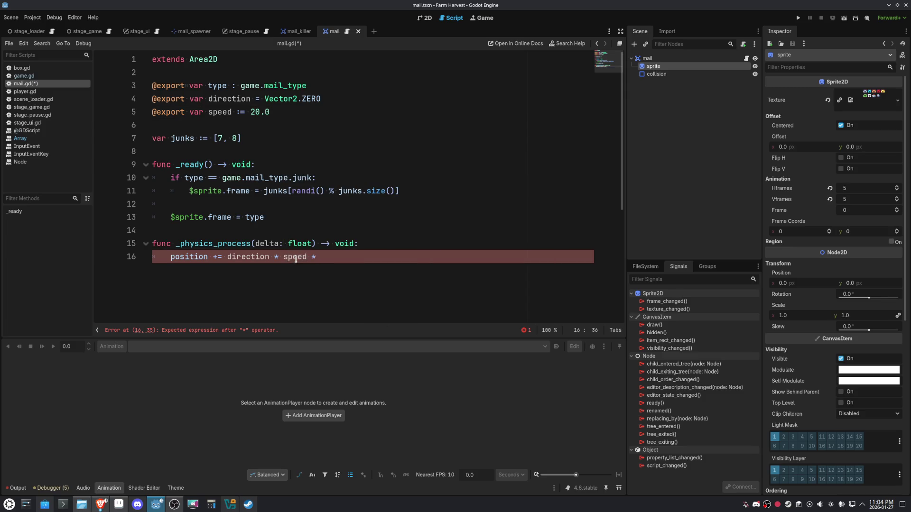
{"action": "type", "text": "delta"}
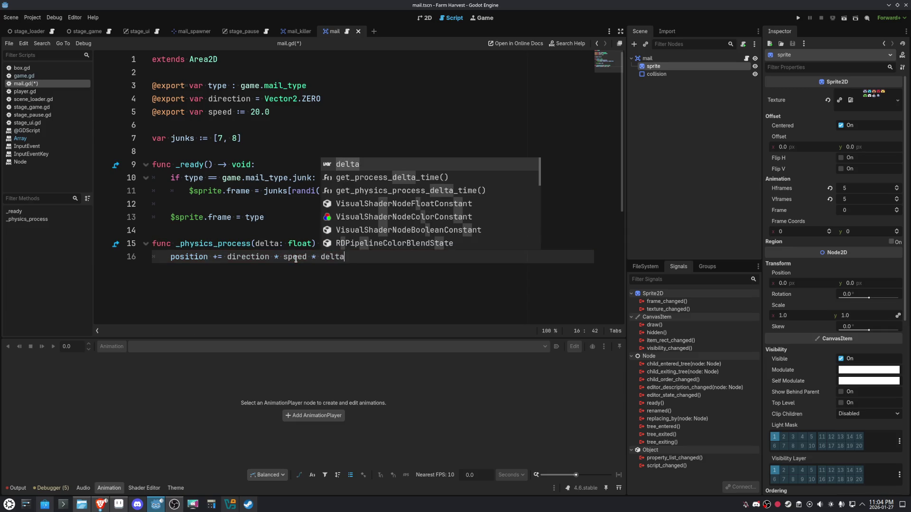
{"action": "left_click", "coordinate": [460, 109]}
{"action": "key", "text": "ctrl+s"}
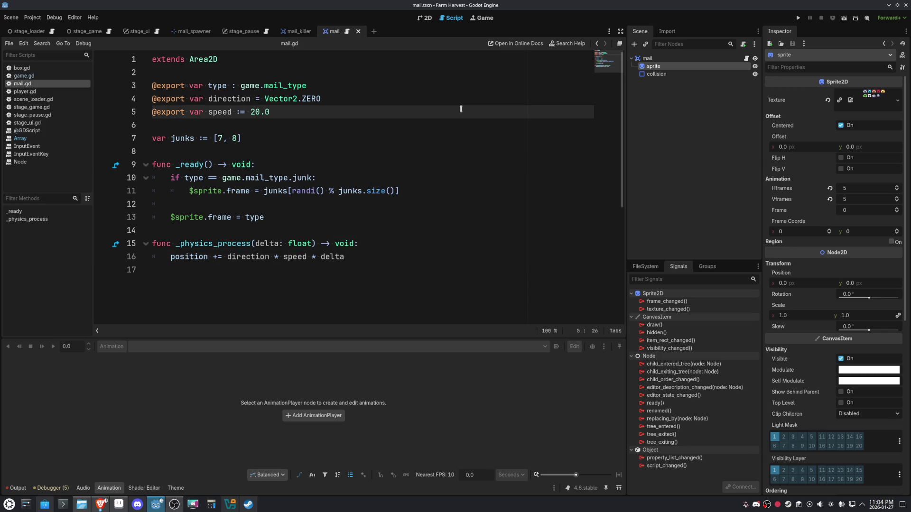
{"action": "left_click", "coordinate": [294, 32]}
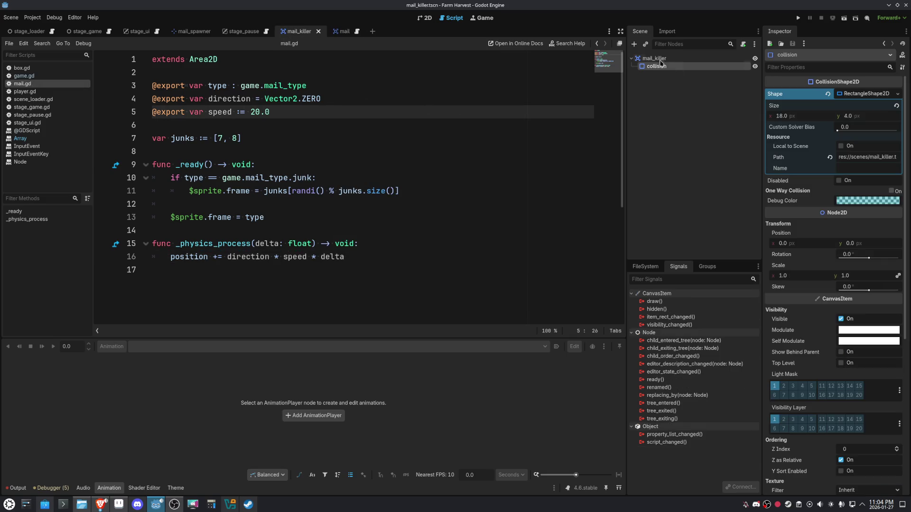
Attach a new script to the mail_killer root, saved in the scripts folder as mail_killer.gd.
{"action": "left_click", "coordinate": [657, 59]}
{"action": "left_click", "coordinate": [743, 44]}
{"action": "left_click", "coordinate": [449, 230]}
{"action": "key", "text": "BackSpace"}
{"action": "key", "text": "BackSpace"}
{"action": "key", "text": "BackSpace"}
{"action": "type", "text": "scripts/mail_killer.gd"}
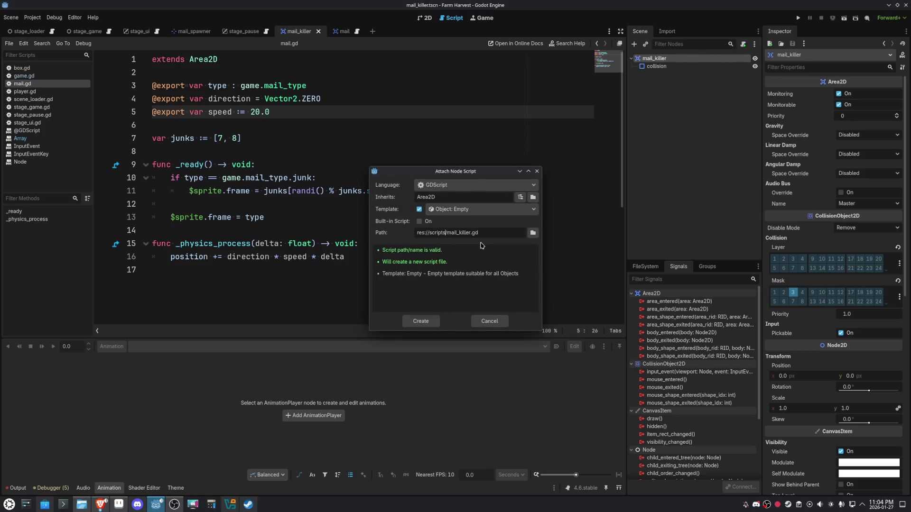
{"action": "left_click", "coordinate": [418, 321]}
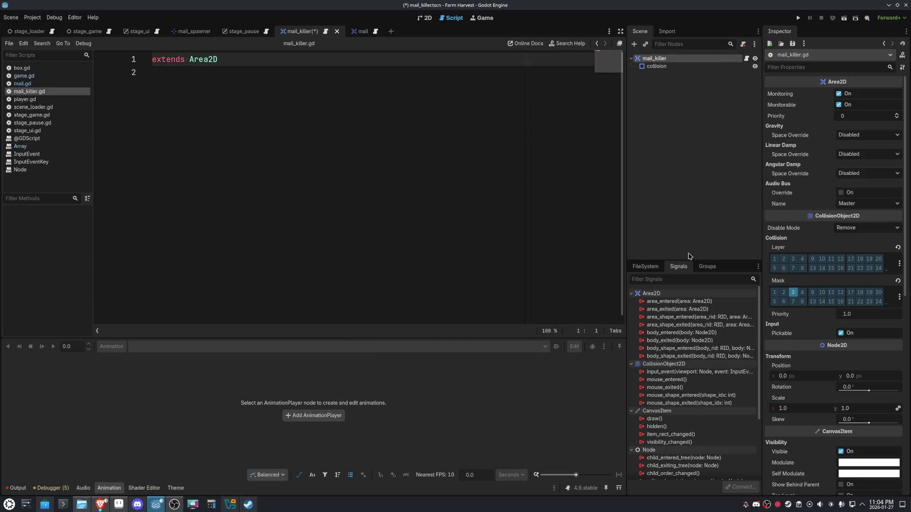
Connect the body_entered signal to a receiver method named _on_mail_entered.
{"action": "double_click", "coordinate": [678, 333]}
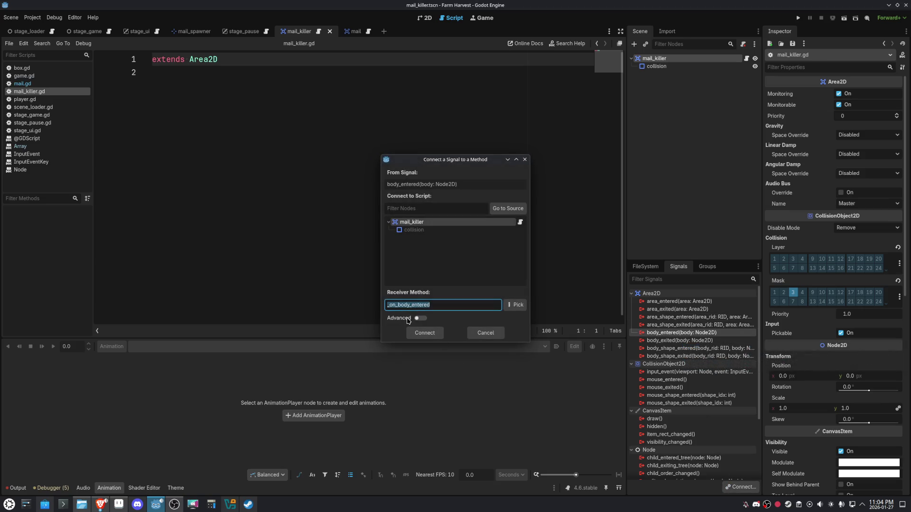
{"action": "double_click", "coordinate": [403, 307]}
{"action": "type", "text": "mi"}
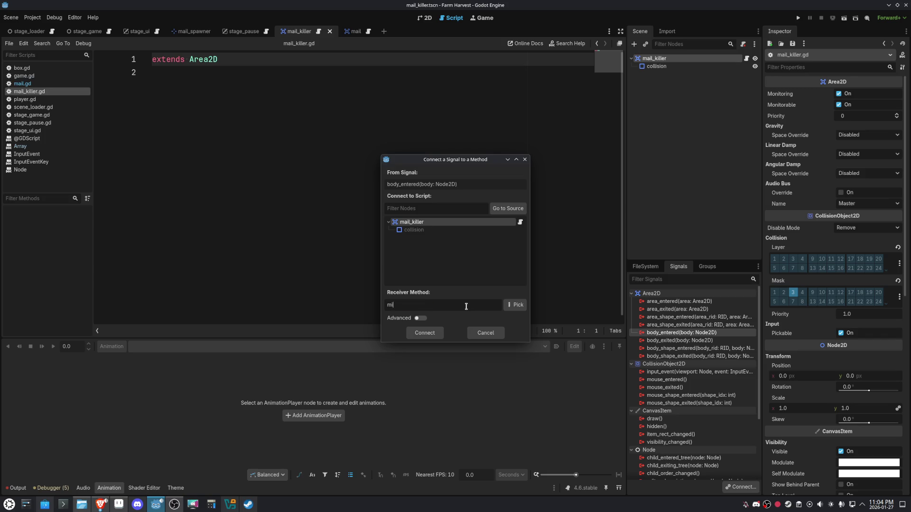
{"action": "key", "text": "ctrl+z"}
{"action": "key", "text": "shift+Right"}
{"action": "key", "text": "shift+Right"}
{"action": "key", "text": "shift+Right"}
{"action": "type", "text": "mail"}
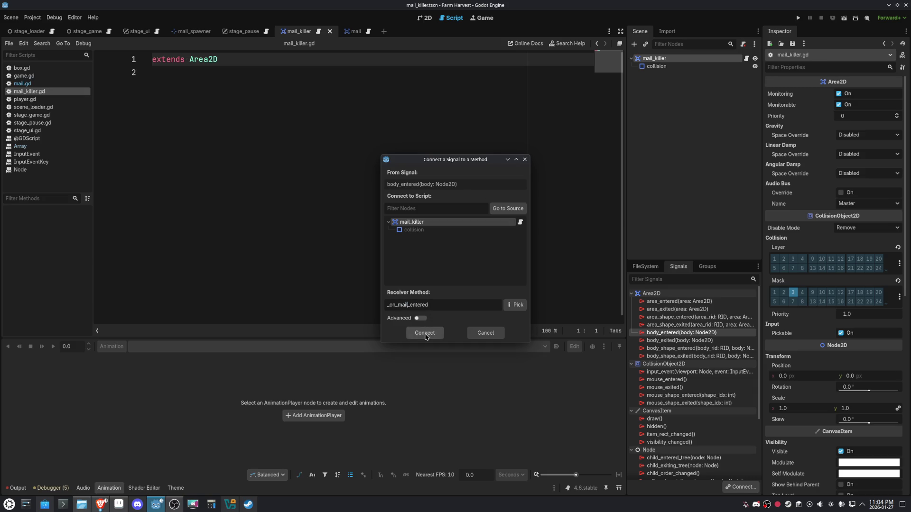
{"action": "left_click", "coordinate": [425, 333]}
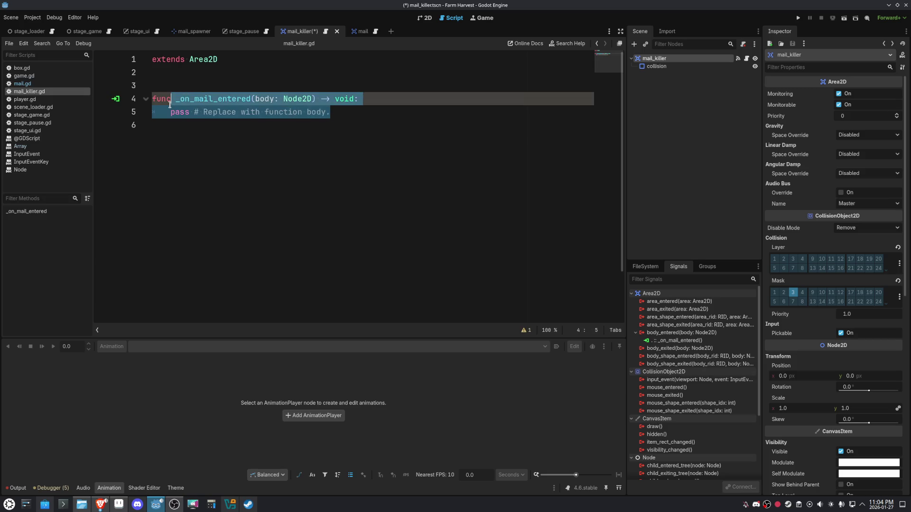
Add the mail scene's root node to a 'mail' group and save the scene.
{"action": "left_click", "coordinate": [362, 31]}
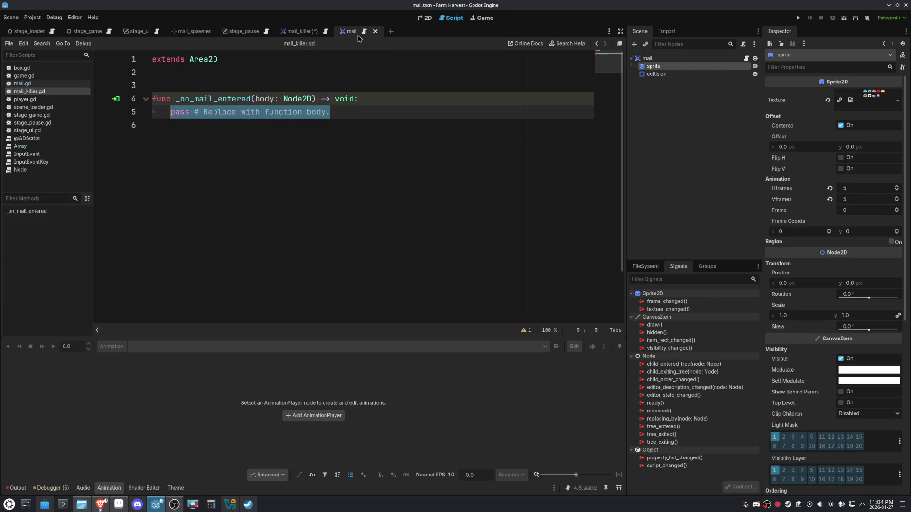
{"action": "left_click", "coordinate": [647, 59]}
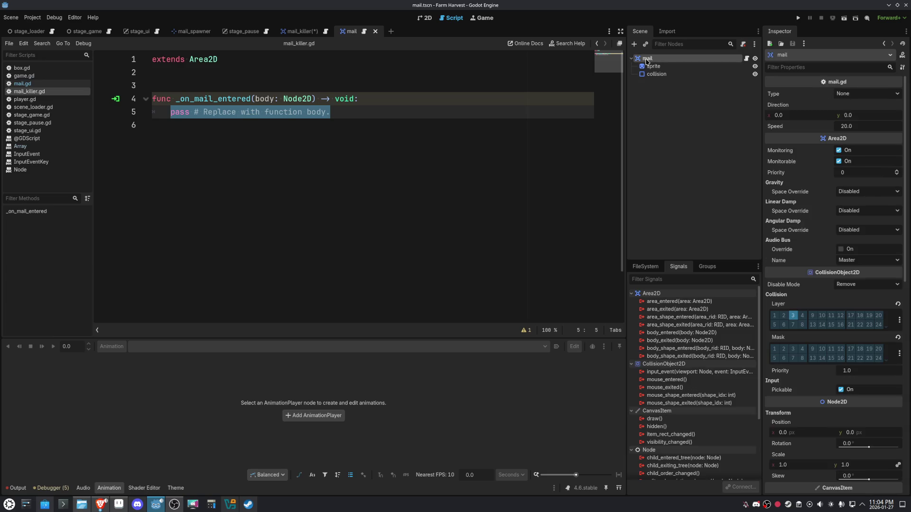
{"action": "left_click", "coordinate": [700, 267]}
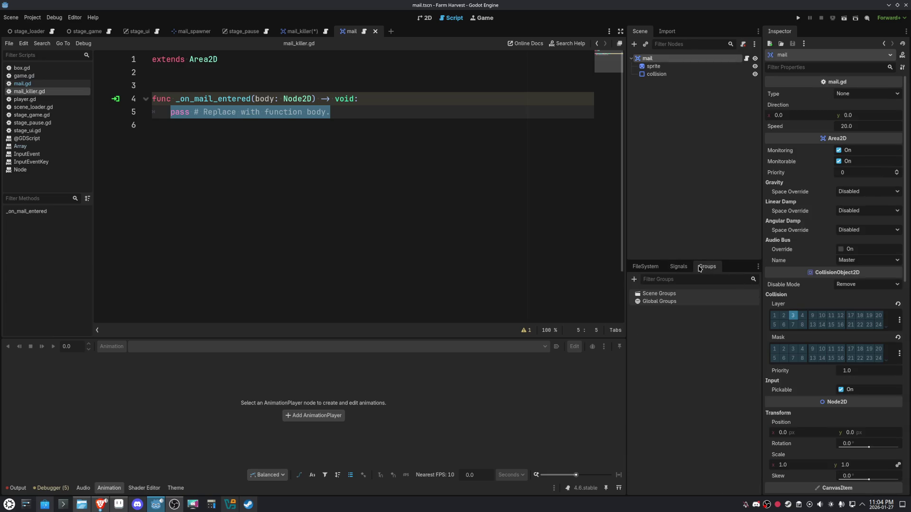
{"action": "left_click", "coordinate": [634, 280]}
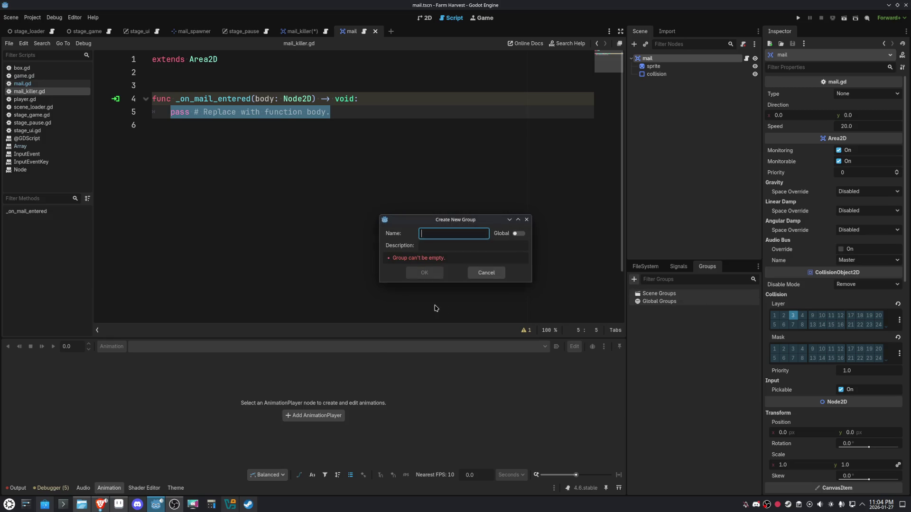
{"action": "type", "text": "mail"}
{"action": "key", "text": "Return"}
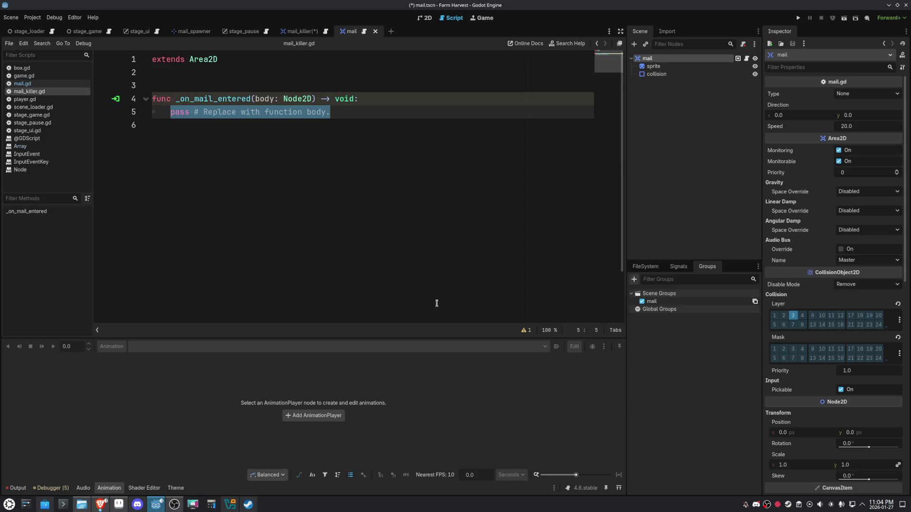
{"action": "key", "text": "ctrl+s"}
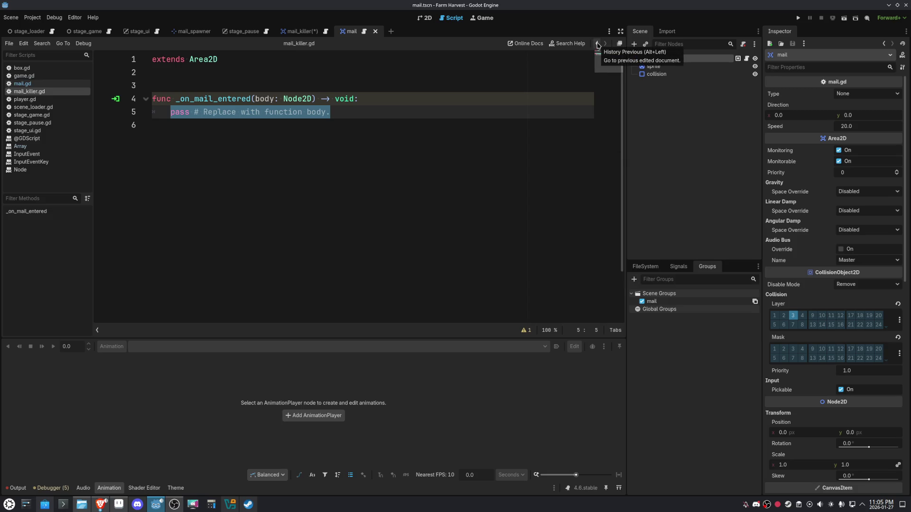
Save mail_killer, start an if in _on_mail_entered, and bring up its connection's options.
{"action": "left_click", "coordinate": [597, 43]}
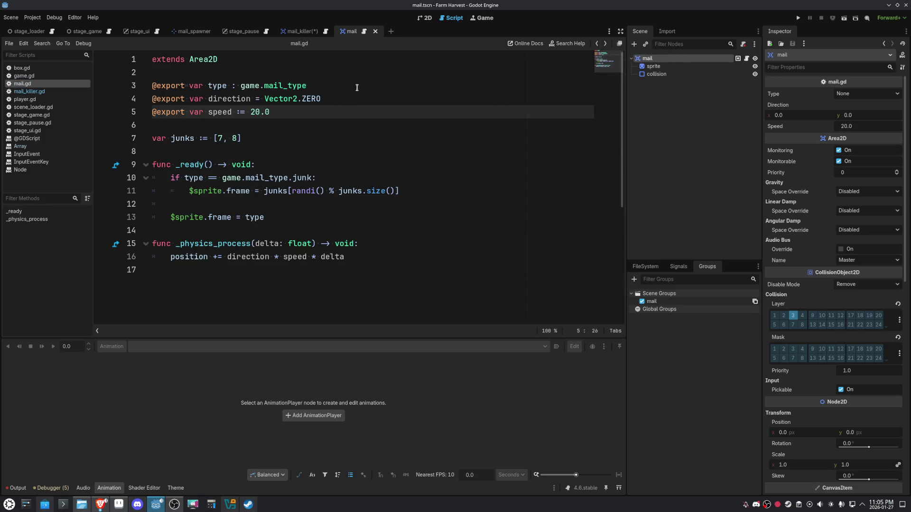
{"action": "left_click", "coordinate": [303, 31]}
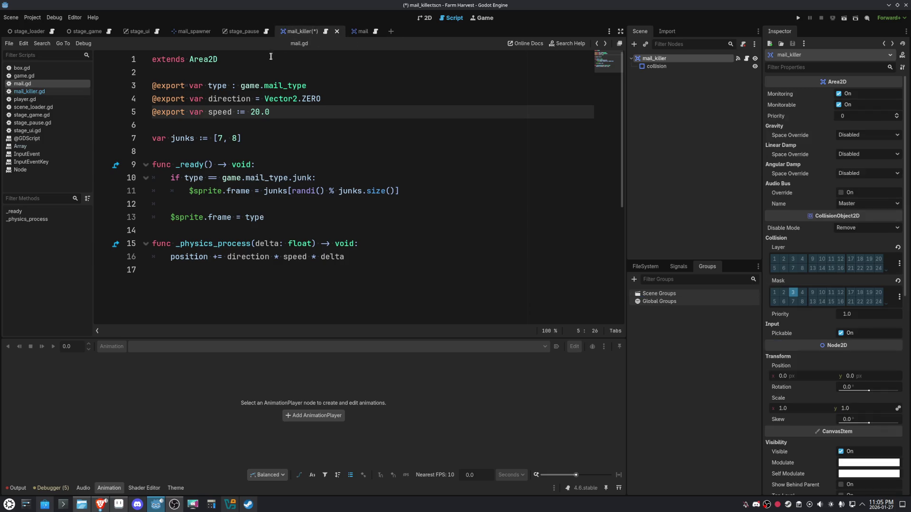
{"action": "key", "text": "ctrl+s"}
{"action": "left_click", "coordinate": [748, 59]}
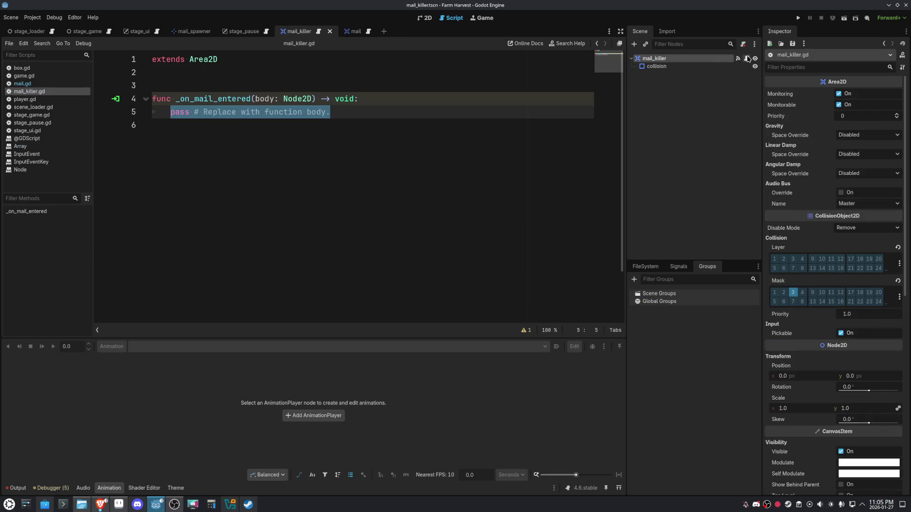
{"action": "left_click_drag", "start_coordinate": [346, 112], "coordinate": [171, 114]}
{"action": "type", "text": "if"}
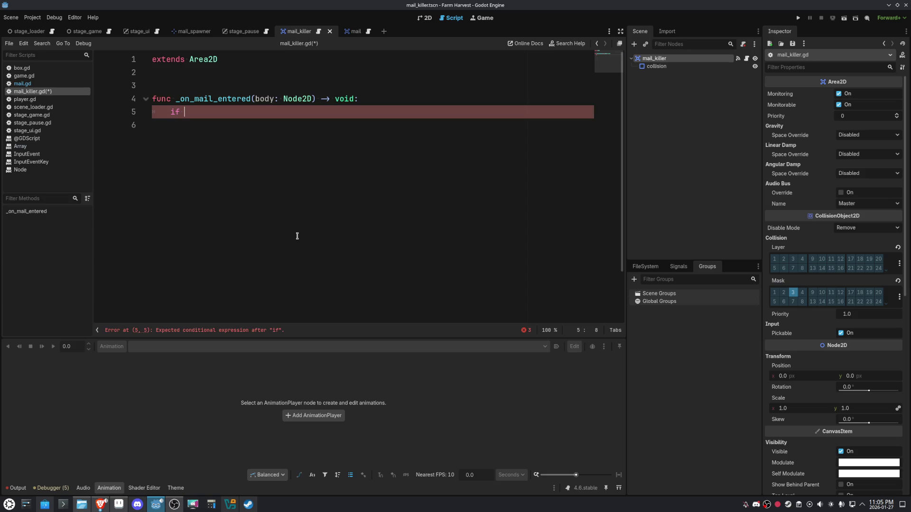
{"action": "left_click", "coordinate": [682, 267]}
{"action": "left_click", "coordinate": [669, 341]}
{"action": "right_click", "coordinate": [669, 341]}
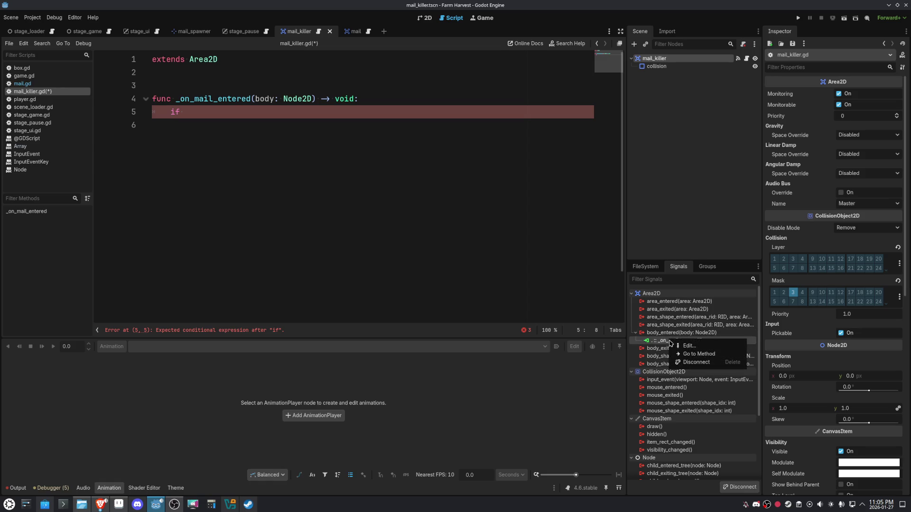
Disconnect body_entered from _on_mail_entered and delete the unfinished handler.
{"action": "left_click", "coordinate": [695, 364]}
{"action": "left_click_drag", "start_coordinate": [203, 116], "coordinate": [106, 92]}
{"action": "key", "text": "BackSpace"}
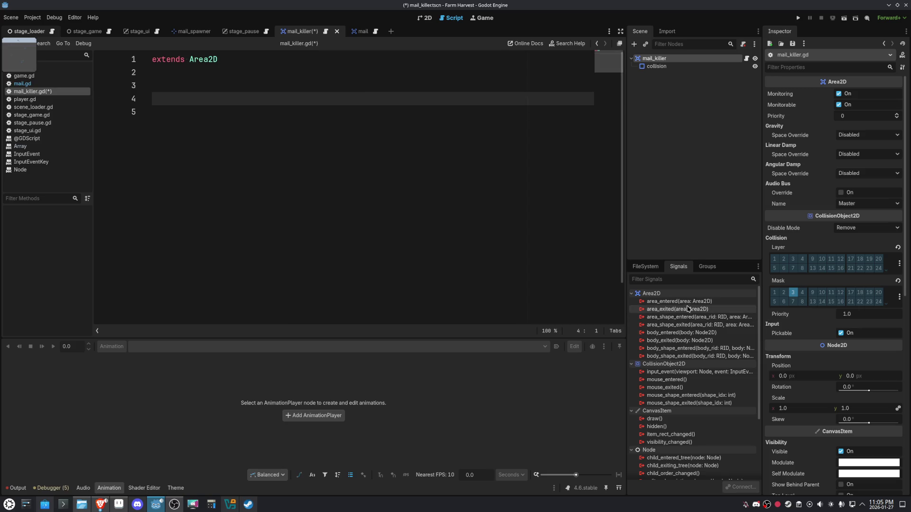
Connect the area_entered signal to a new _on_mail_entered handler and select its placeholder body.
{"action": "left_click", "coordinate": [680, 302]}
{"action": "double_click", "coordinate": [679, 302]}
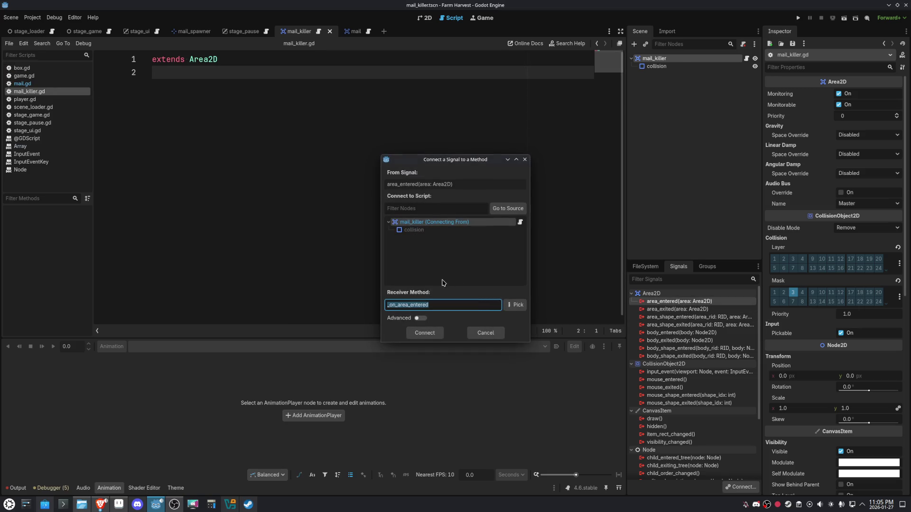
{"action": "left_click", "coordinate": [406, 305]}
{"action": "key", "text": "shift+Left"}
{"action": "key", "text": "shift+Left"}
{"action": "key", "text": "shift+Left"}
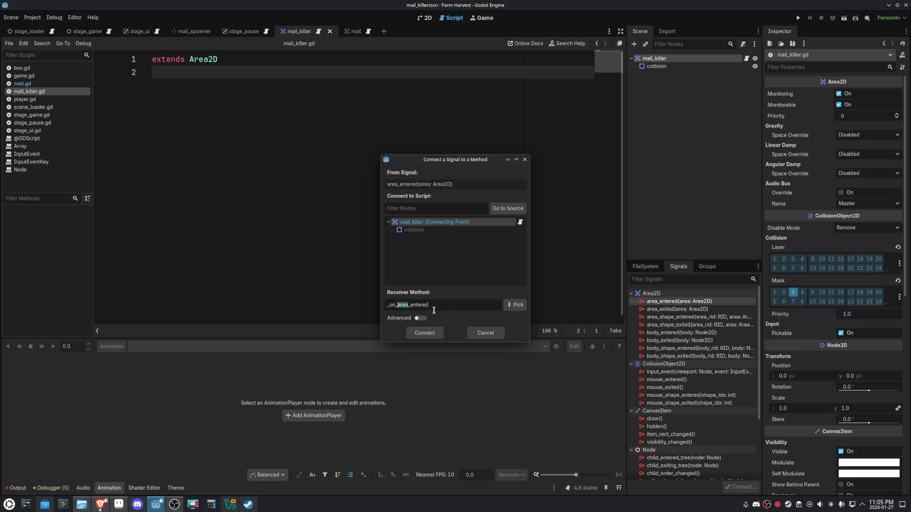
{"action": "type", "text": "mail"}
{"action": "left_click", "coordinate": [425, 332]}
{"action": "mouse_move", "coordinate": [330, 113]}
{"action": "left_mouse_down"}
{"action": "mouse_move", "coordinate": [159, 101]}
{"action": "mouse_move", "coordinate": [153, 113]}
{"action": "mouse_move", "coordinate": [170, 113]}
{"action": "left_mouse_up"}
Write the guard if not area.is_in_group('mail'): return in _on_mail_entered.
{"action": "type", "text": "if area.is_"}
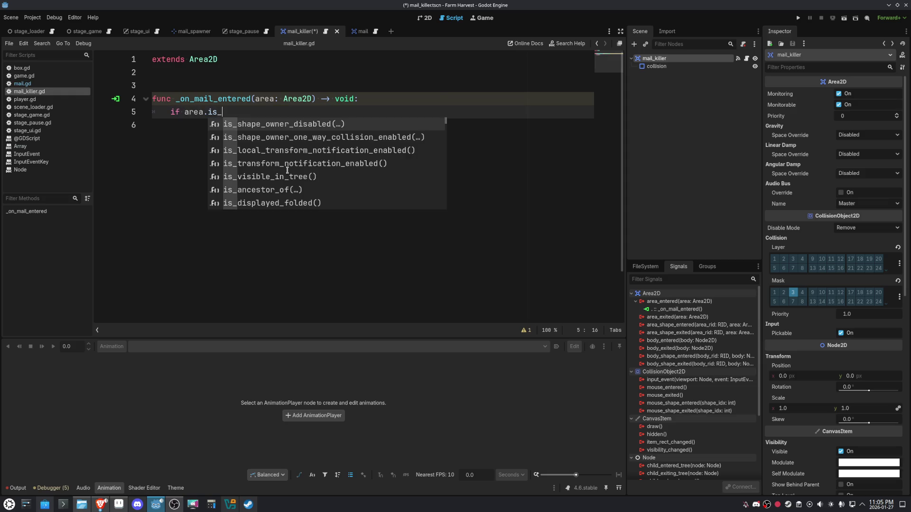
{"action": "key", "text": "BackSpace"}
{"action": "key", "text": "BackSpace"}
{"action": "key", "text": "BackSpace"}
{"action": "type", "text": "not a"}
{"action": "key", "text": "BackSpace"}
{"action": "key", "text": "BackSpace"}
{"action": "key", "text": "BackSpace"}
{"action": "type", "text": "not a"}
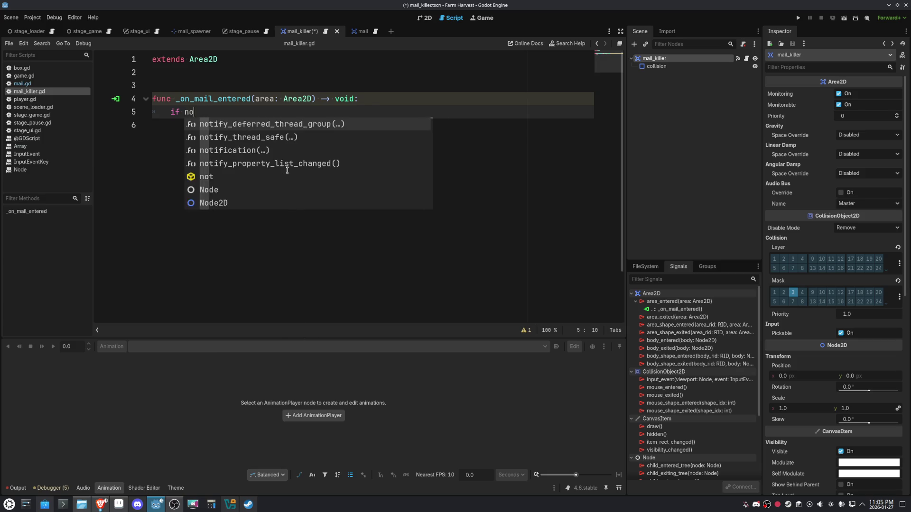
{"action": "type", "text": "rea.is"}
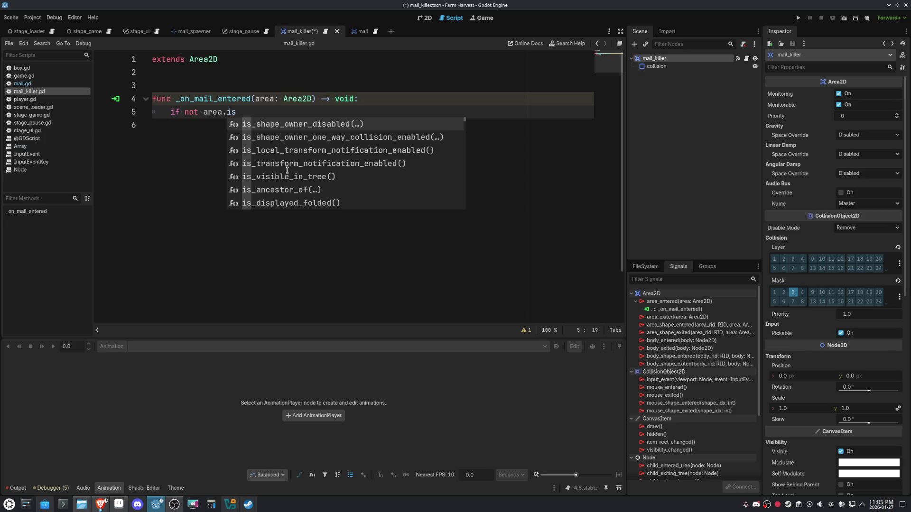
{"action": "type", "text": "_in"}
{"action": "key", "text": "Down"}
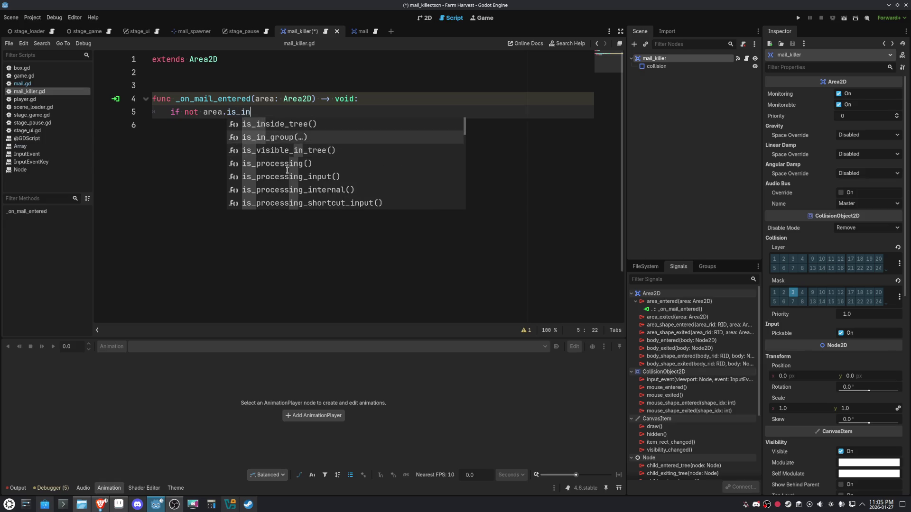
{"action": "key", "text": "Return"}
{"action": "type", "text": "'mail'):"}
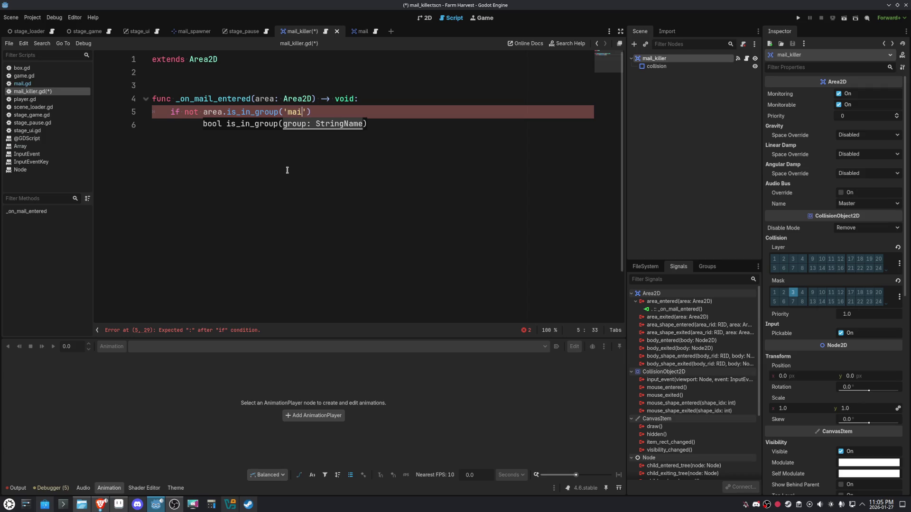
{"action": "key", "text": "Return"}
{"action": "type", "text": "retur"}
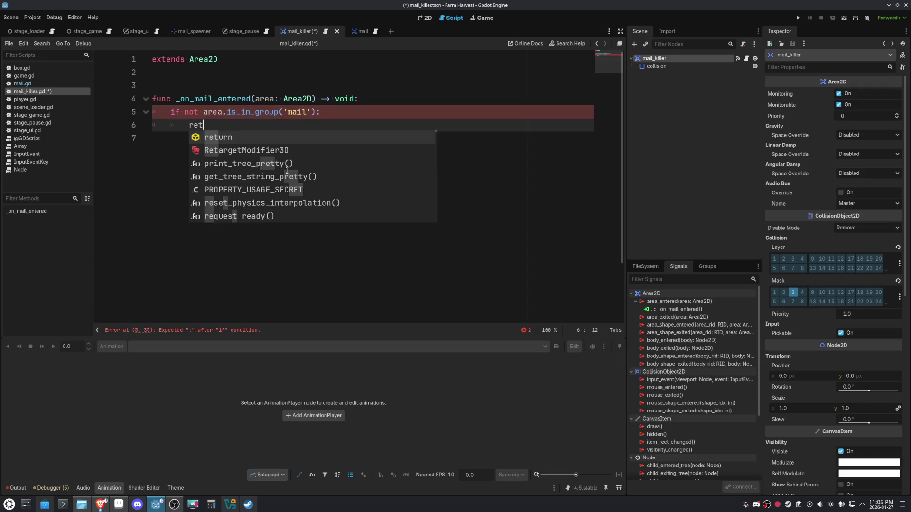
{"action": "key", "text": "Return"}
{"action": "key", "text": "BackSpace"}
{"action": "key", "text": "BackSpace"}
{"action": "key", "text": "BackSpace"}
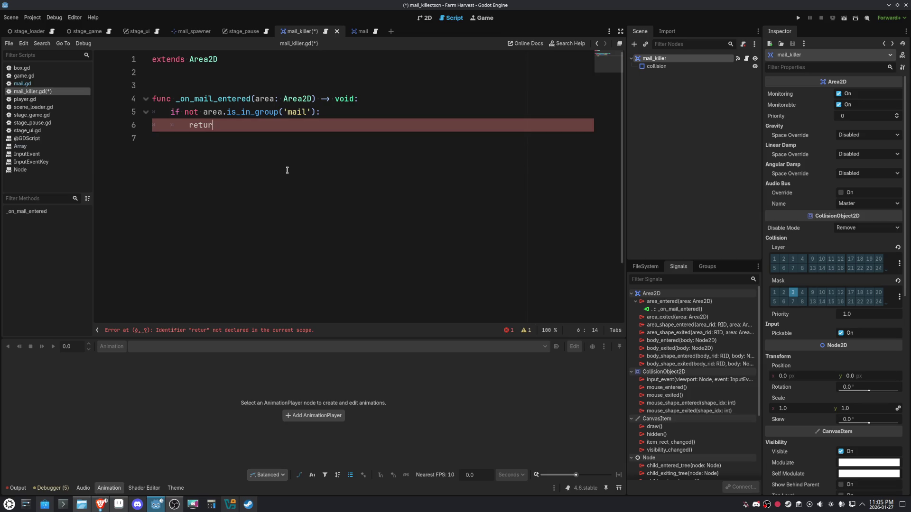
{"action": "type", "text": "n"}
{"action": "key", "text": "Return"}
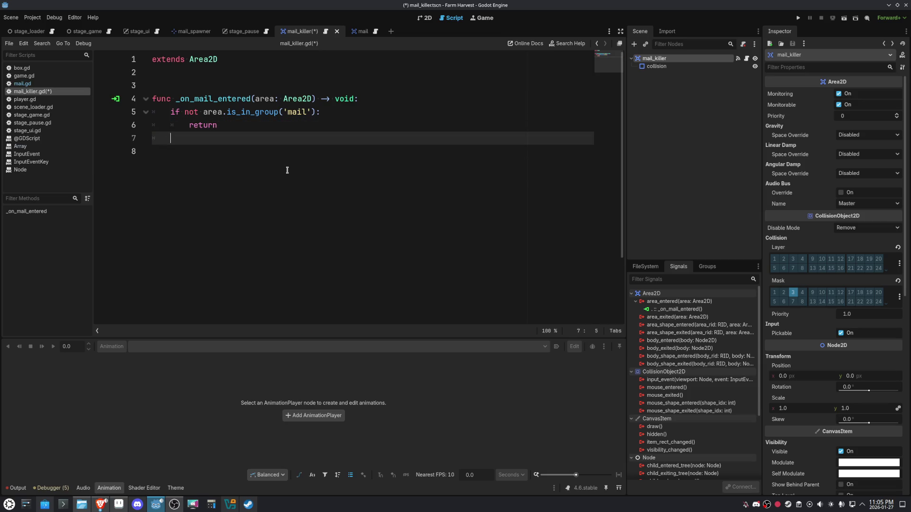
{"action": "key", "text": "Return"}
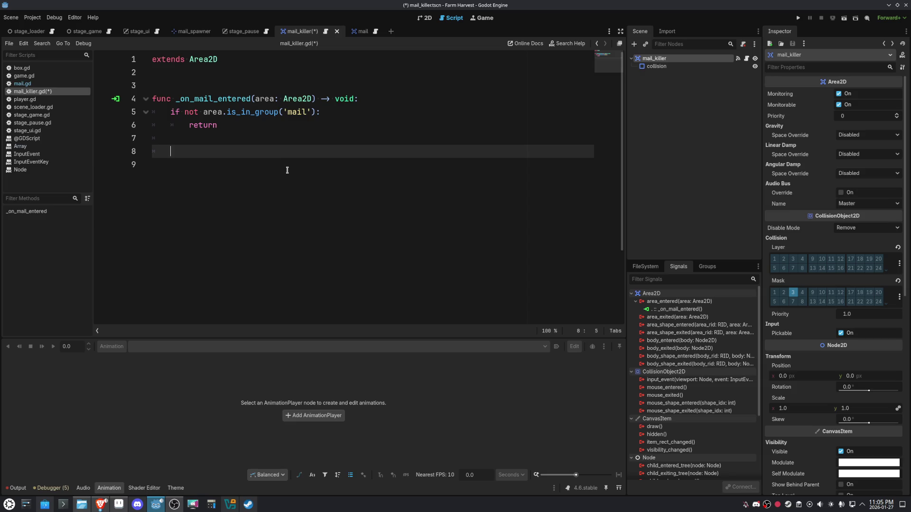
Add area.queue_free() after the guard and view the stage_game scene.
{"action": "type", "text": "area."}
{"action": "type", "text": "que"}
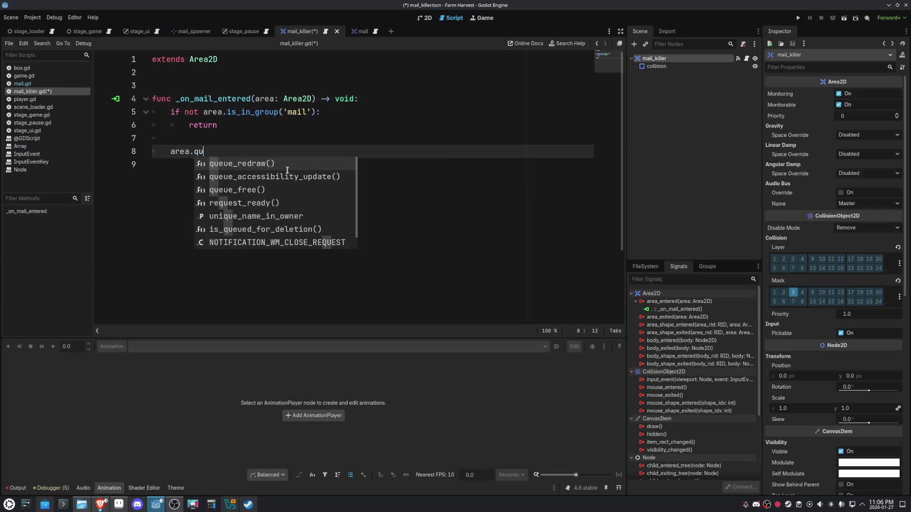
{"action": "key", "text": "Down"}
{"action": "key", "text": "Down"}
{"action": "key", "text": "Return"}
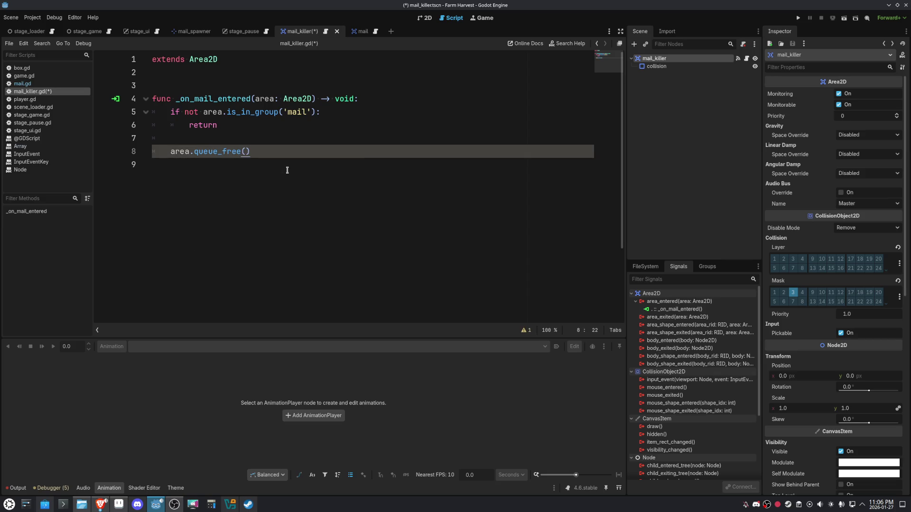
{"action": "key", "text": "Up"}
{"action": "key", "text": "Up"}
{"action": "key", "text": "Up"}
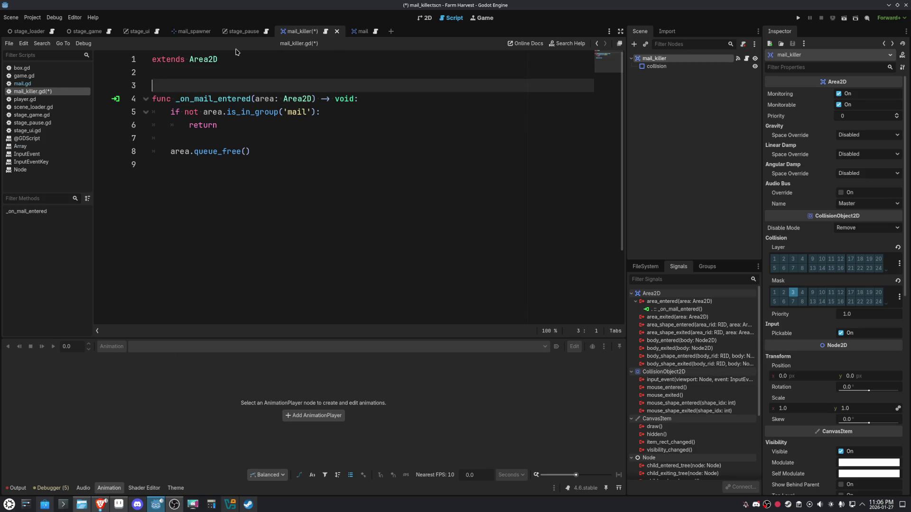
{"action": "left_click", "coordinate": [89, 31]}
Delete the empty line 2 below extends Area2D in mail_killer.gd.
{"action": "left_click", "coordinate": [427, 19]}
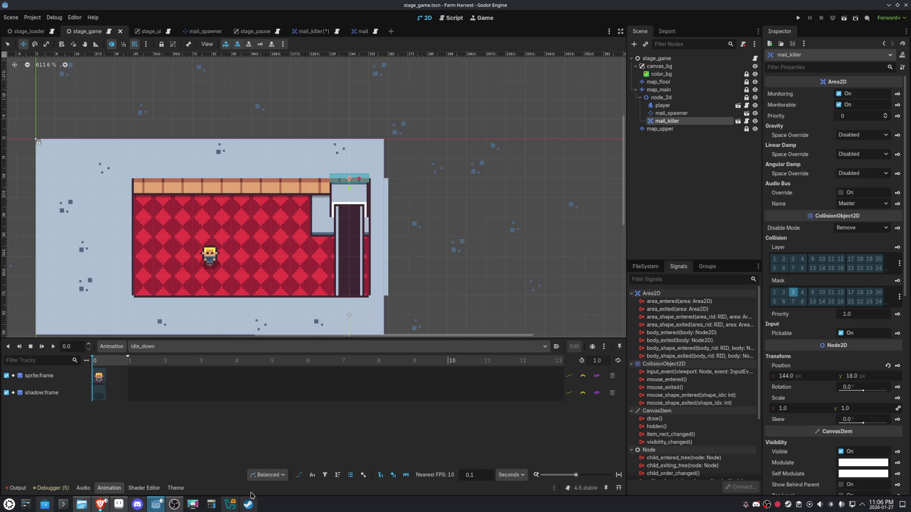
{"action": "left_click", "coordinate": [165, 505]}
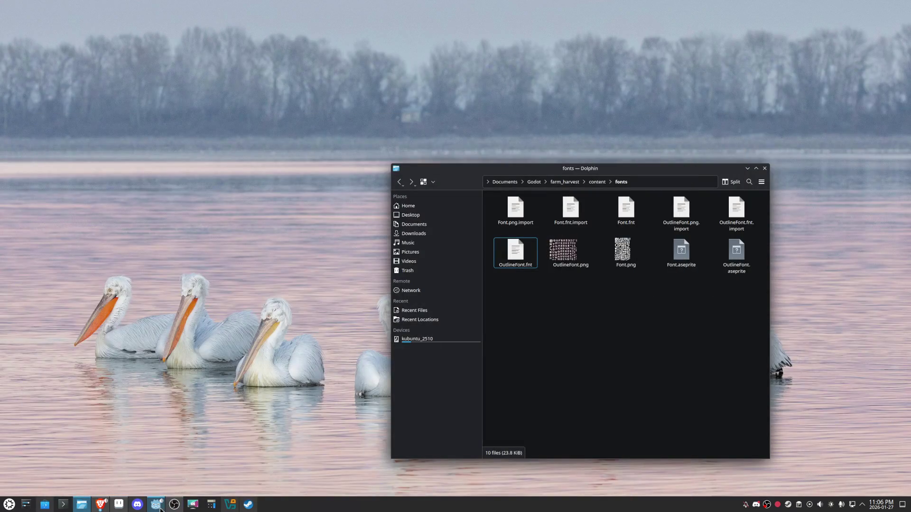
{"action": "left_click", "coordinate": [156, 505]}
{"action": "left_click", "coordinate": [454, 17]}
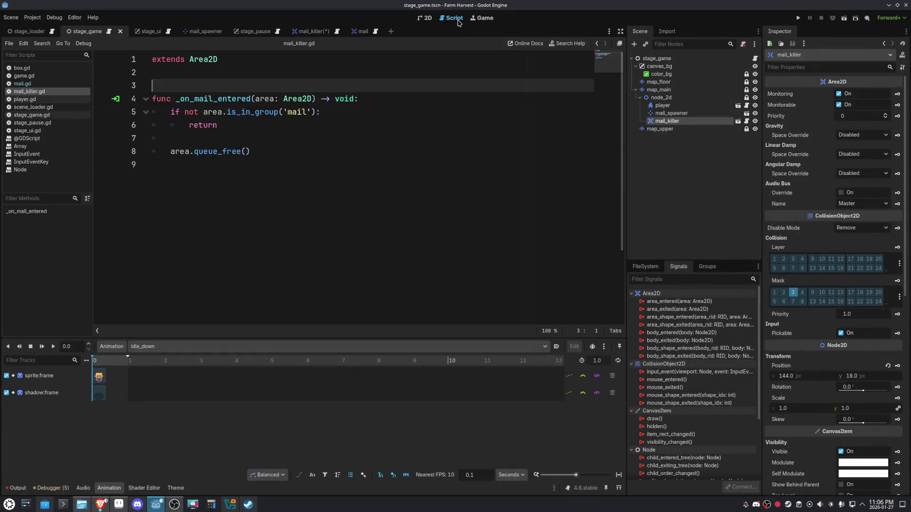
{"action": "left_click", "coordinate": [228, 77]}
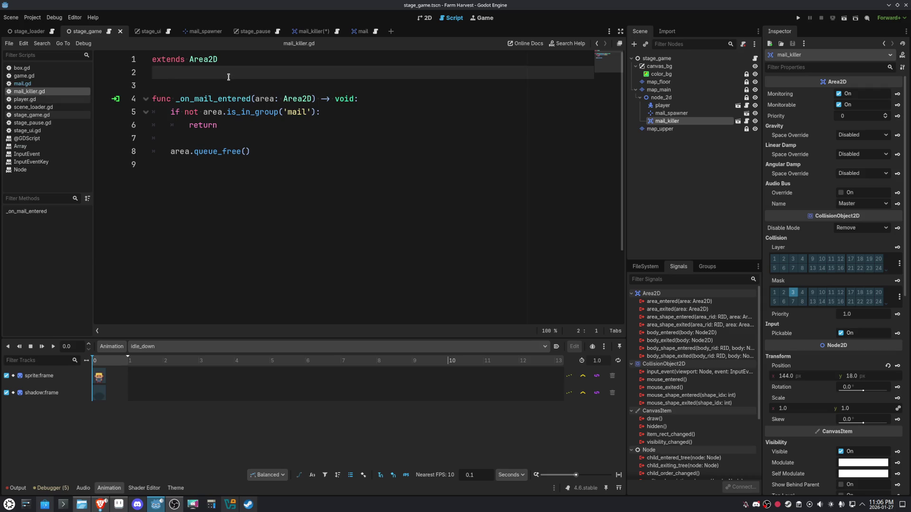
{"action": "key", "text": "BackSpace"}
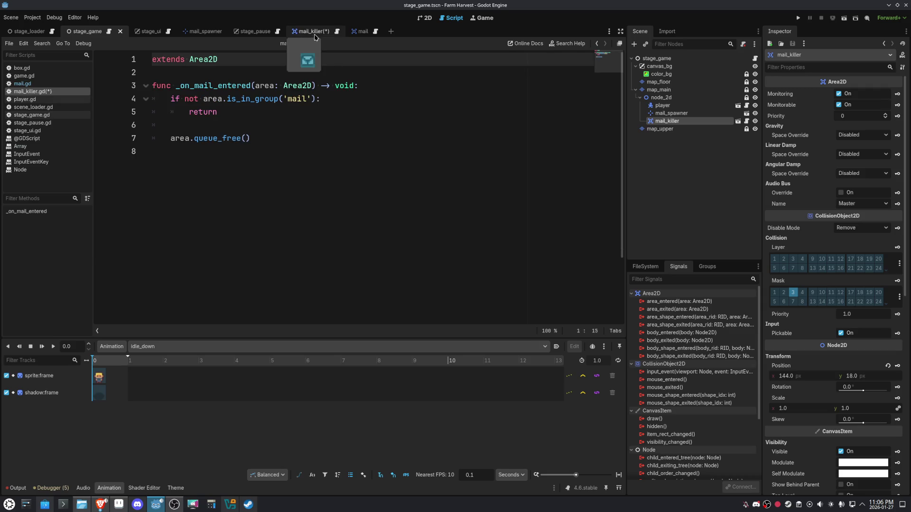
Switch between the mail_killer and mail scenes, ending on the mail scene.
{"action": "left_click", "coordinate": [306, 31]}
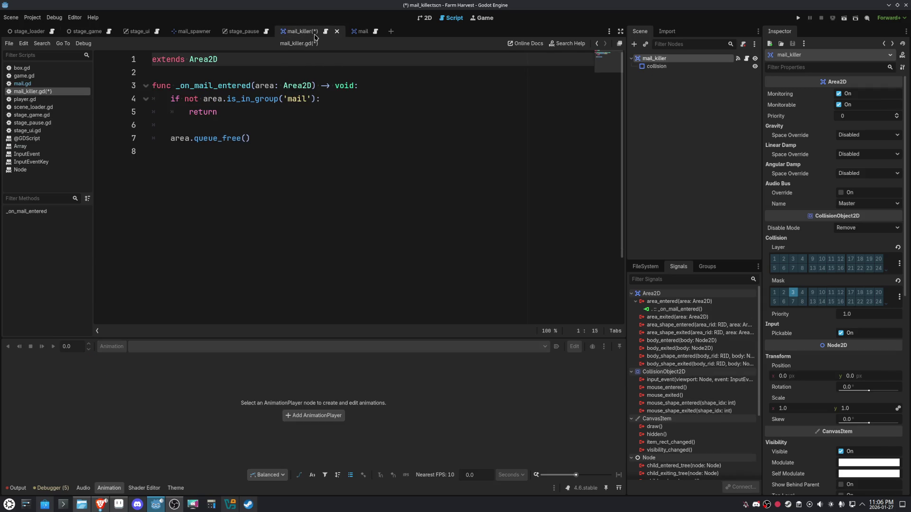
{"action": "left_click", "coordinate": [355, 34]}
{"action": "key", "text": "ctrl+shift+Tab"}
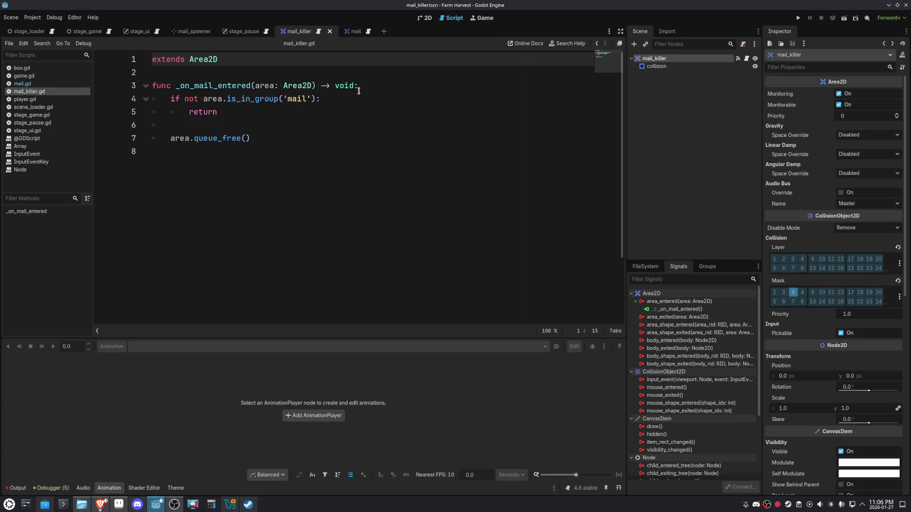
{"action": "left_click", "coordinate": [327, 146]}
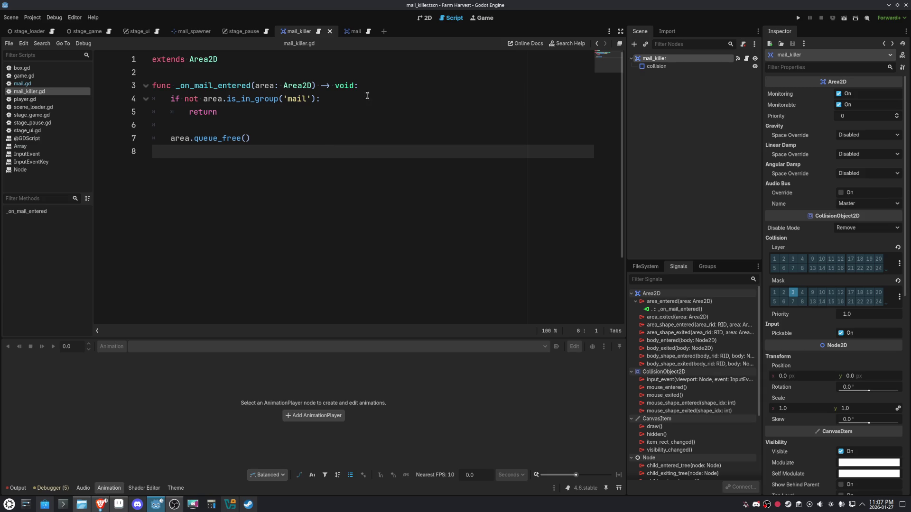
{"action": "left_click", "coordinate": [353, 32]}
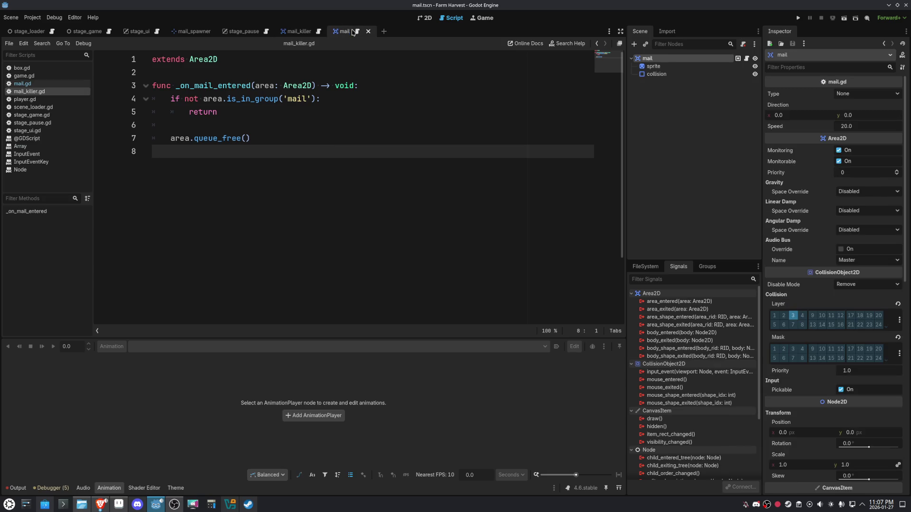
Create res://scripts/mail_spawner.gd on the mail_spawner node and select its template stubs.
{"action": "left_click", "coordinate": [186, 30]}
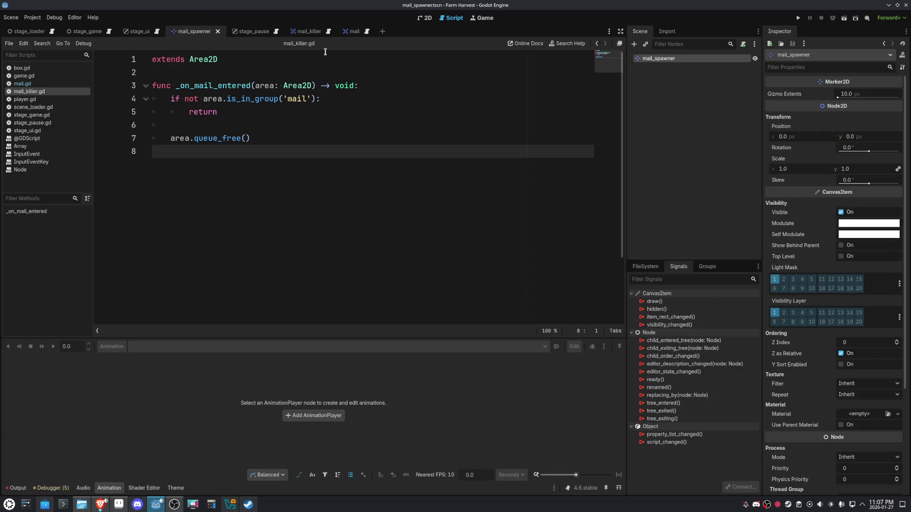
{"action": "left_click", "coordinate": [743, 45]}
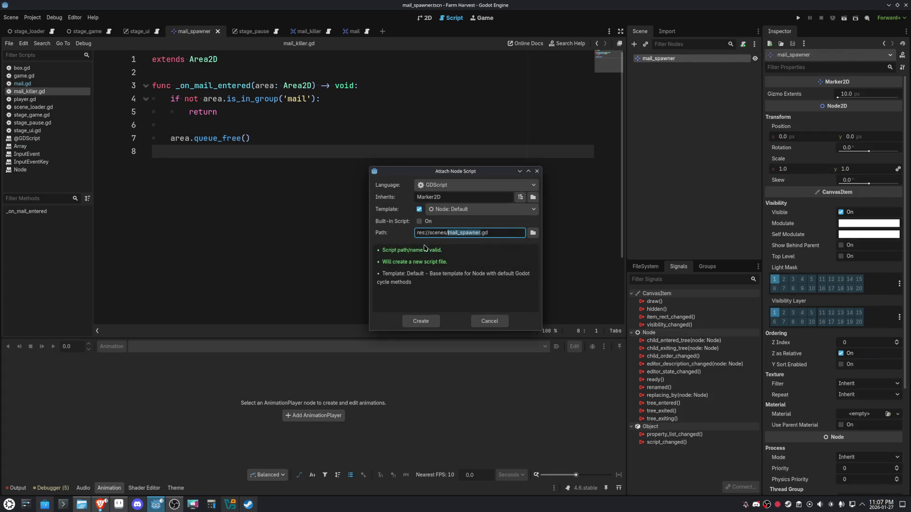
{"action": "double_click", "coordinate": [439, 232]}
{"action": "type", "text": "scripts"}
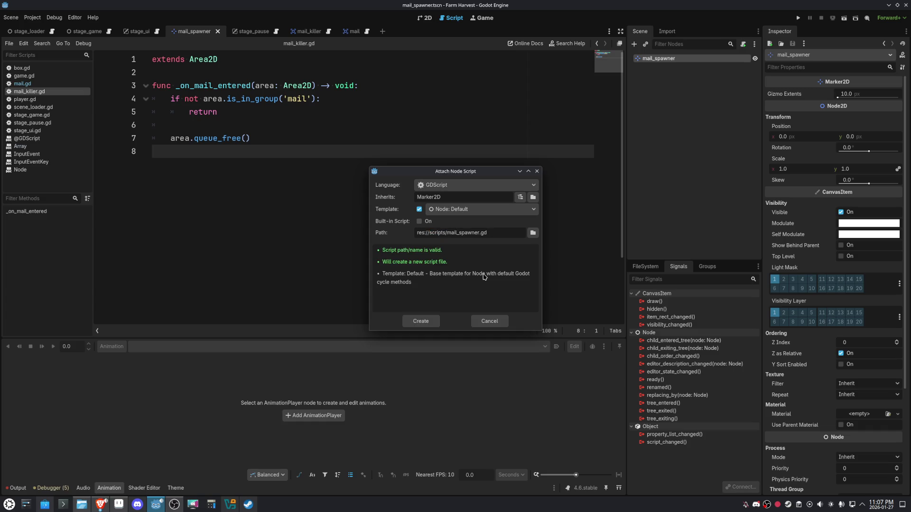
{"action": "left_click", "coordinate": [413, 321]}
{"action": "left_click_drag", "start_coordinate": [209, 192], "coordinate": [126, 100]}
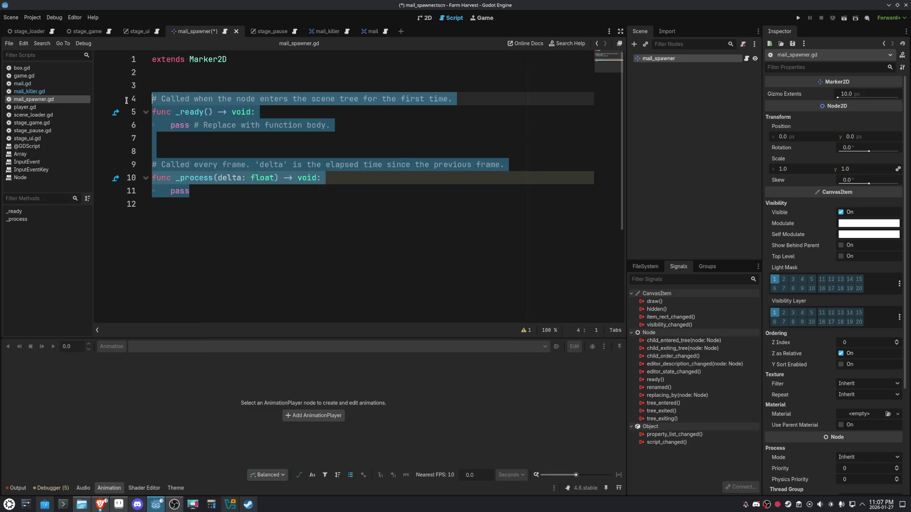
Replace the template stubs with an exported var mail_time := 1.0 declaration.
{"action": "key", "text": "BackSpace"}
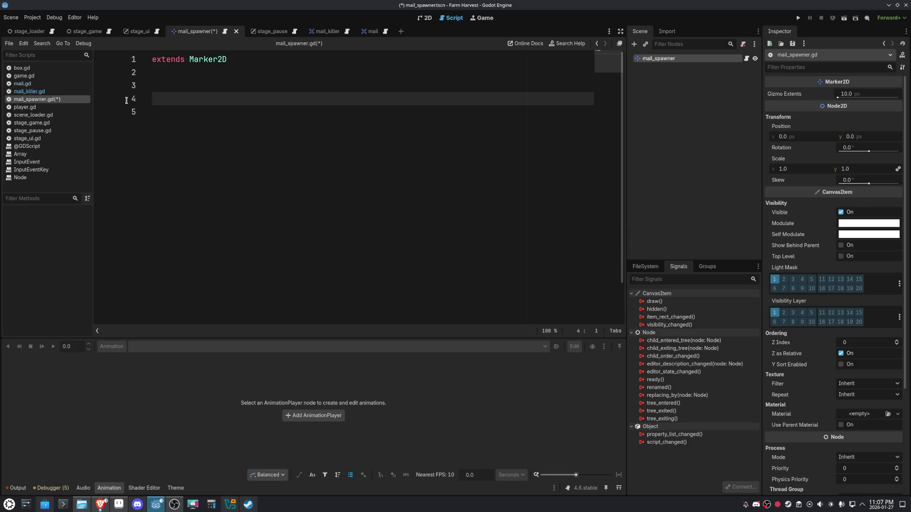
{"action": "left_click", "coordinate": [194, 89]}
{"action": "type", "text": "@export "}
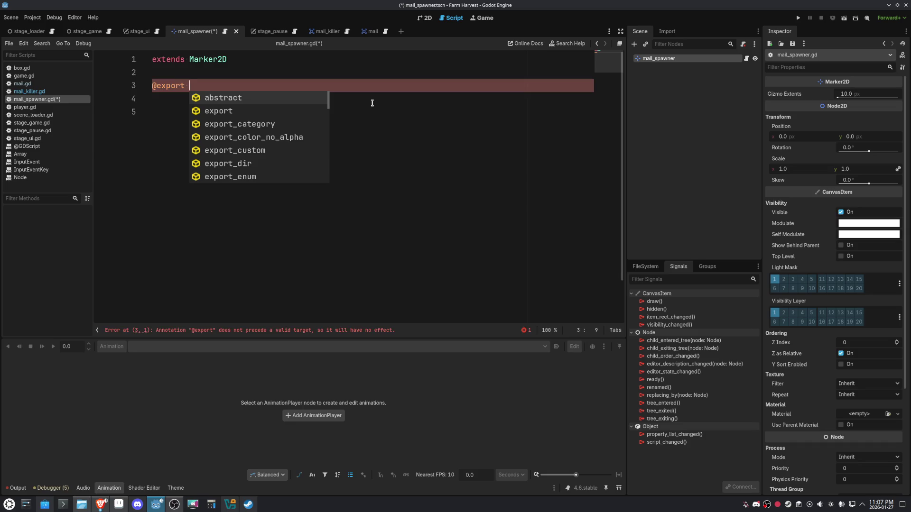
{"action": "type", "text": "mail_Tim"}
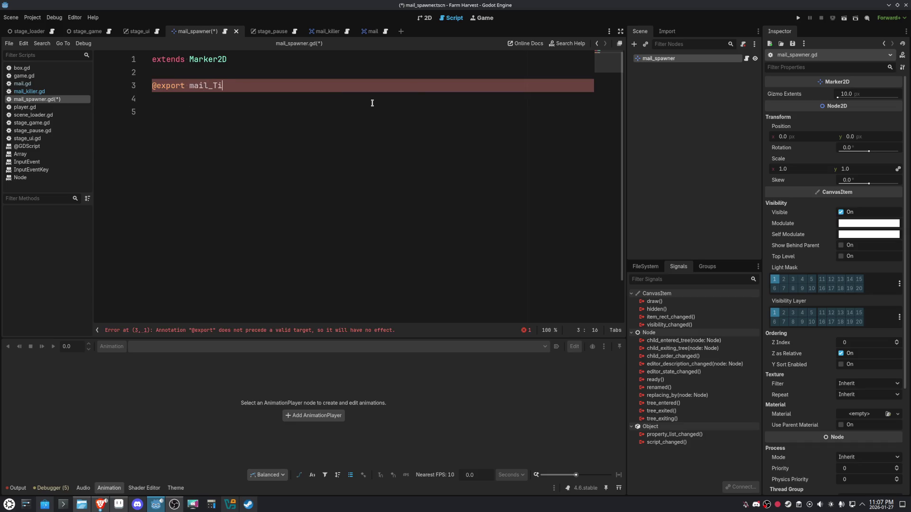
{"action": "key", "text": "BackSpace"}
{"action": "key", "text": "BackSpace"}
{"action": "key", "text": "BackSpace"}
{"action": "type", "text": "time :"}
{"action": "type", "text": "= 1.0"}
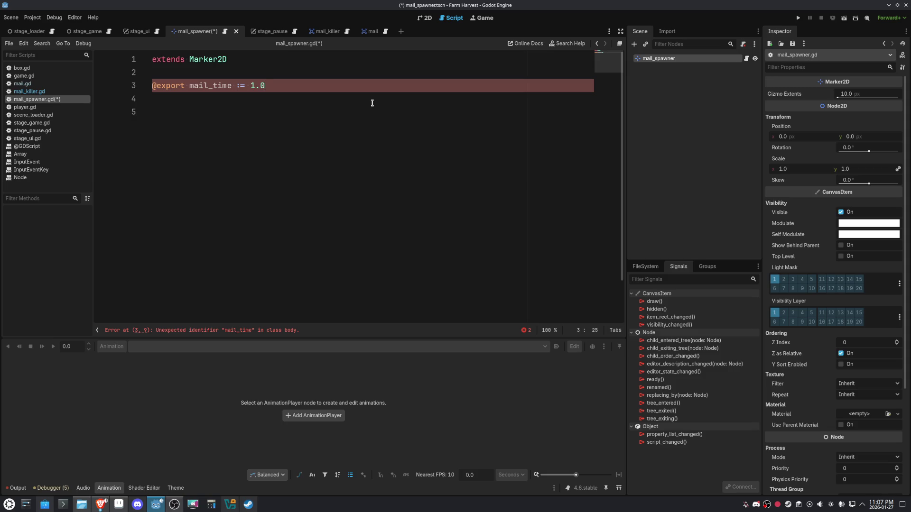
{"action": "left_click", "coordinate": [349, 130]}
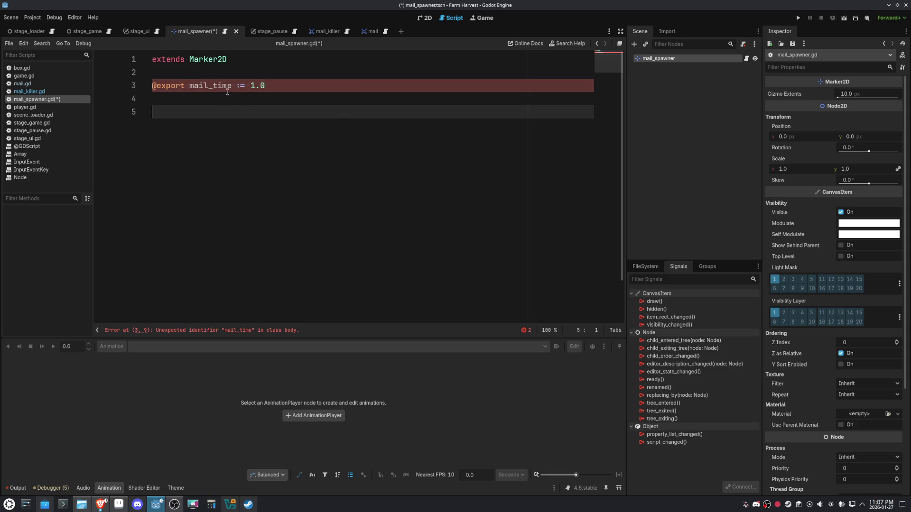
{"action": "left_click", "coordinate": [189, 85]}
{"action": "type", "text": "var"}
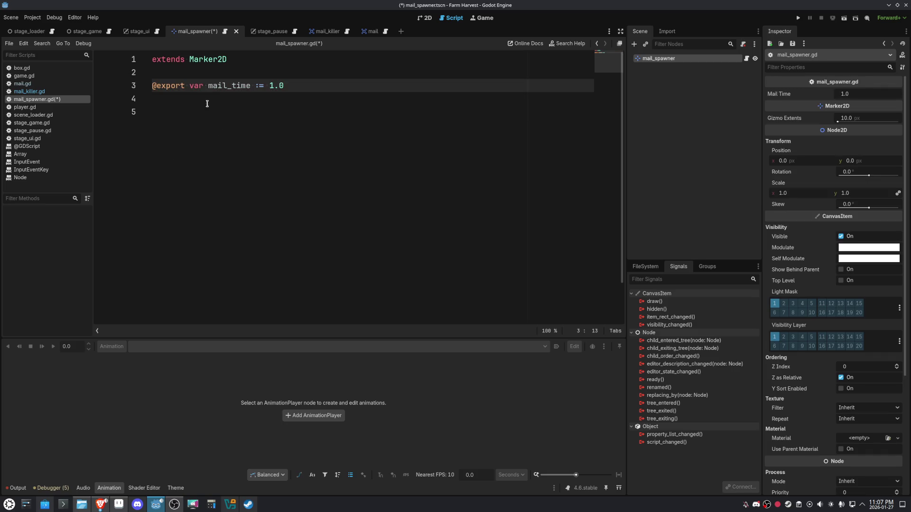
{"action": "left_click", "coordinate": [184, 86]}
{"action": "type", "text": "("}
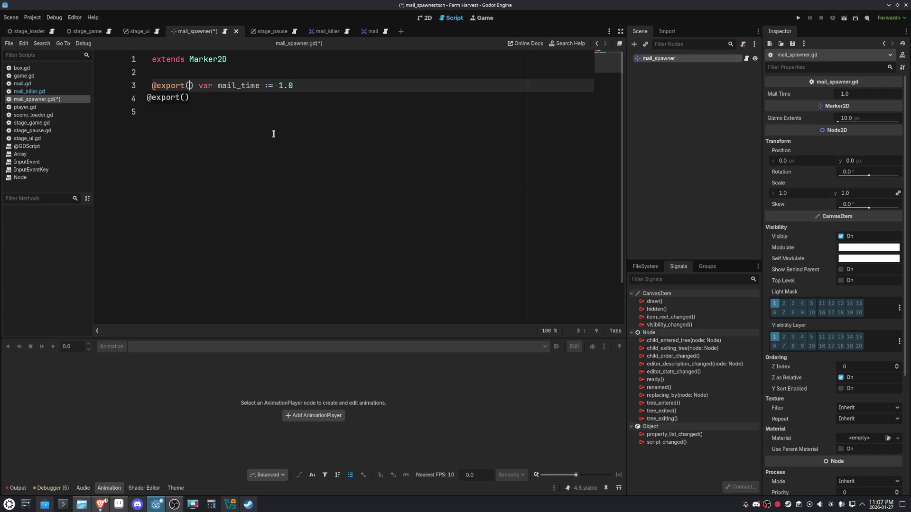
{"action": "key", "text": "BackSpace"}
{"action": "type", "text": "_"}
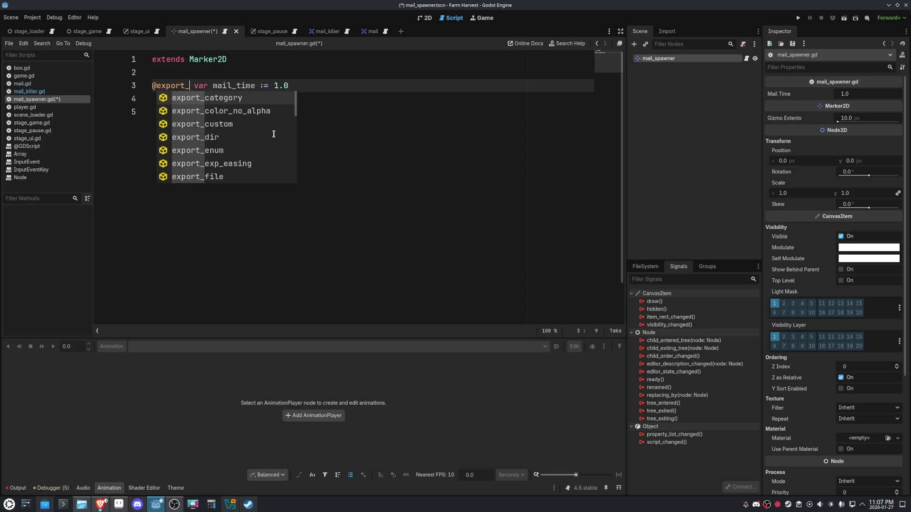
{"action": "key", "text": "Down"}
{"action": "key", "text": "Down"}
{"action": "key", "text": "Down"}
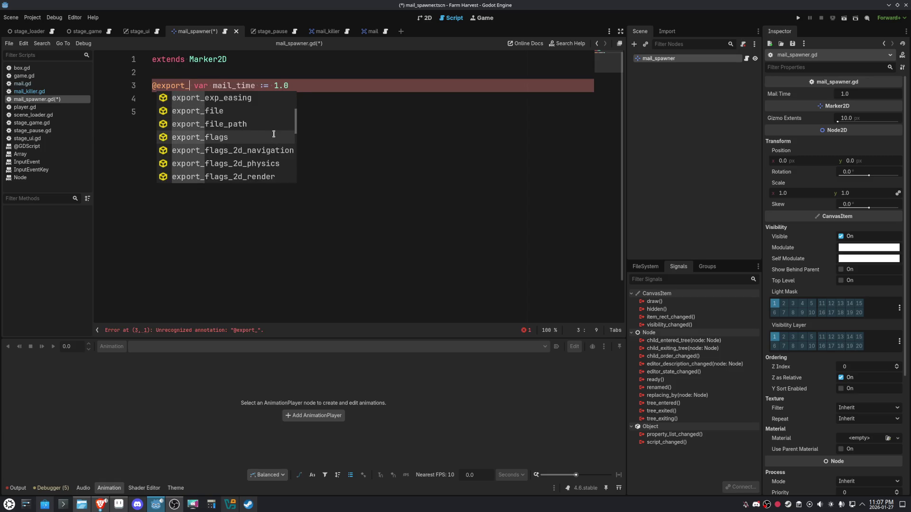
{"action": "key", "text": "Down"}
{"action": "key", "text": "Down"}
{"action": "key", "text": "Down"}
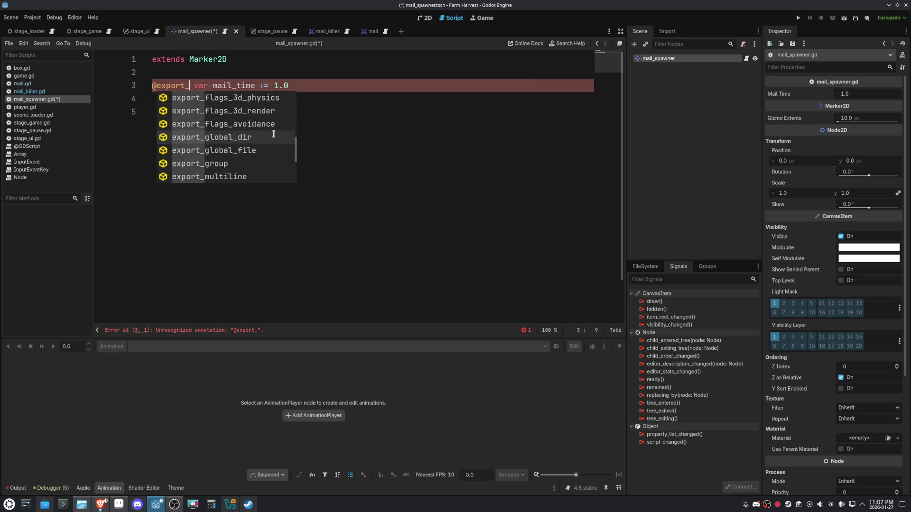
{"action": "key", "text": "Down"}
{"action": "key", "text": "Down"}
{"action": "key", "text": "Down"}
{"action": "key", "text": "Down"}
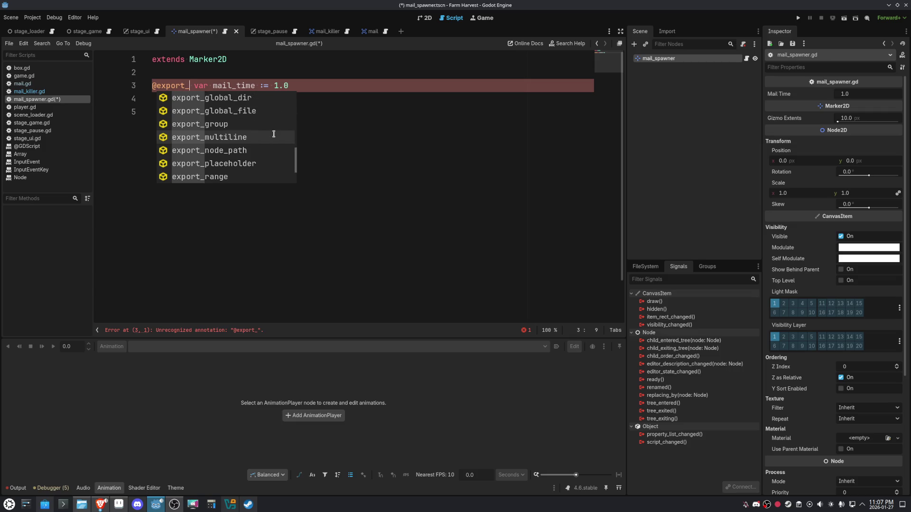
{"action": "key", "text": "Down"}
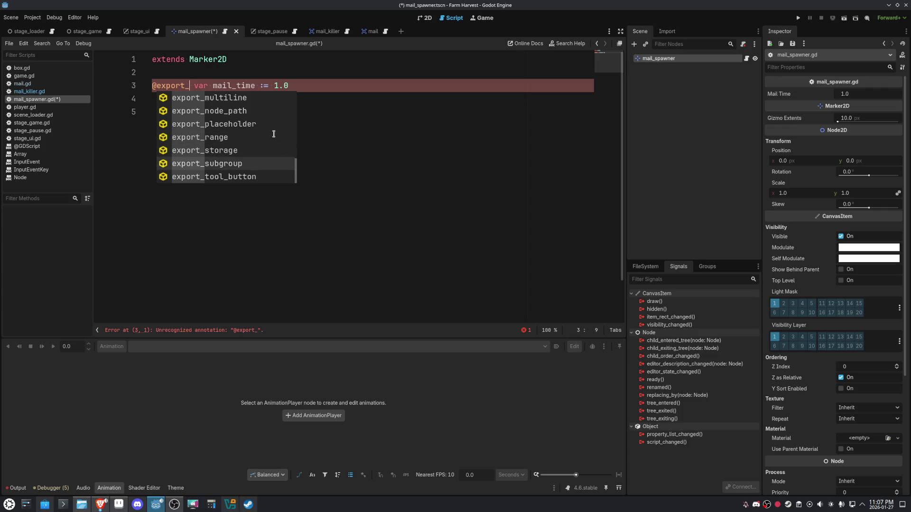
{"action": "key", "text": "Down"}
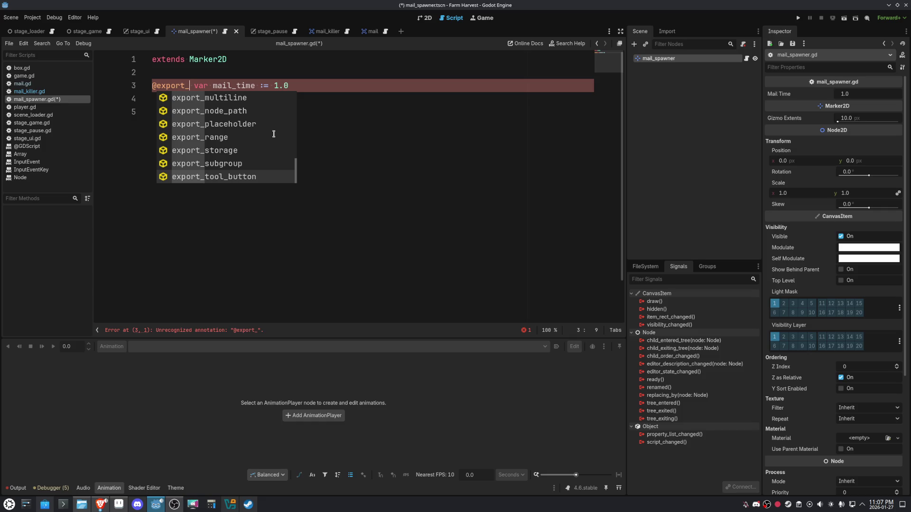
{"action": "key", "text": "Up"}
{"action": "key", "text": "Up"}
{"action": "key", "text": "Up"}
{"action": "key", "text": "Up"}
{"action": "key", "text": "Up"}
{"action": "key", "text": "Up"}
{"action": "key", "text": "Up"}
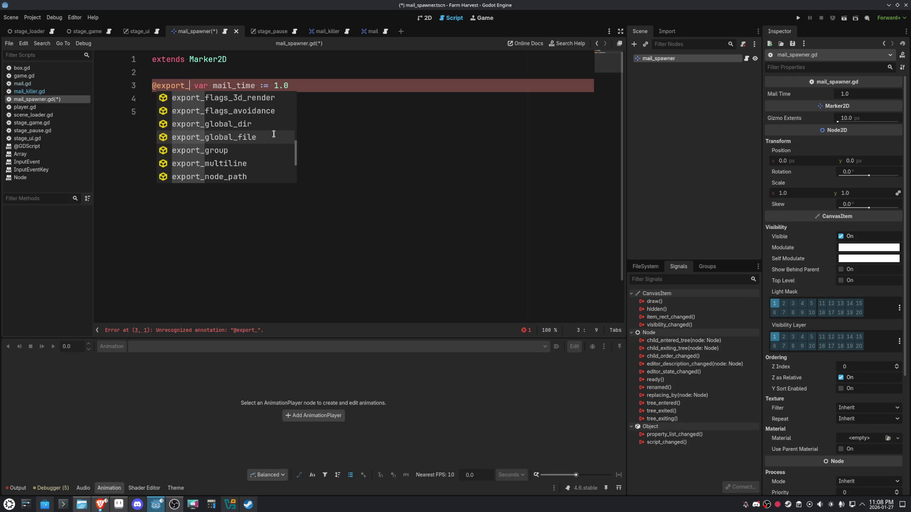
{"action": "key", "text": "Up"}
{"action": "key", "text": "Up"}
{"action": "key", "text": "Up"}
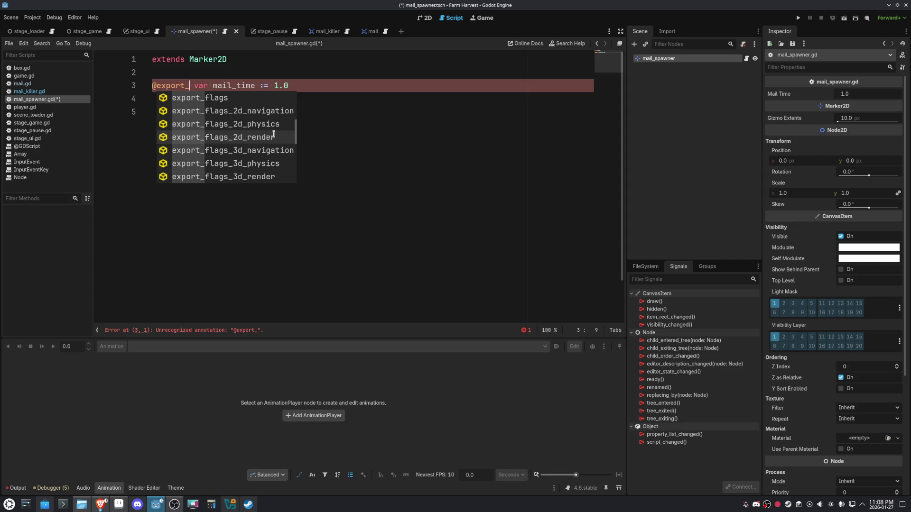
{"action": "key", "text": "Up"}
{"action": "key", "text": "Up"}
{"action": "key", "text": "Up"}
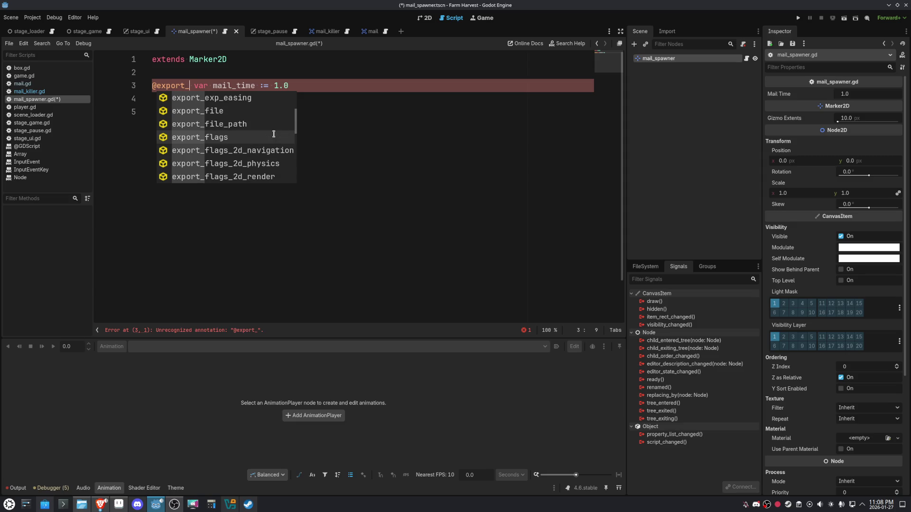
{"action": "key", "text": "Up"}
{"action": "key", "text": "Up"}
{"action": "key", "text": "Up"}
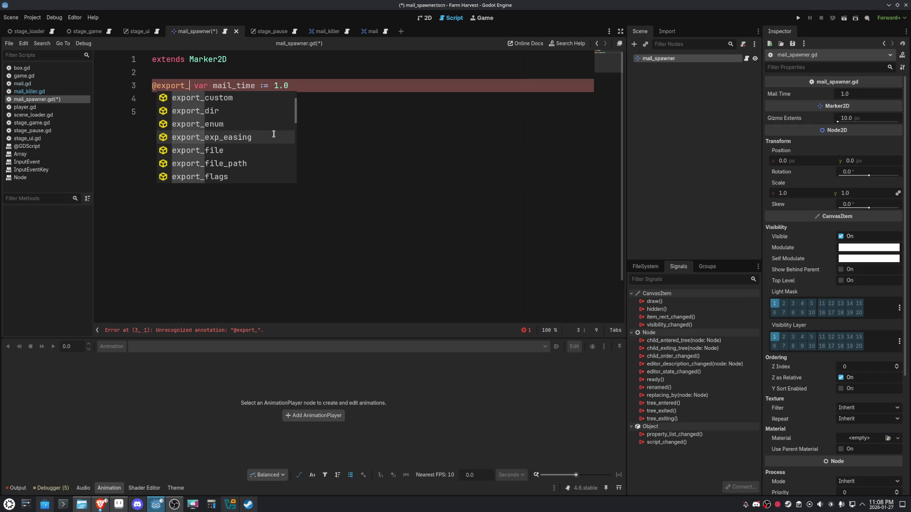
{"action": "key", "text": "Up"}
{"action": "key", "text": "Up"}
{"action": "key", "text": "Up"}
{"action": "key", "text": "Up"}
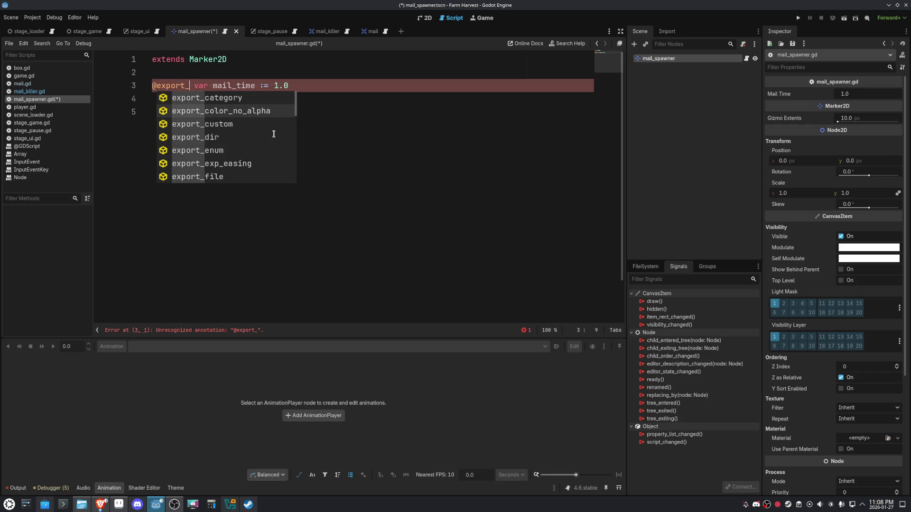
{"action": "key", "text": "Down"}
{"action": "key", "text": "Down"}
{"action": "key", "text": "Return"}
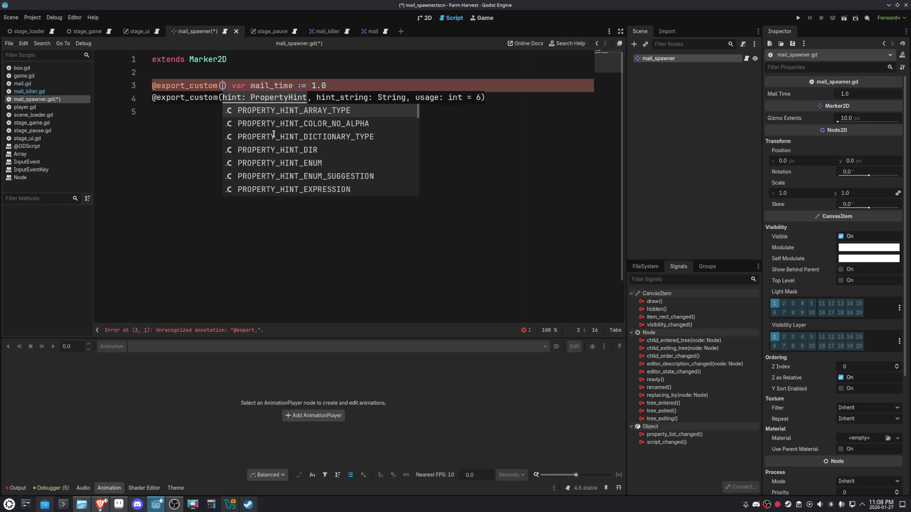
{"action": "left_click", "coordinate": [213, 90], "text": "ctrl"}
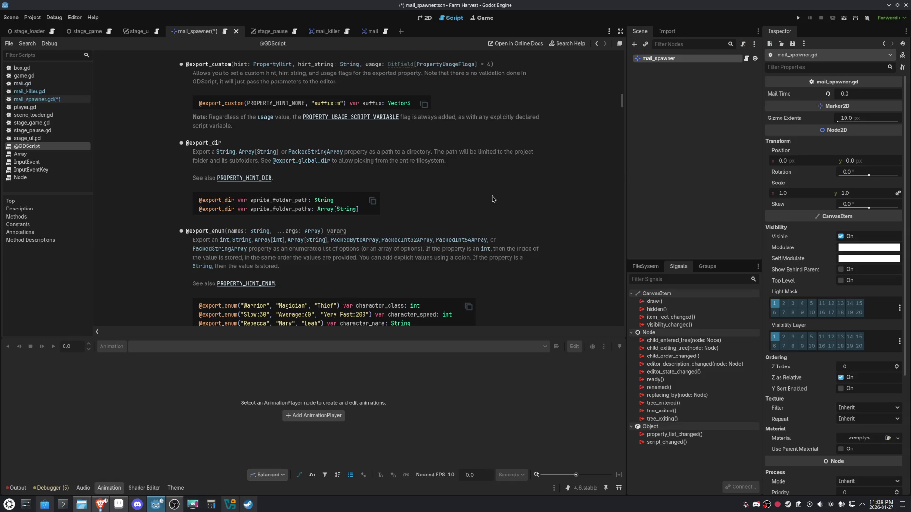
{"action": "scroll", "coordinate": [492, 200], "scroll_direction": "up", "scroll_amount": 5}
{"action": "scroll", "coordinate": [493, 200], "scroll_direction": "up", "scroll_amount": 4}
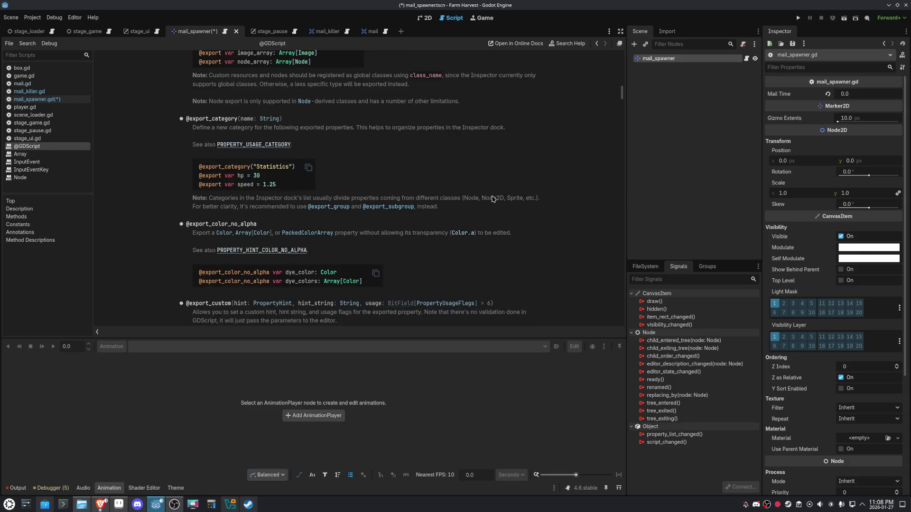
{"action": "scroll", "coordinate": [493, 200], "scroll_direction": "up", "scroll_amount": 4}
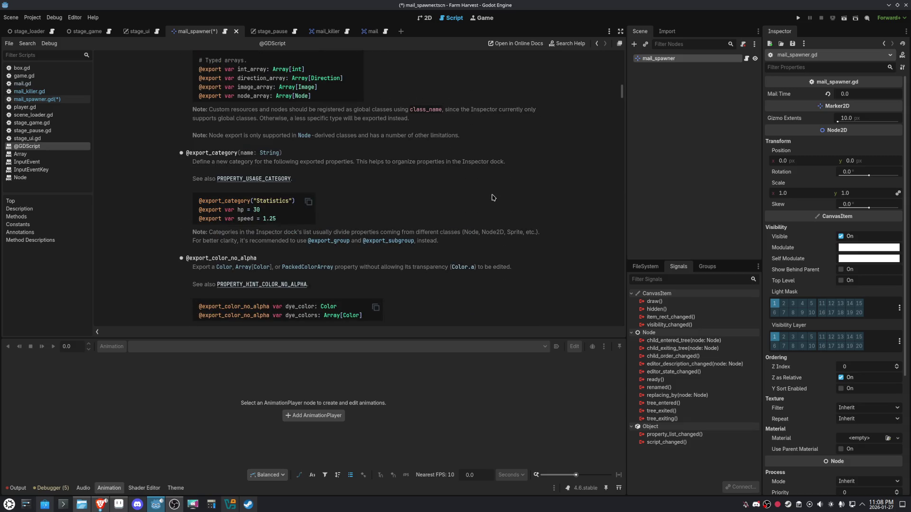
{"action": "scroll", "coordinate": [493, 195], "scroll_direction": "up", "scroll_amount": 5}
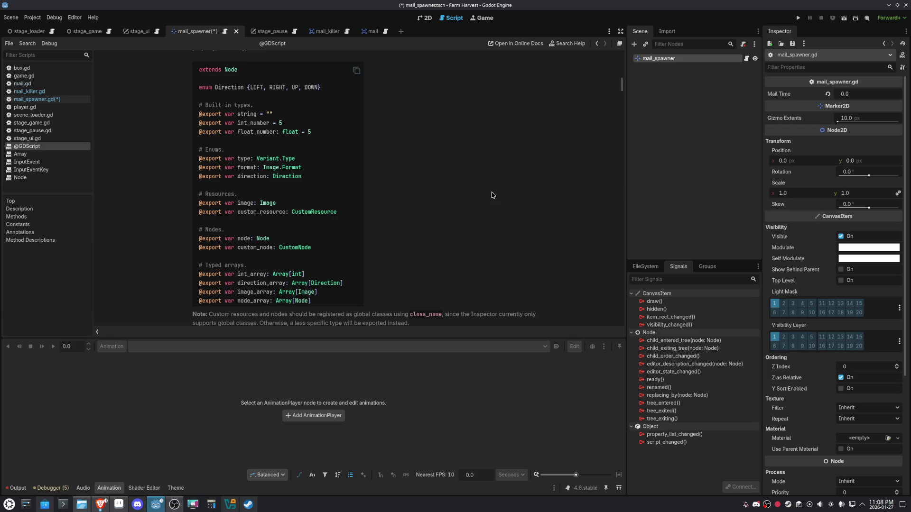
{"action": "scroll", "coordinate": [492, 195], "scroll_direction": "up", "scroll_amount": 8}
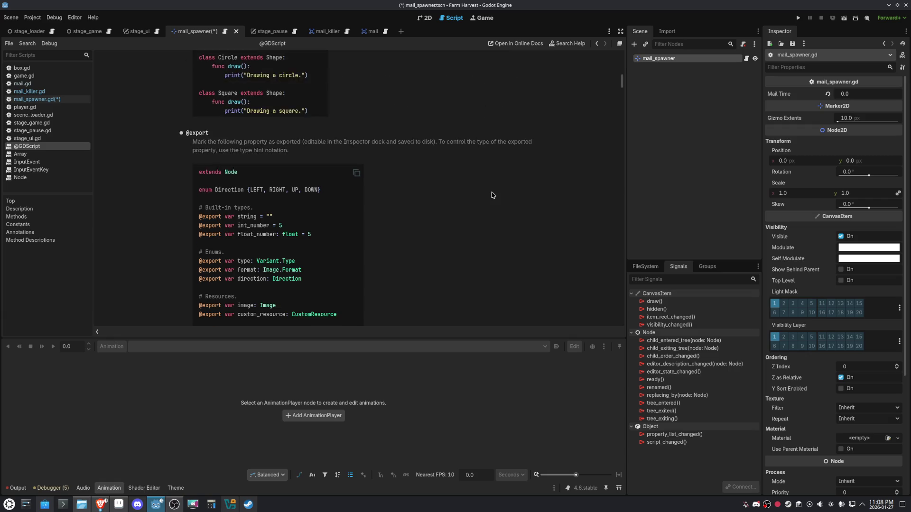
{"action": "scroll", "coordinate": [493, 195], "scroll_direction": "down", "scroll_amount": 9}
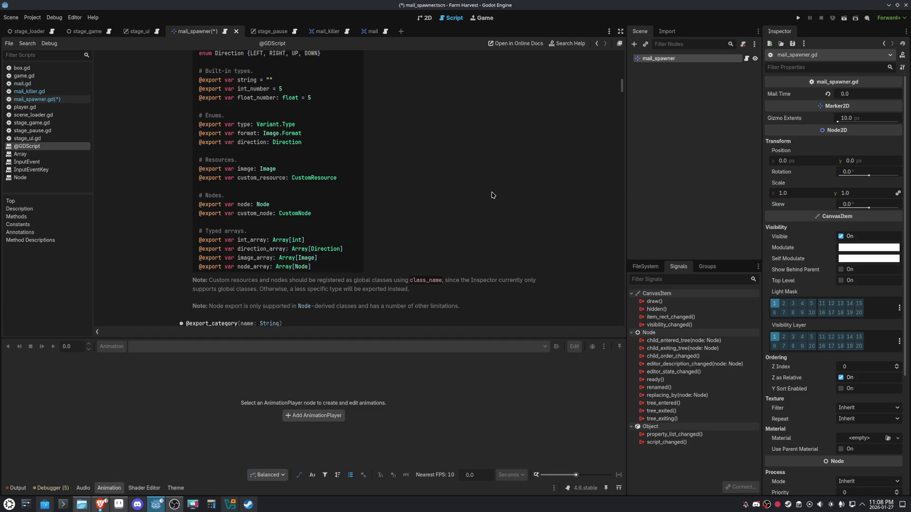
{"action": "scroll", "coordinate": [493, 195], "scroll_direction": "down", "scroll_amount": 8}
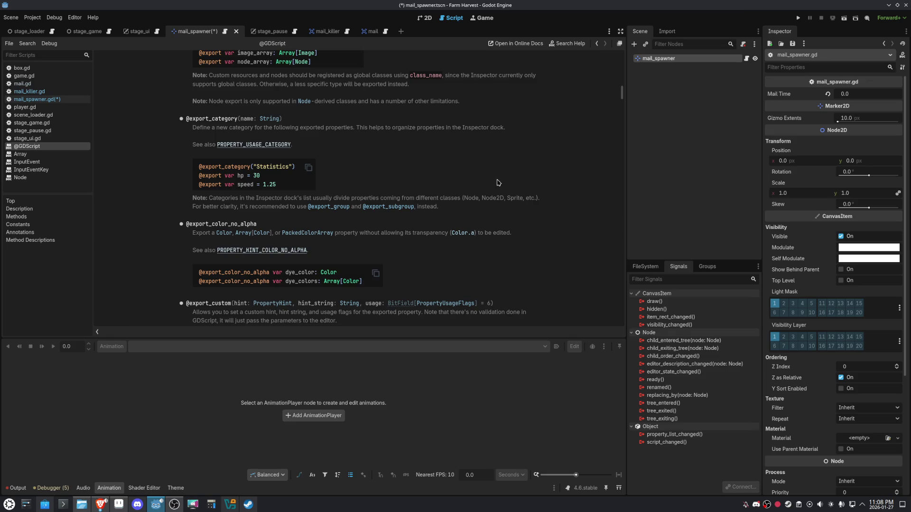
{"action": "scroll", "coordinate": [498, 182], "scroll_direction": "down", "scroll_amount": 4}
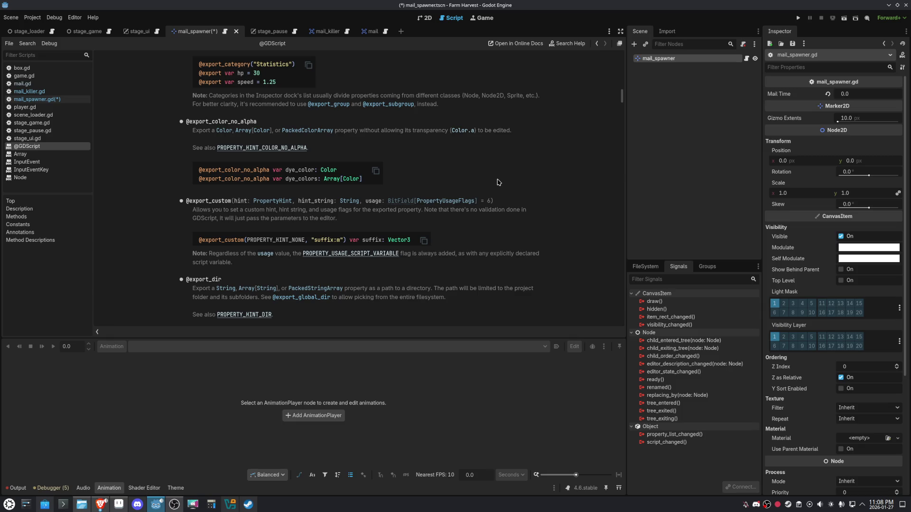
{"action": "scroll", "coordinate": [498, 182], "scroll_direction": "down", "scroll_amount": 3}
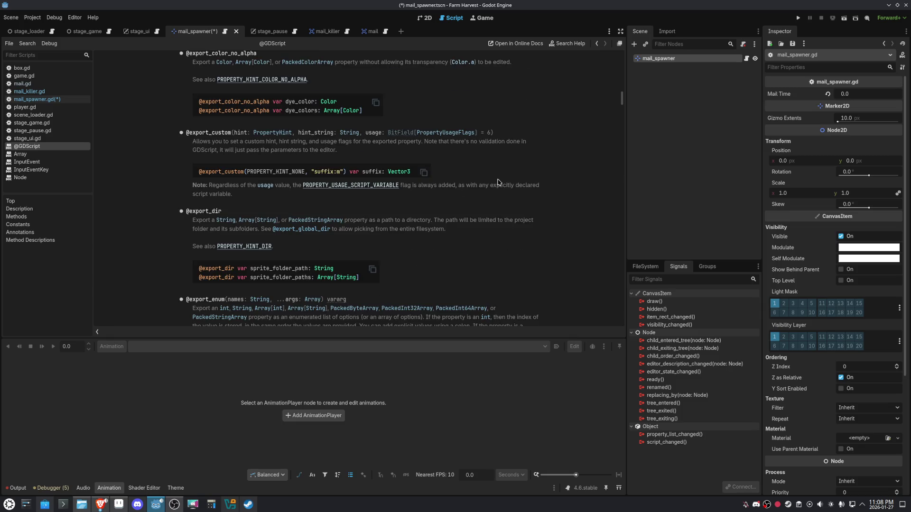
{"action": "scroll", "coordinate": [499, 183], "scroll_direction": "down", "scroll_amount": 4}
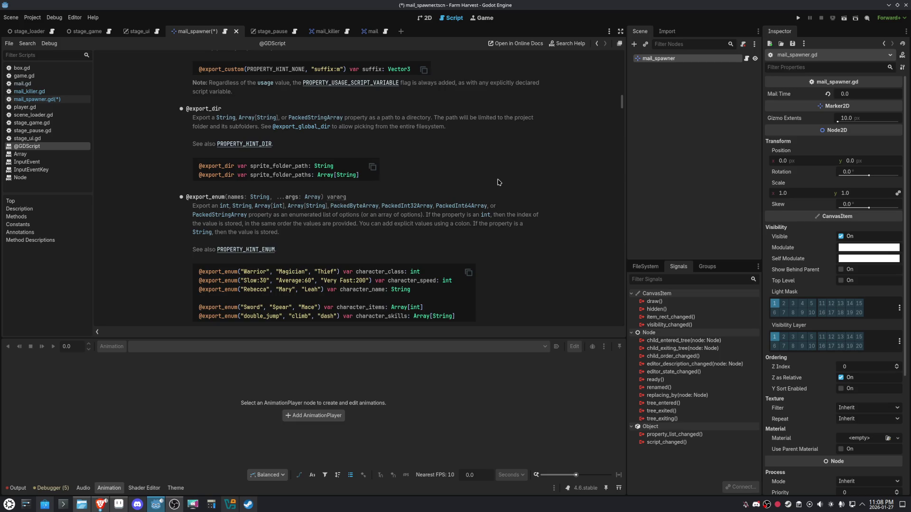
{"action": "scroll", "coordinate": [499, 183], "scroll_direction": "down", "scroll_amount": 1}
{"action": "scroll", "coordinate": [499, 181], "scroll_direction": "down", "scroll_amount": 3}
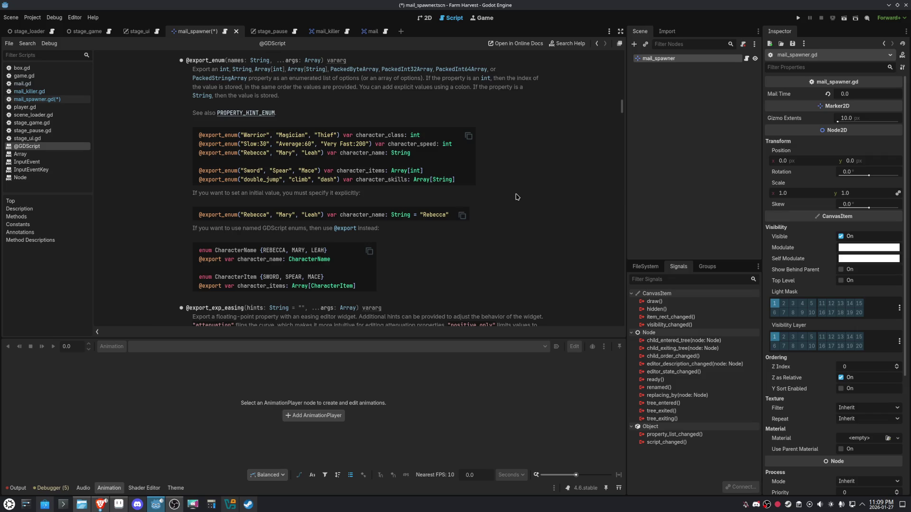
{"action": "scroll", "coordinate": [511, 242], "scroll_direction": "down", "scroll_amount": 1}
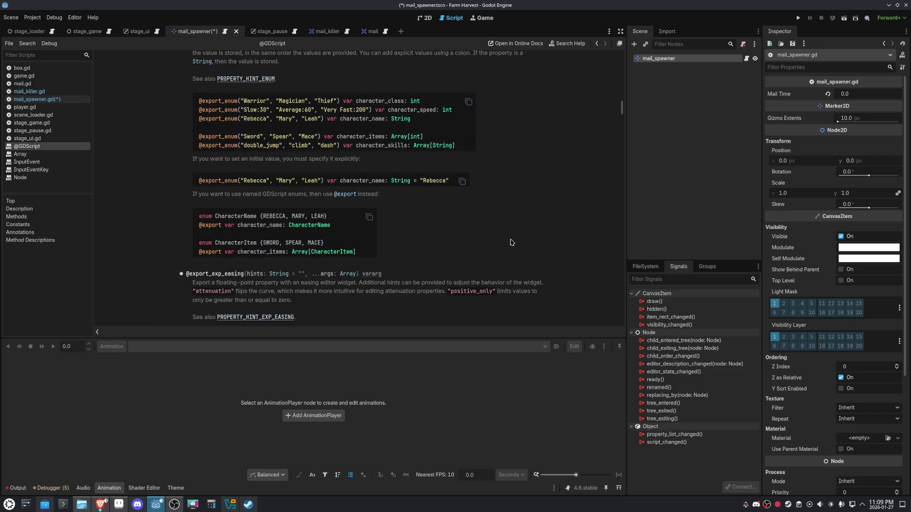
{"action": "scroll", "coordinate": [512, 242], "scroll_direction": "down", "scroll_amount": 2}
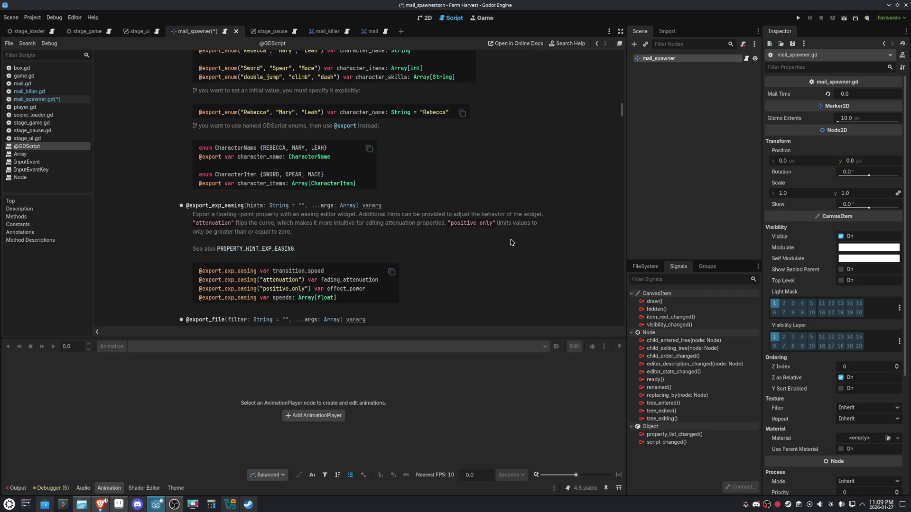
{"action": "scroll", "coordinate": [511, 243], "scroll_direction": "down", "scroll_amount": 3}
{"action": "scroll", "coordinate": [511, 242], "scroll_direction": "down", "scroll_amount": 2}
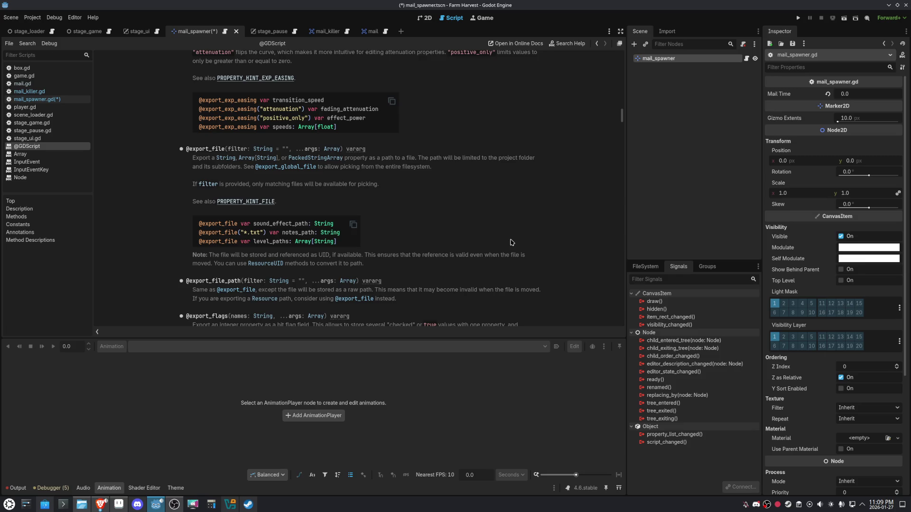
{"action": "scroll", "coordinate": [511, 242], "scroll_direction": "down", "scroll_amount": 3}
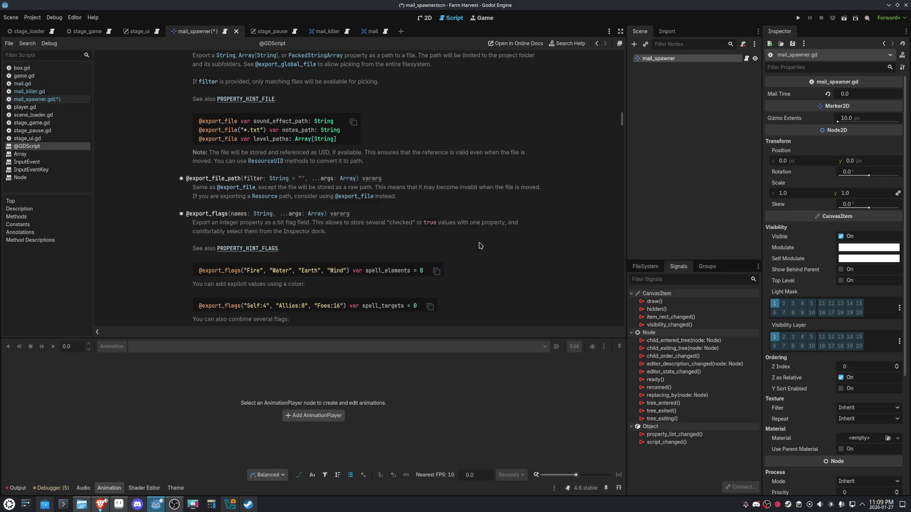
{"action": "scroll", "coordinate": [480, 245], "scroll_direction": "down", "scroll_amount": 2}
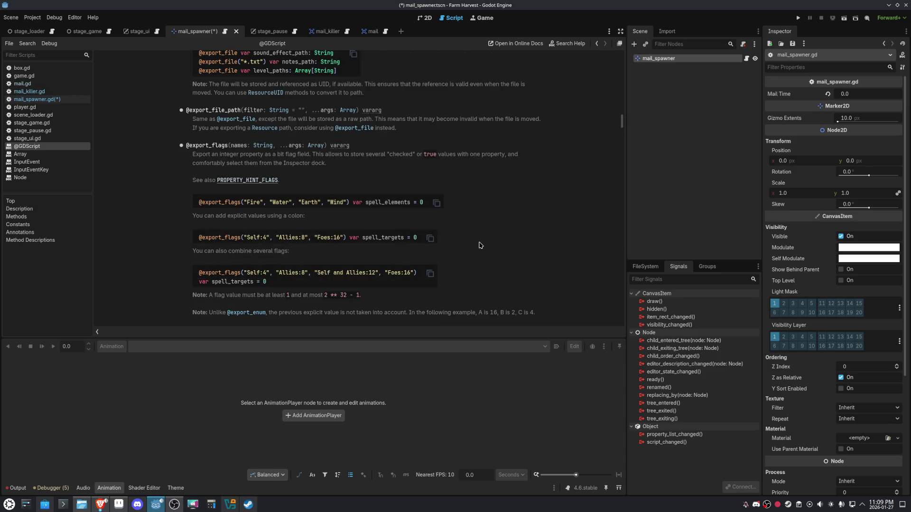
{"action": "scroll", "coordinate": [481, 241], "scroll_direction": "down", "scroll_amount": 3}
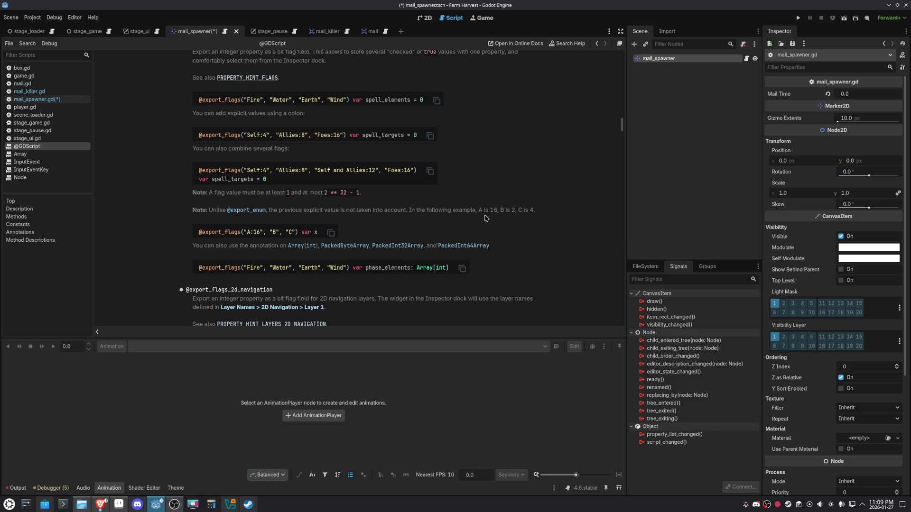
{"action": "scroll", "coordinate": [486, 218], "scroll_direction": "down", "scroll_amount": 3}
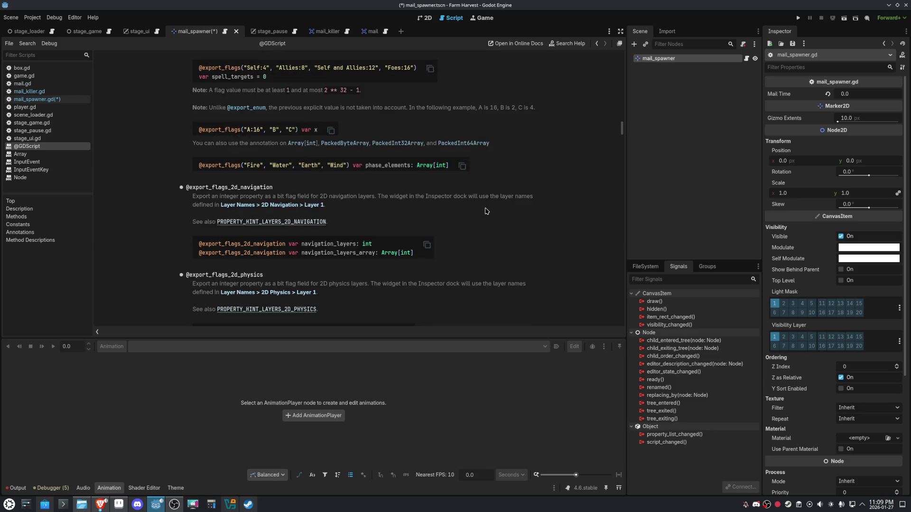
{"action": "scroll", "coordinate": [485, 211], "scroll_direction": "down", "scroll_amount": 2}
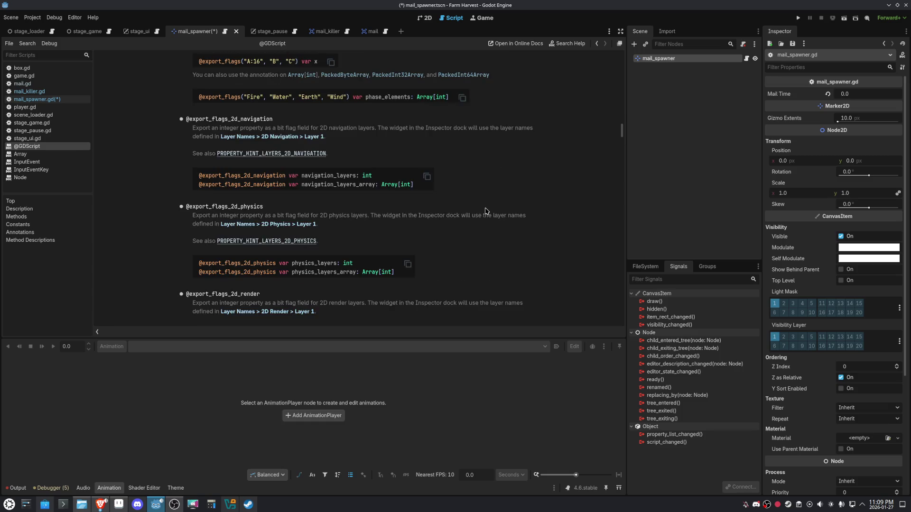
{"action": "scroll", "coordinate": [486, 212], "scroll_direction": "down", "scroll_amount": 5}
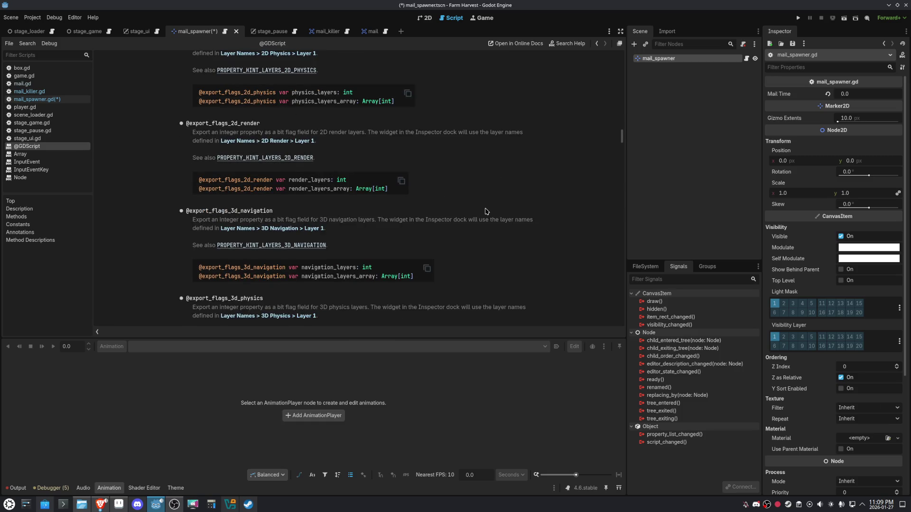
{"action": "scroll", "coordinate": [486, 211], "scroll_direction": "down", "scroll_amount": 7}
{"action": "scroll", "coordinate": [486, 211], "scroll_direction": "down", "scroll_amount": 3}
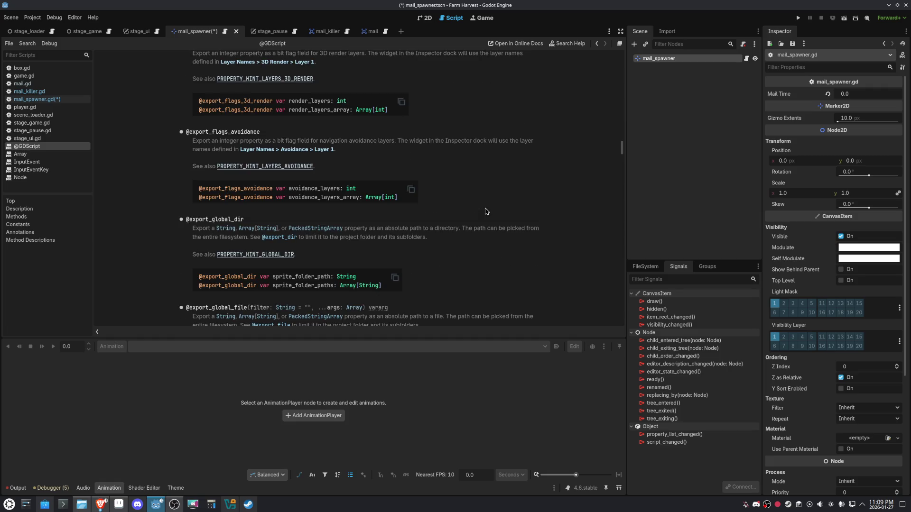
{"action": "scroll", "coordinate": [486, 212], "scroll_direction": "down", "scroll_amount": 4}
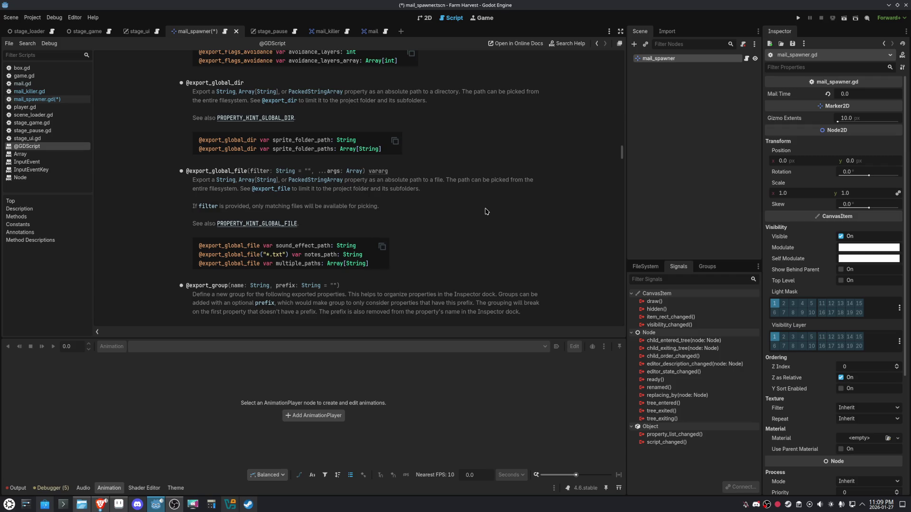
{"action": "scroll", "coordinate": [486, 211], "scroll_direction": "down", "scroll_amount": 3}
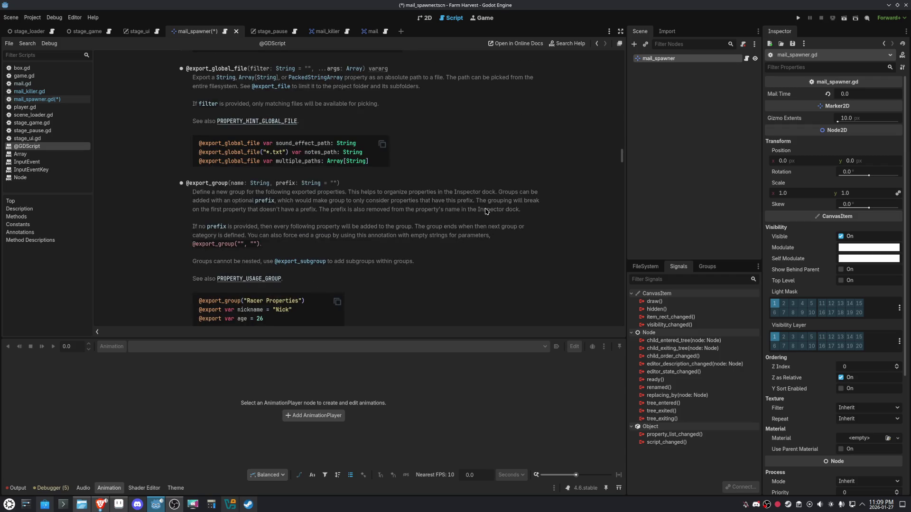
{"action": "scroll", "coordinate": [486, 211], "scroll_direction": "down", "scroll_amount": 1}
{"action": "scroll", "coordinate": [485, 211], "scroll_direction": "down", "scroll_amount": 1}
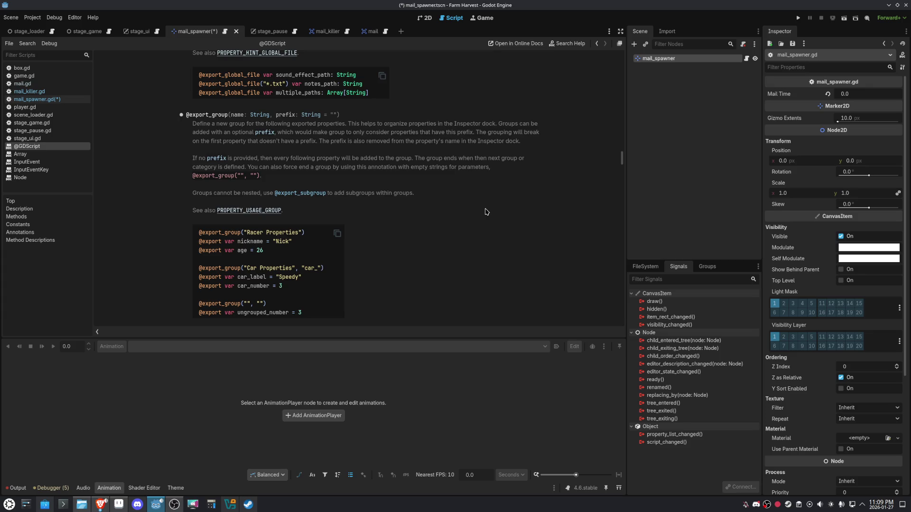
{"action": "scroll", "coordinate": [486, 211], "scroll_direction": "down", "scroll_amount": 3}
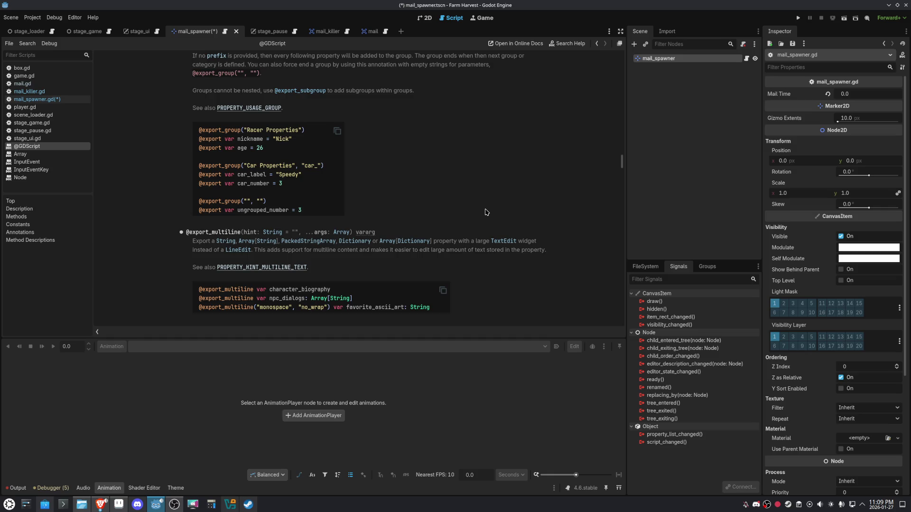
{"action": "scroll", "coordinate": [485, 211], "scroll_direction": "down", "scroll_amount": 4}
{"action": "key", "text": "alt+Left"}
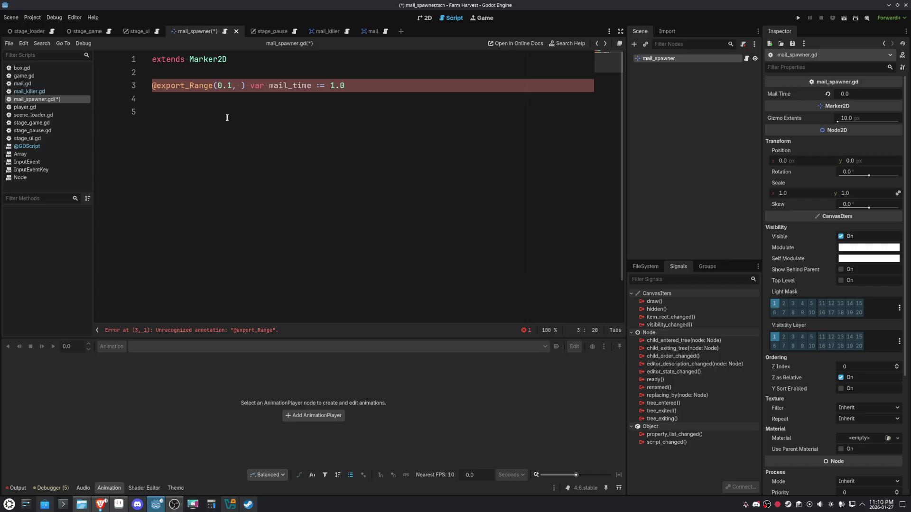
{"action": "type", "text": "1.5"}
{"action": "key", "text": "BackSpace"}
{"action": "key", "text": "BackSpace"}
{"action": "key", "text": "BackSpace"}
{"action": "type", "text": "100.0"}
{"action": "left_click", "coordinate": [283, 126]}
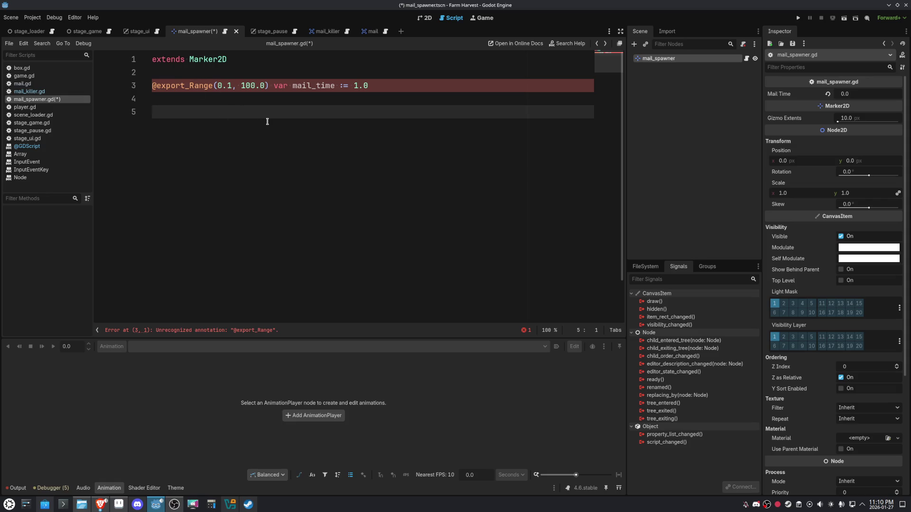
{"action": "left_click", "coordinate": [198, 85]}
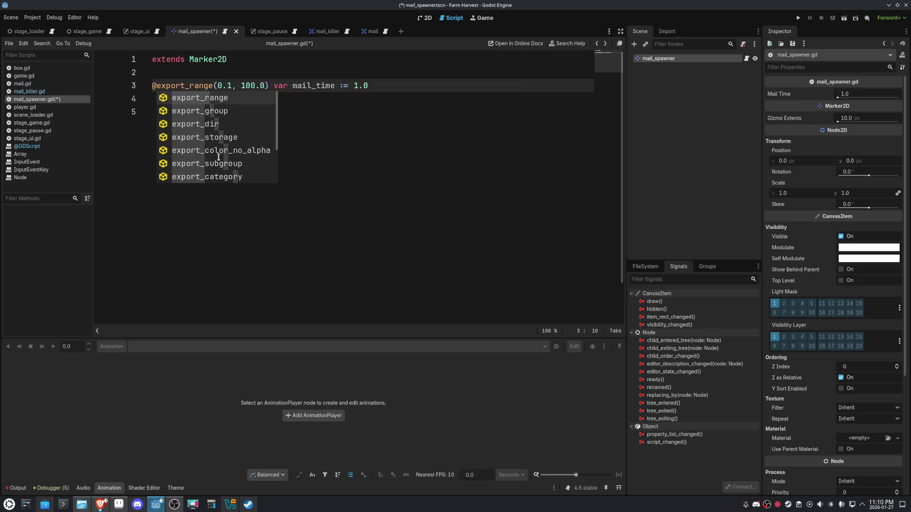
{"action": "left_click", "coordinate": [289, 156]}
{"action": "key", "text": "ctrl+s"}
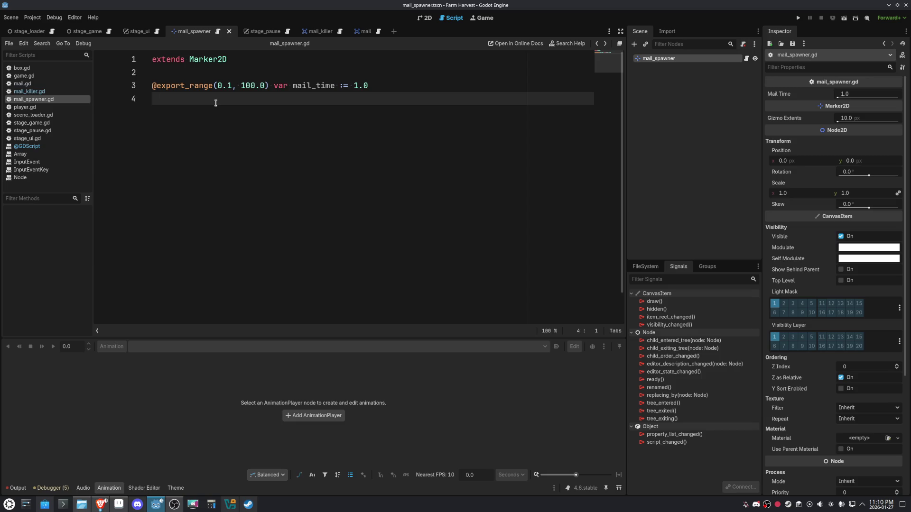
{"action": "left_click", "coordinate": [633, 43]}
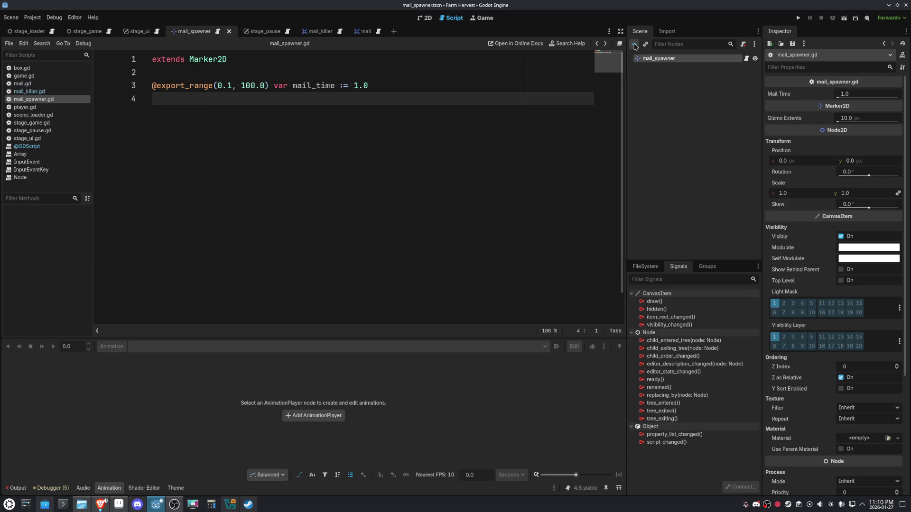
Add a Timer child to mail_spawner and start a _ready function in the script.
{"action": "type", "text": "timer"}
{"action": "key", "text": "Return"}
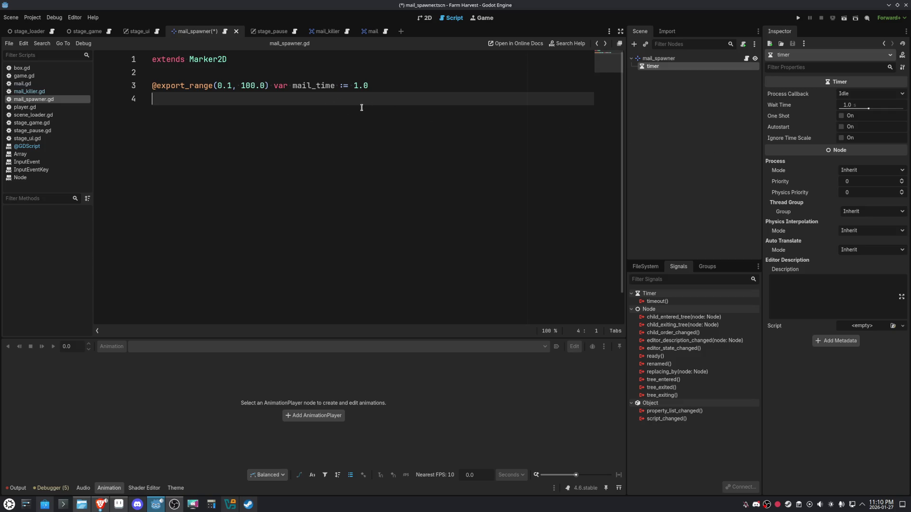
{"action": "key", "text": "Return"}
{"action": "type", "text": "func _ready() -> void:"}
{"action": "key", "text": "Return"}
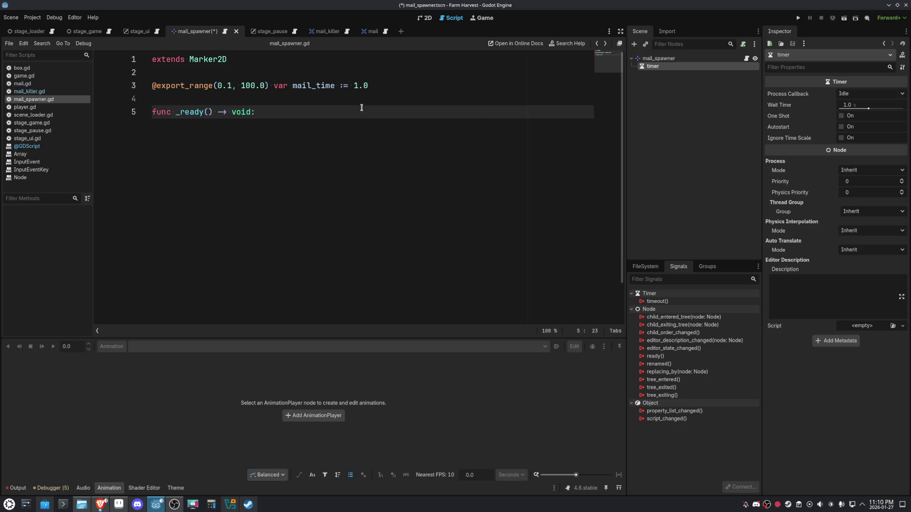
{"action": "key", "text": "Return"}
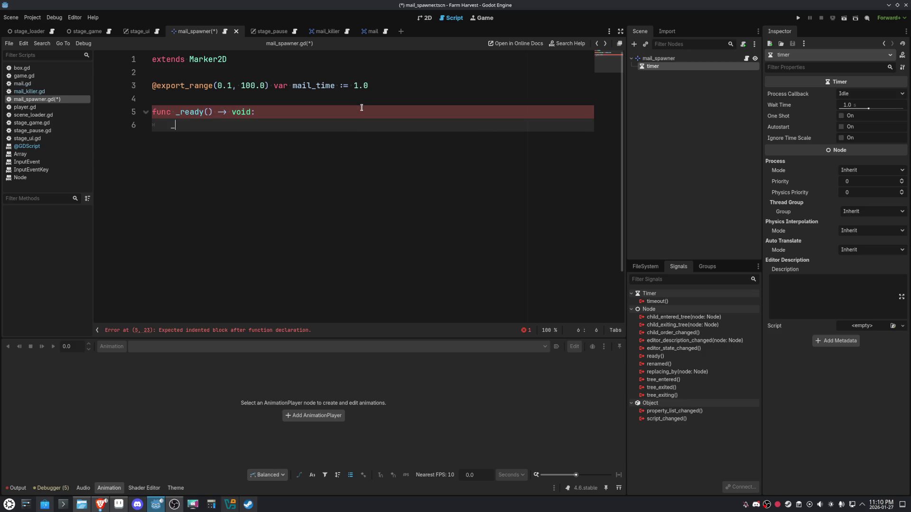
Make _ready call $timer.start(mail_time) and save the script.
{"action": "type", "text": "a"}
{"action": "key", "text": "BackSpace"}
{"action": "type", "text": "$timer.st"}
{"action": "key", "text": "Return"}
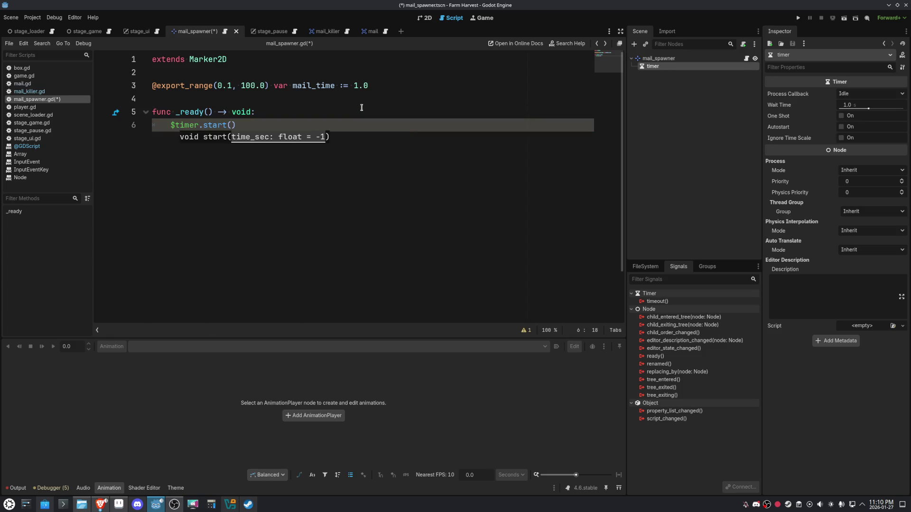
{"action": "type", "text": "mail_time"}
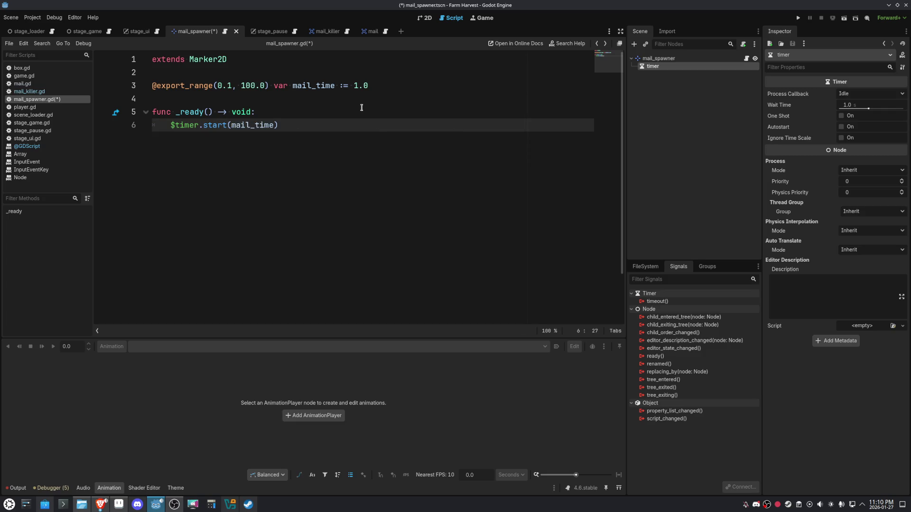
{"action": "left_click", "coordinate": [362, 108]}
{"action": "key", "text": "ctrl+s"}
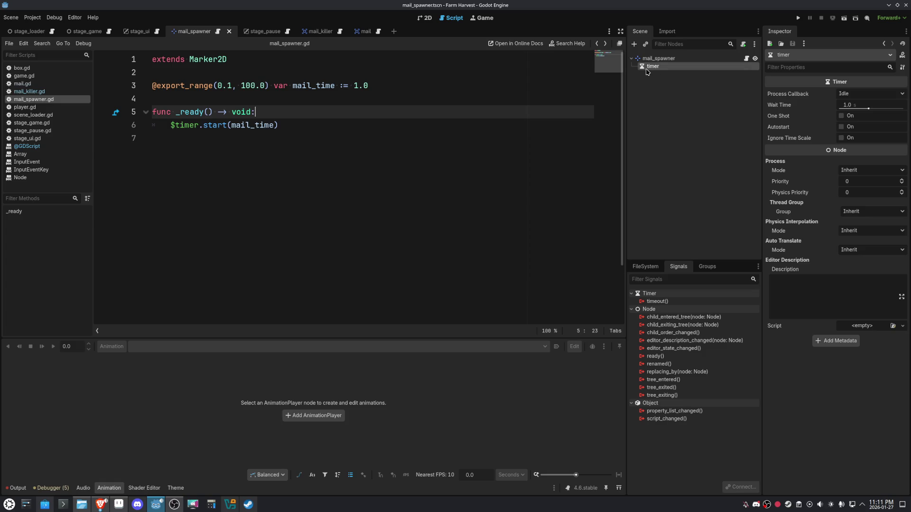
Connect the timer's timeout signal to a script method named _on_timeout.
{"action": "double_click", "coordinate": [666, 301]}
{"action": "left_click", "coordinate": [397, 304]}
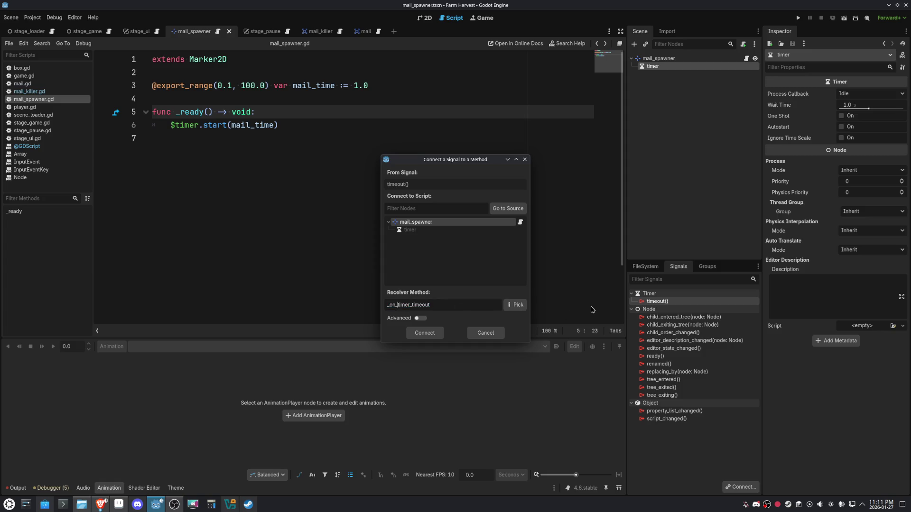
{"action": "key", "text": "Delete"}
{"action": "key", "text": "Delete"}
{"action": "key", "text": "Delete"}
{"action": "left_click", "coordinate": [424, 333]}
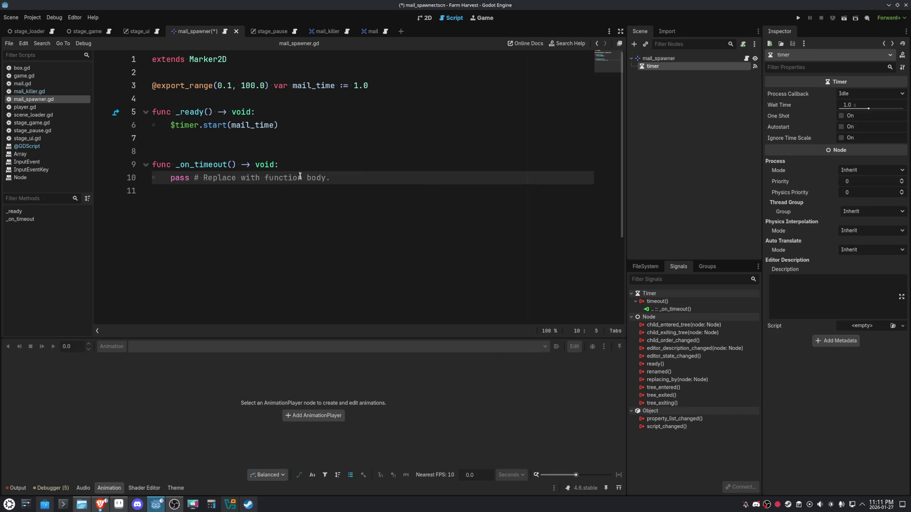
{"action": "left_click", "coordinate": [275, 75]}
{"action": "key", "text": "Return"}
{"action": "key", "text": "Return"}
{"action": "key", "text": "Up"}
{"action": "type", "text": "#o"}
{"action": "key", "text": "BackSpace"}
{"action": "key", "text": "BackSpace"}
{"action": "type", "text": "@onready v"}
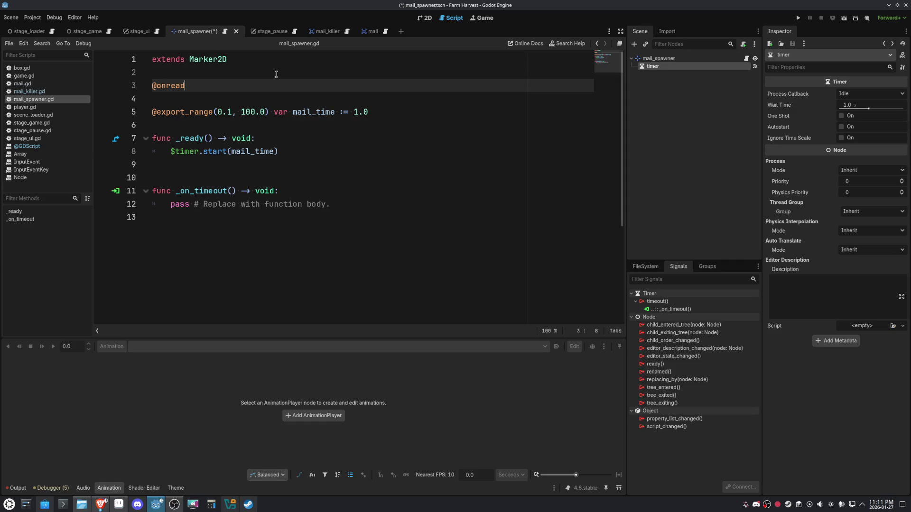
{"action": "type", "text": "ar mail = p"}
{"action": "type", "text": "reload(mai"}
{"action": "type", "text": "l"}
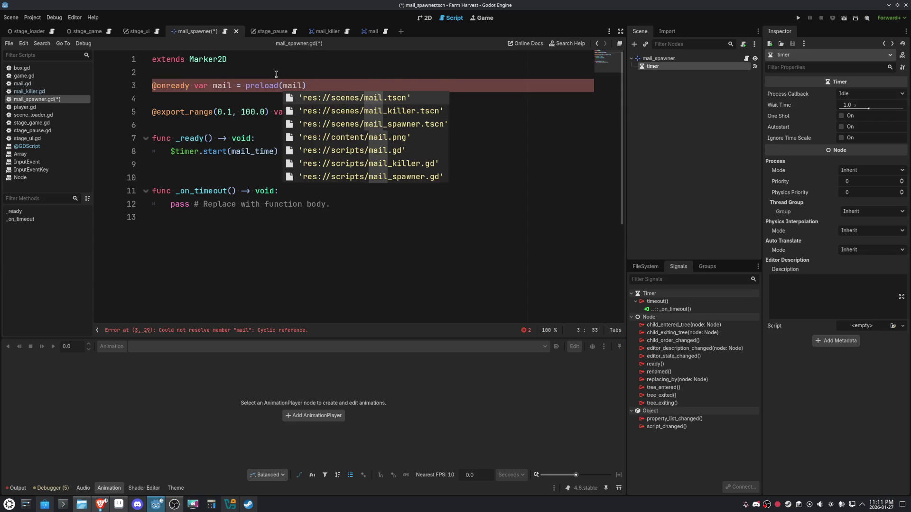
{"action": "key", "text": "Return"}
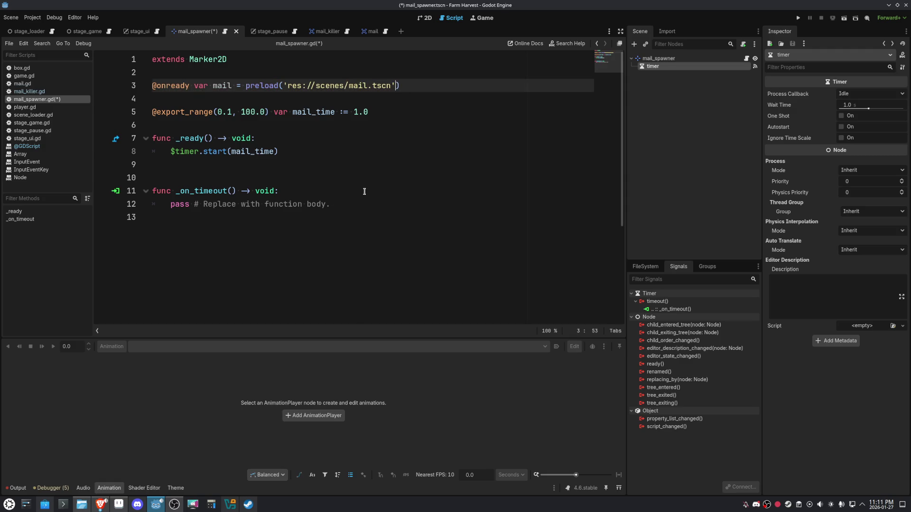
In _on_timeout, create var spawn = mail.instantiate().
{"action": "left_click", "coordinate": [365, 191]}
{"action": "key", "text": "Return"}
{"action": "key", "text": "Return"}
{"action": "key", "text": "Up"}
{"action": "type", "text": "var spawn = mail.inst"}
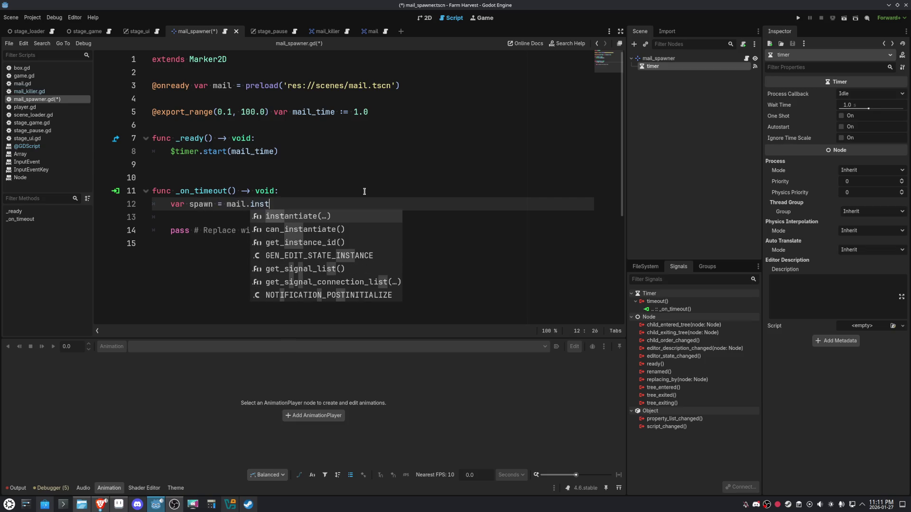
{"action": "key", "text": "Return"}
{"action": "type", "text": ")"}
{"action": "key", "text": "Down"}
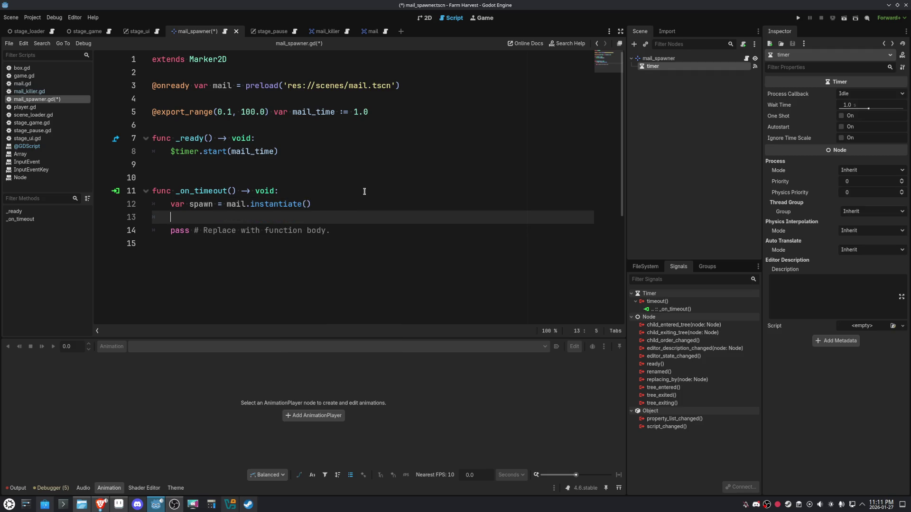
Add var types = game.mail_type.values() above a spawn.type assignment.
{"action": "key", "text": "Return"}
{"action": "key", "text": "Return"}
{"action": "key", "text": "Up"}
{"action": "type", "text": "spawn."}
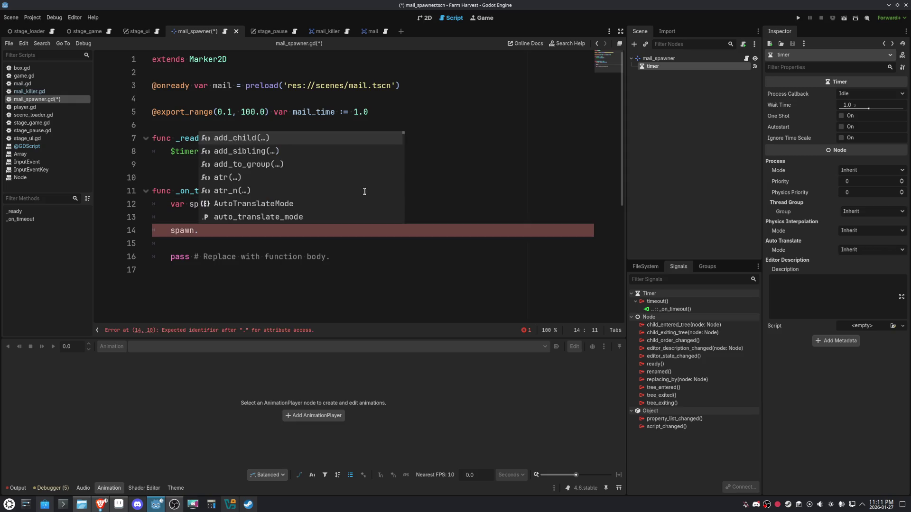
{"action": "type", "text": "type ="}
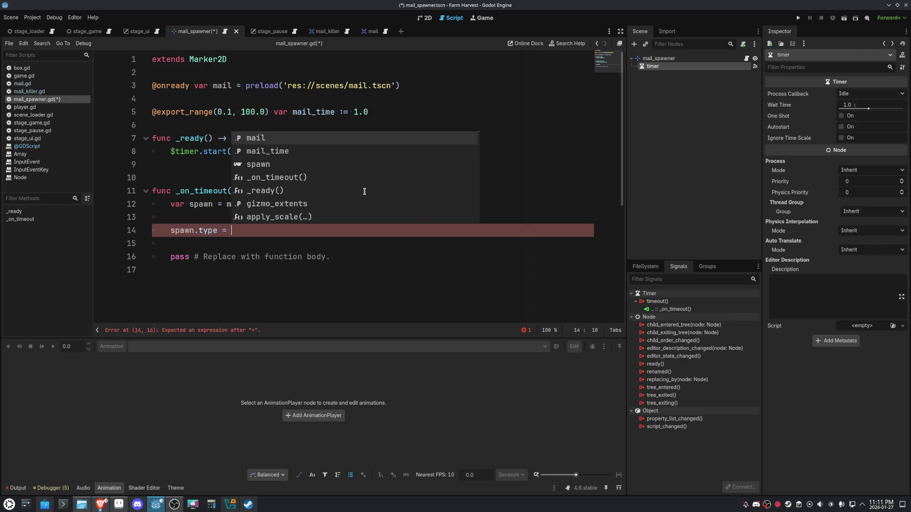
{"action": "left_click", "coordinate": [522, 216]}
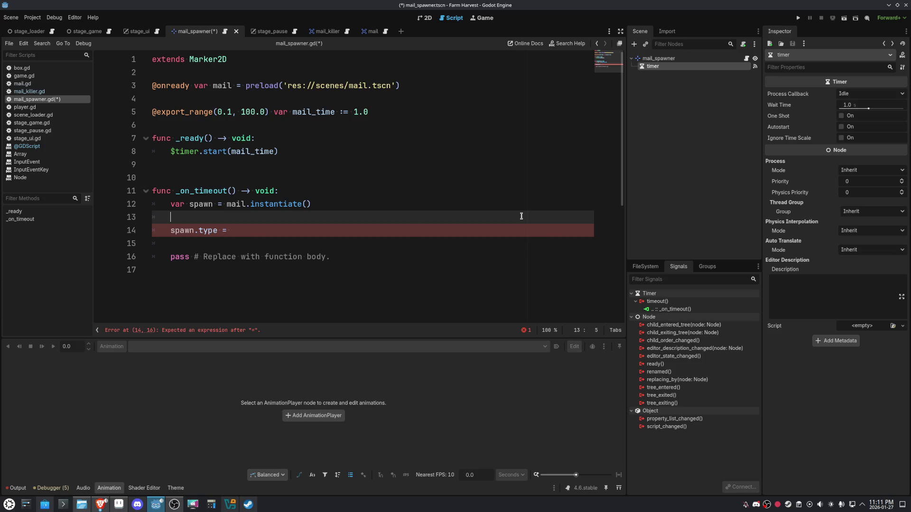
{"action": "type", "text": "var types = game.mai"}
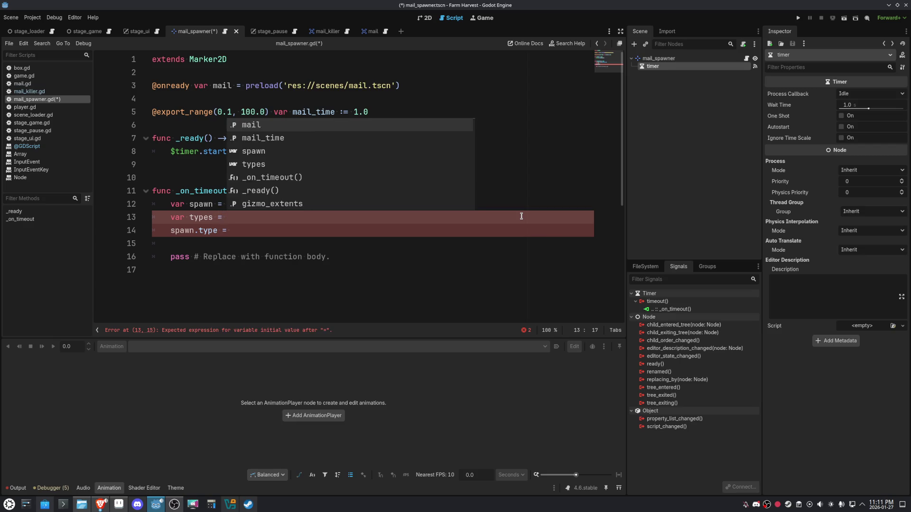
{"action": "key", "text": "Return"}
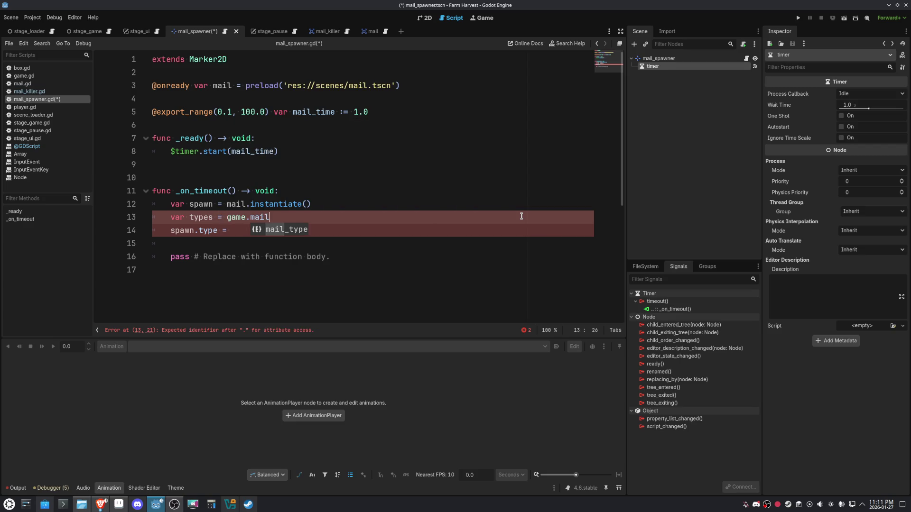
{"action": "type", "text": ".values("}
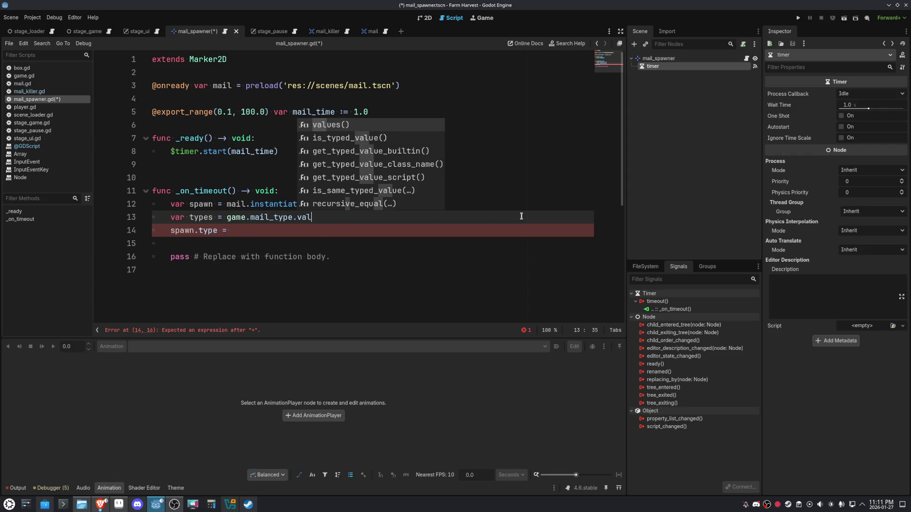
{"action": "key", "text": "Return"}
{"action": "key", "text": "Escape"}
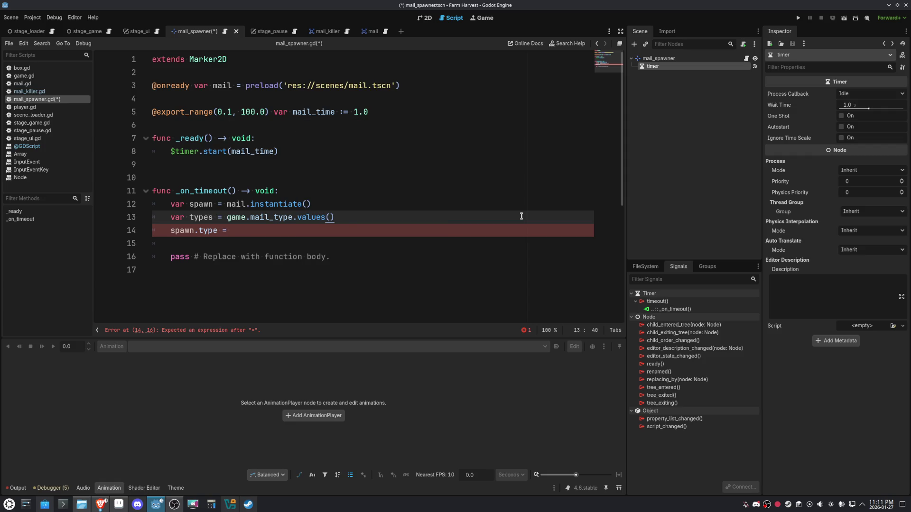
Complete the assignment as spawn.type = types[randi() % types.size()].
{"action": "key", "text": "Return"}
{"action": "key", "text": "Down"}
{"action": "key", "text": "End"}
{"action": "type", "text": "types["}
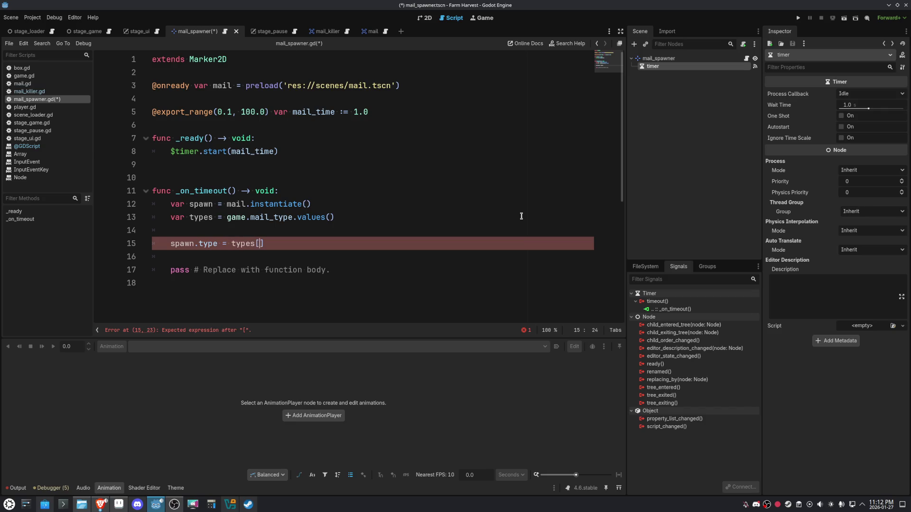
{"action": "type", "text": "rand"}
{"action": "type", "text": "i"}
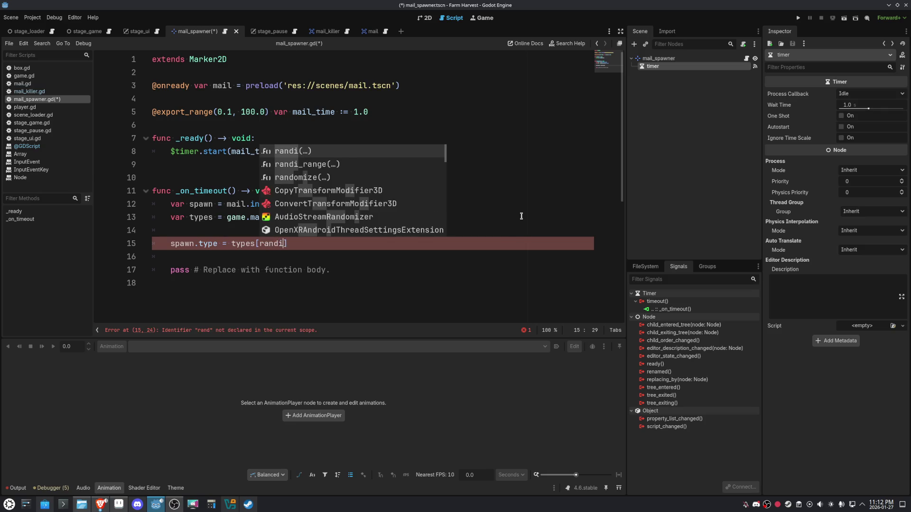
{"action": "key", "text": "Return"}
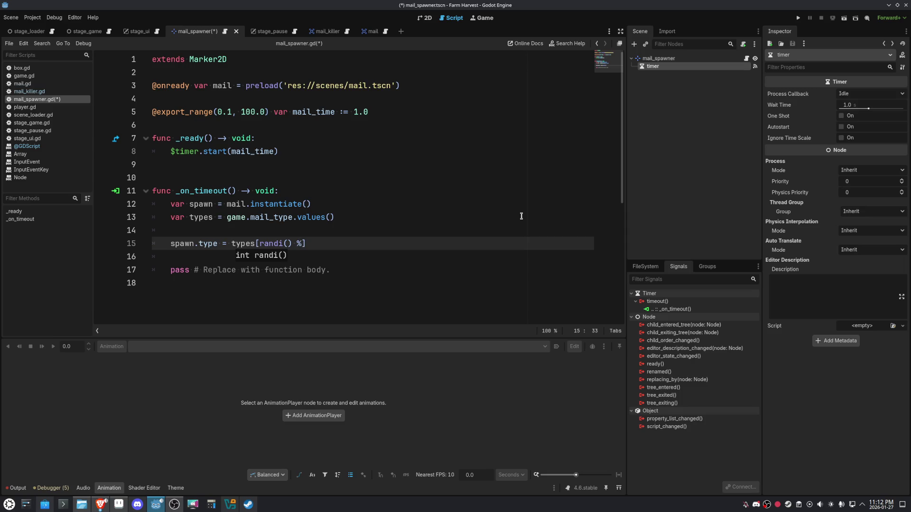
{"action": "type", "text": "types.size("}
{"action": "type", "text": ")"}
Delete the placeholder pass line from _on_timeout.
{"action": "key", "text": "Down"}
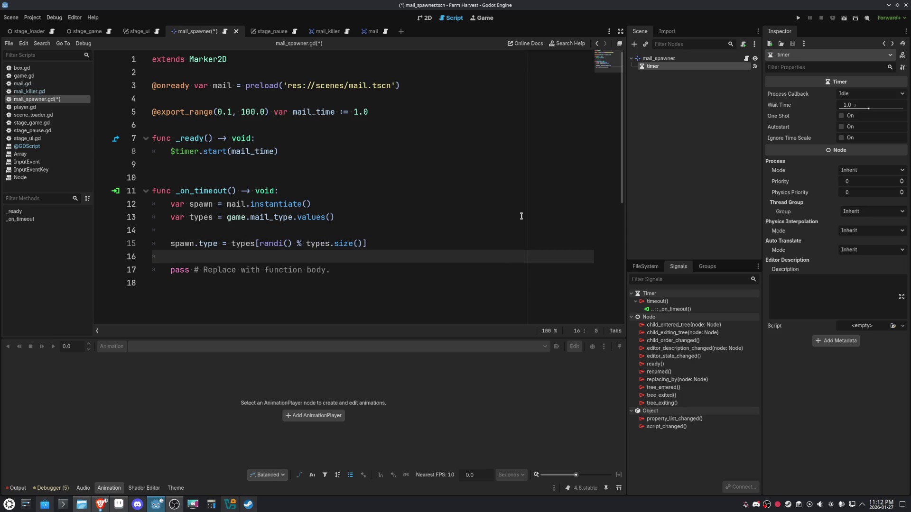
{"action": "key", "text": "Down"}
{"action": "key", "text": "End"}
{"action": "key", "text": "shift+Home"}
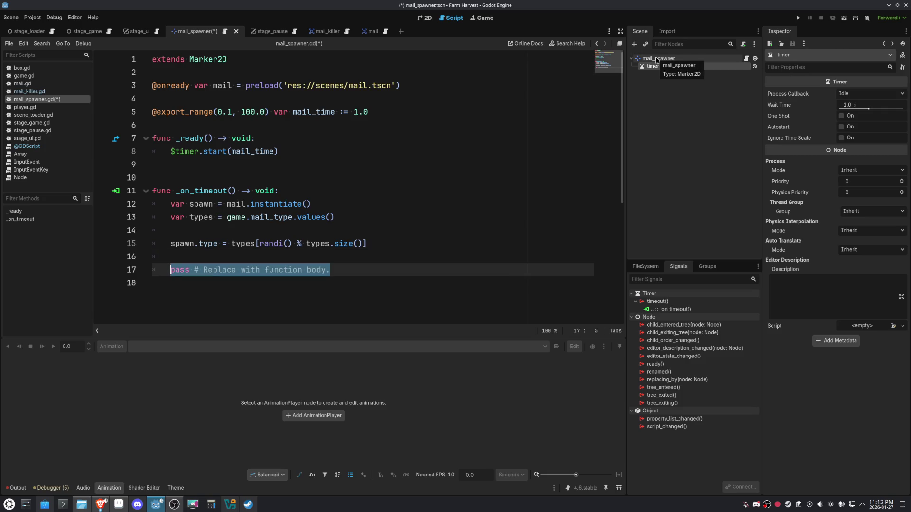
{"action": "left_click", "coordinate": [338, 270]}
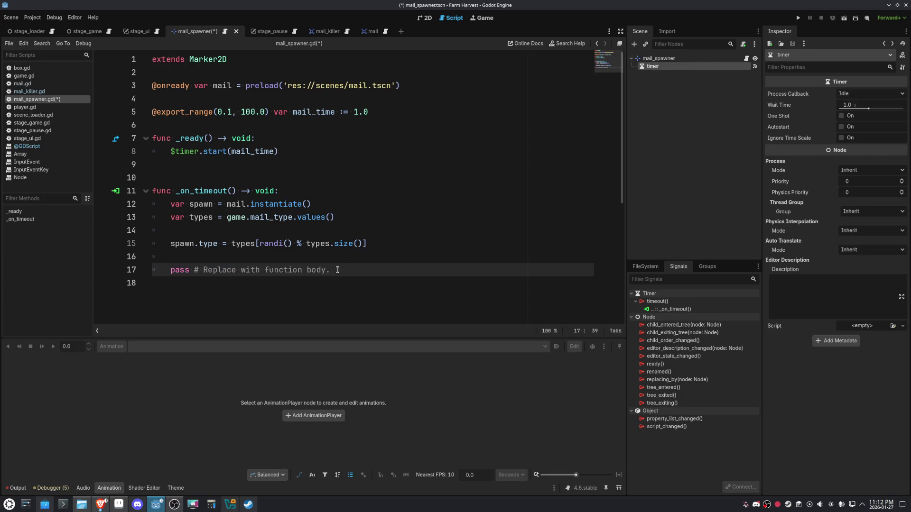
{"action": "key", "text": "shift+Home"}
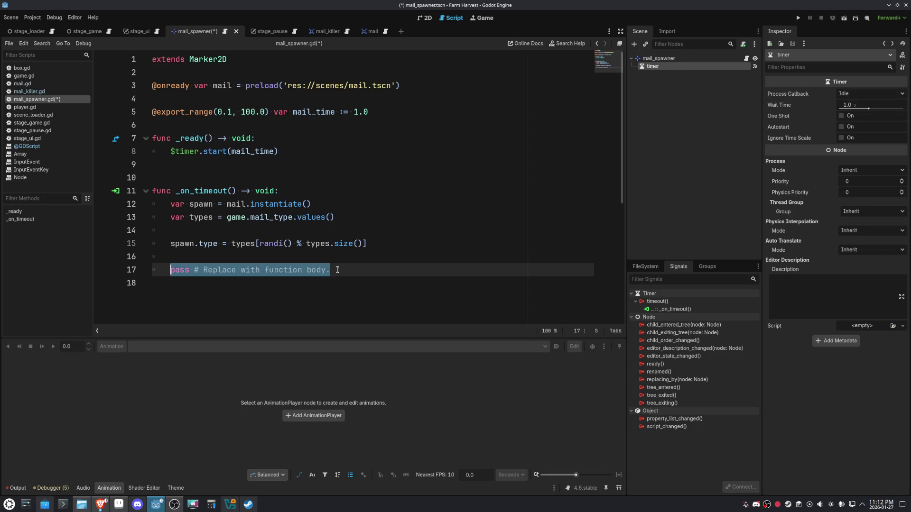
{"action": "key", "text": "BackSpace"}
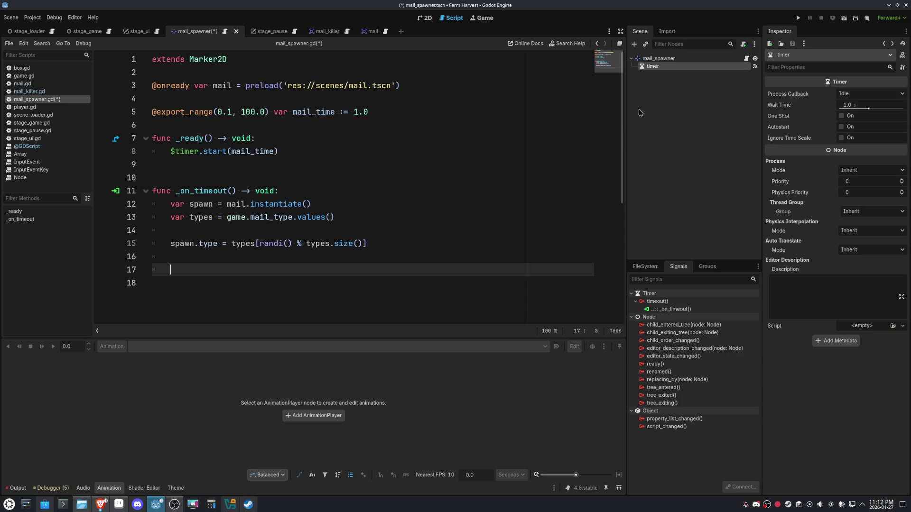
{"action": "left_click", "coordinate": [657, 59]}
Add a Node2D child under mail_spawner, rename it container, and save the scene.
{"action": "left_click", "coordinate": [634, 45]}
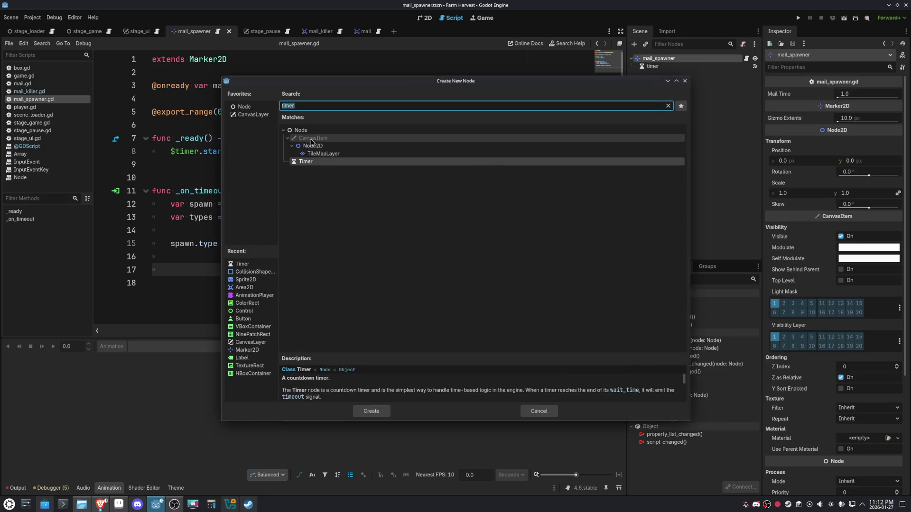
{"action": "double_click", "coordinate": [313, 146]}
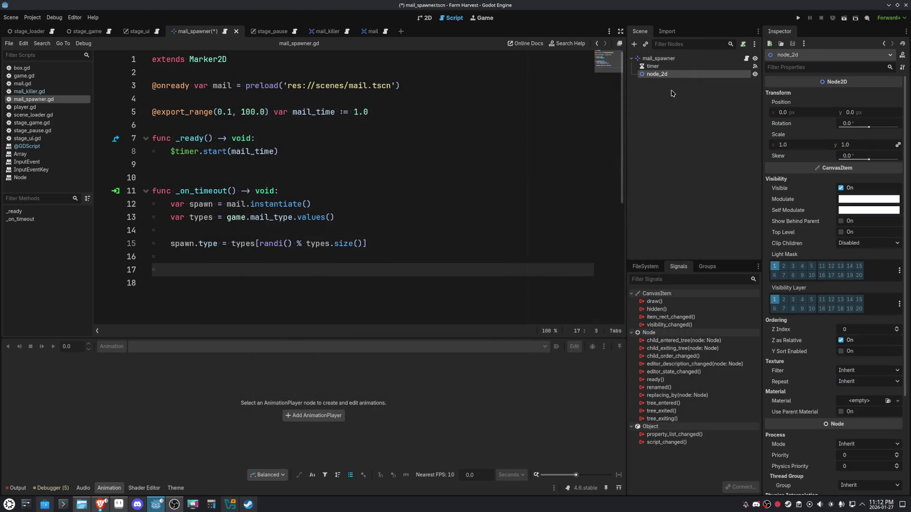
{"action": "left_click", "coordinate": [670, 76]}
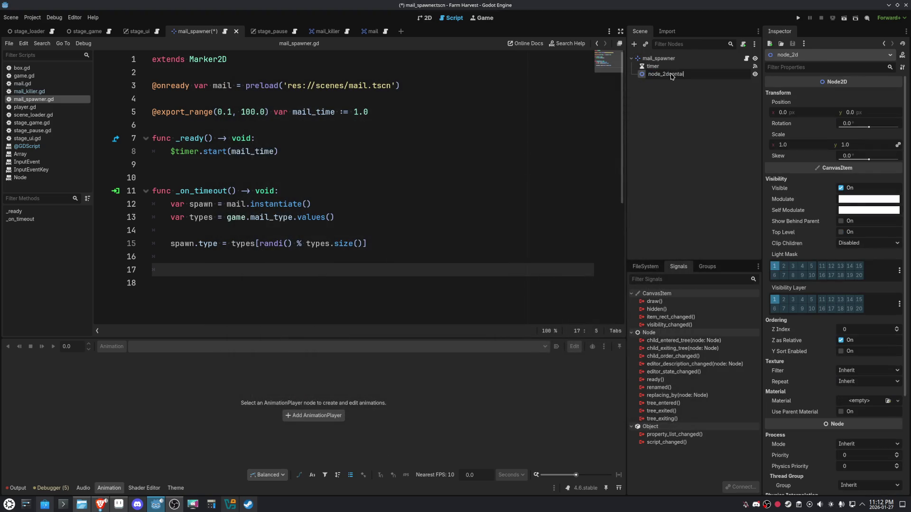
{"action": "key", "text": "ctrl+a"}
{"action": "type", "text": "containe"}
{"action": "type", "text": "r"}
{"action": "key", "text": "Return"}
{"action": "key", "text": "ctrl+s"}
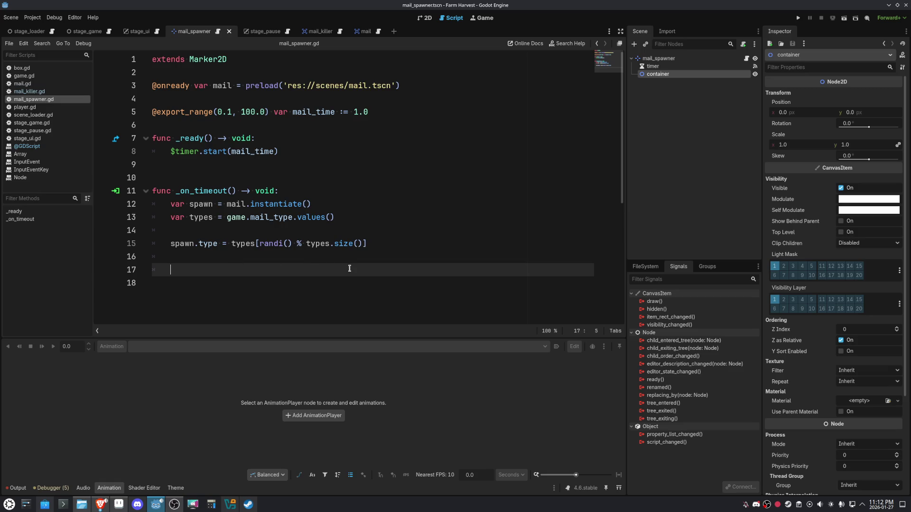
Append $container.add_child(spawn) to _on_timeout, save, and remove the extra blank line.
{"action": "type", "text": "cont"}
{"action": "key", "text": "Return"}
{"action": "type", "text": "dd"}
{"action": "key", "text": "Return"}
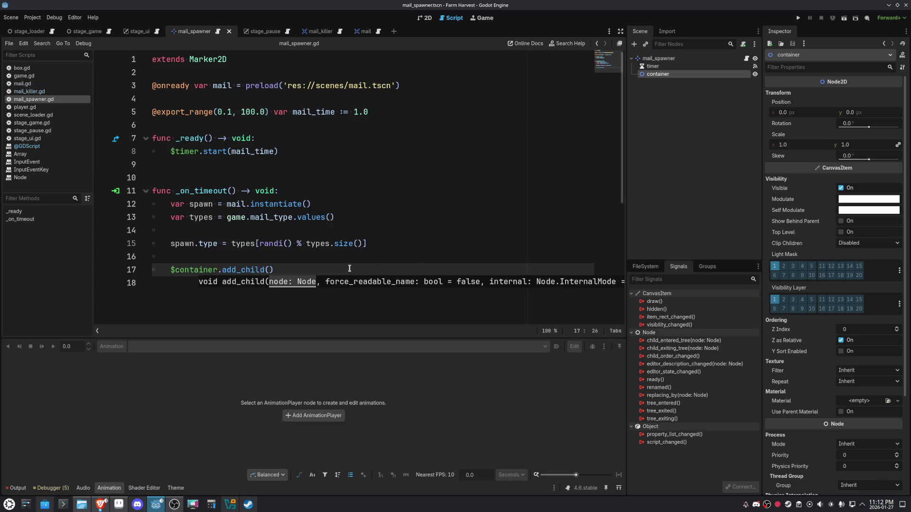
{"action": "type", "text": "awn)"}
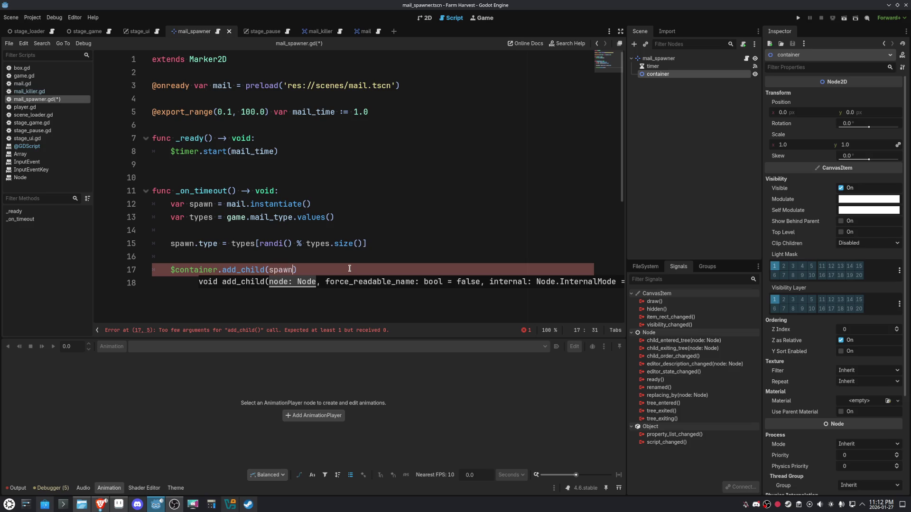
{"action": "key", "text": "ctrl+s"}
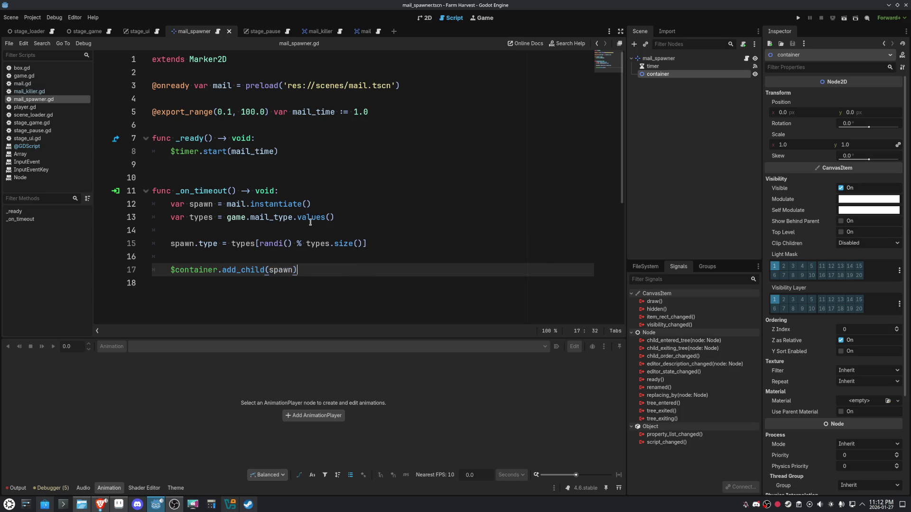
{"action": "left_click", "coordinate": [311, 178]}
{"action": "key", "text": "BackSpace"}
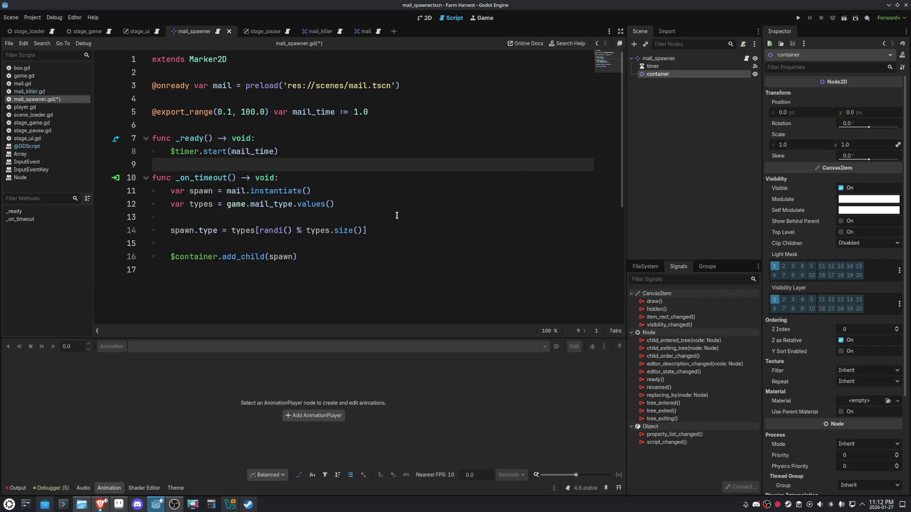
{"action": "left_click", "coordinate": [659, 58]}
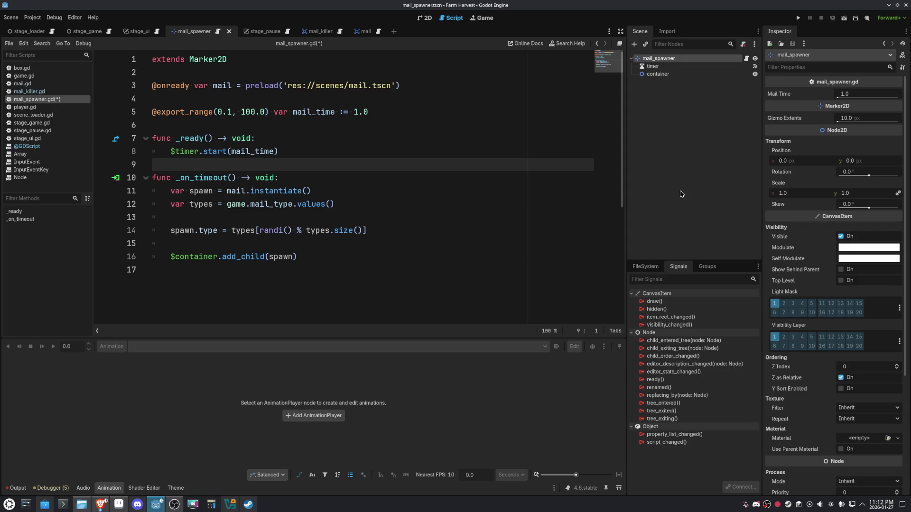
{"action": "left_click", "coordinate": [416, 85]}
{"action": "key", "text": "Return"}
{"action": "key", "text": "BackSpace"}
{"action": "key", "text": "Down"}
{"action": "key", "text": "Down"}
{"action": "key", "text": "Return"}
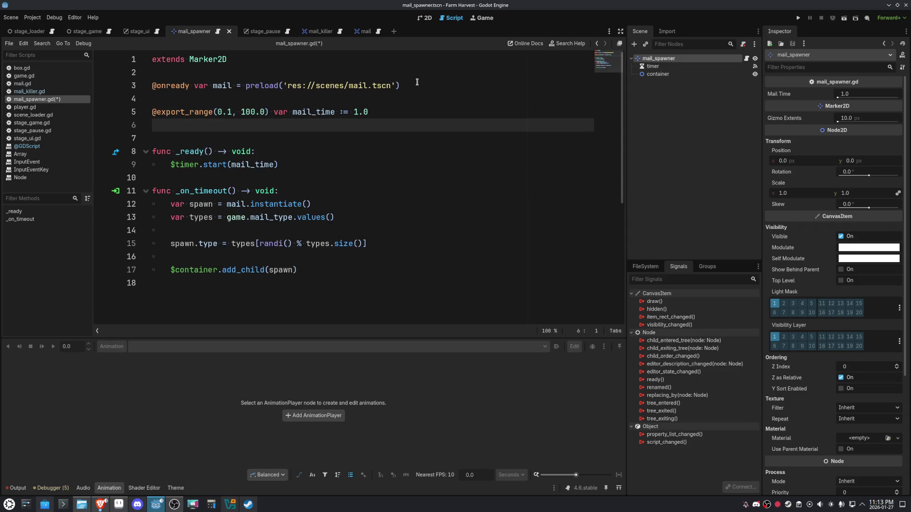
{"action": "type", "text": "xport "}
{"action": "type", "text": "var "}
{"action": "type", "text": "direction"}
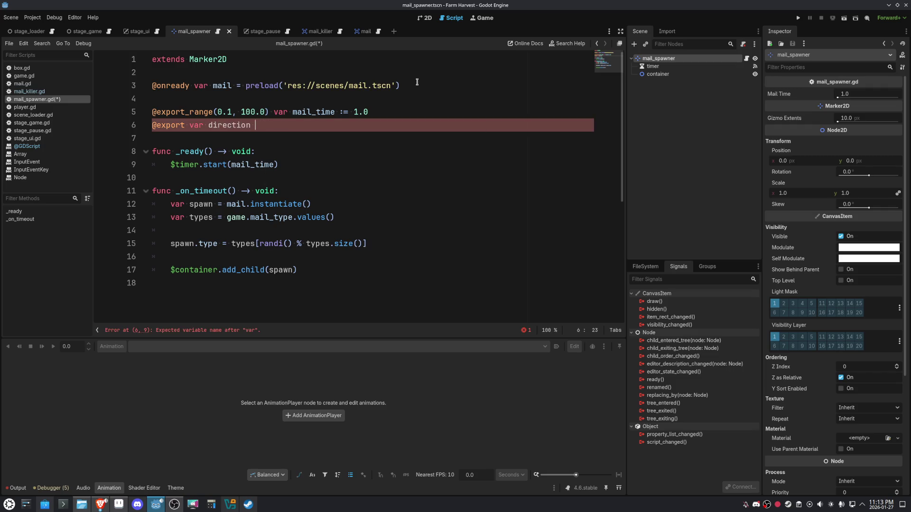
{"action": "type", "text": " := Vec"}
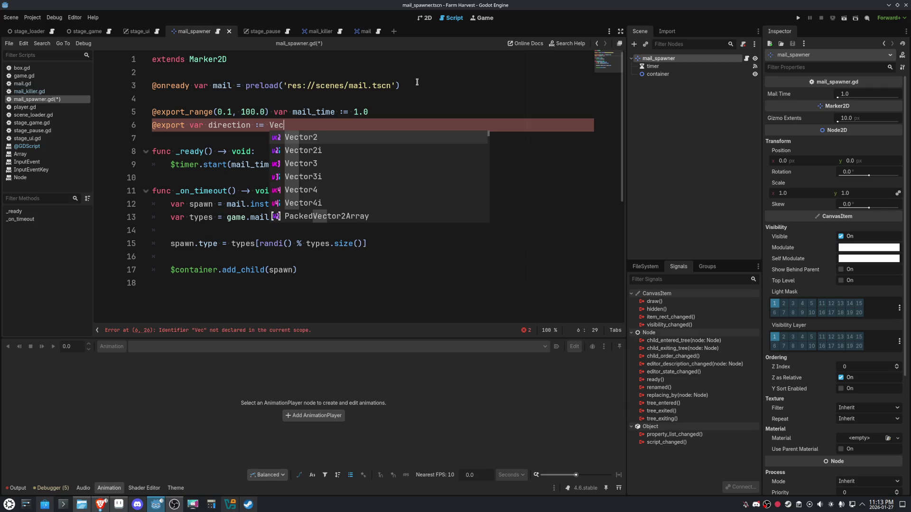
{"action": "key", "text": "Return"}
{"action": "type", "text": ".ZER"}
{"action": "key", "text": "Return"}
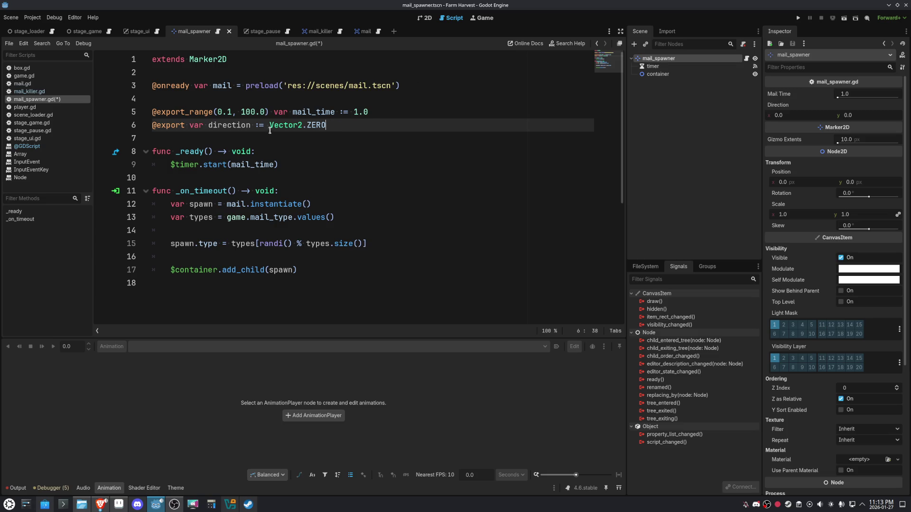
{"action": "double_click", "coordinate": [236, 124]}
Add spawn.direction = direction after the type assignment in _on_timeout and save.
{"action": "left_click", "coordinate": [354, 215]}
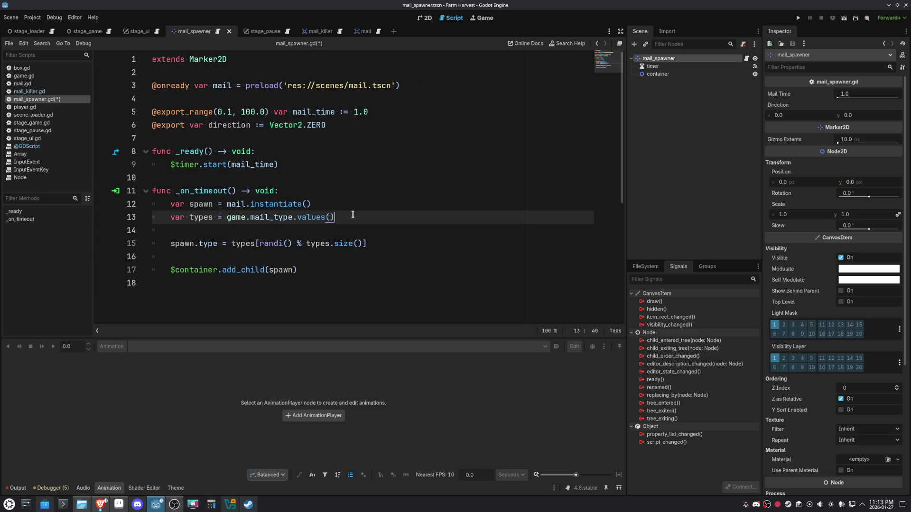
{"action": "left_click", "coordinate": [400, 245]}
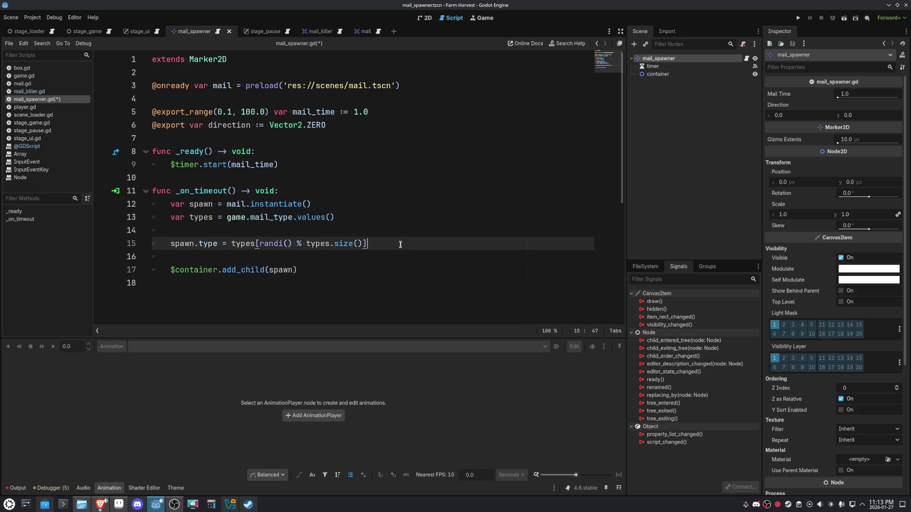
{"action": "key", "text": "Return"}
{"action": "type", "text": "spawn.dire"}
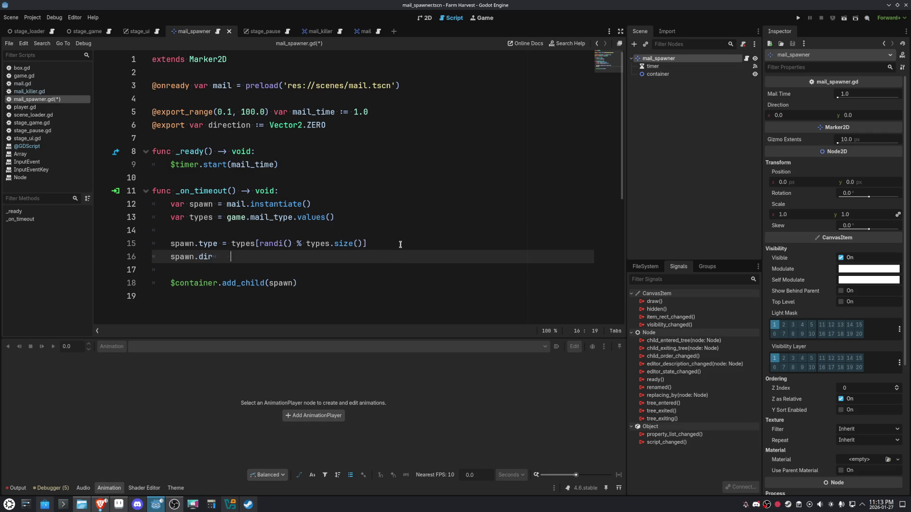
{"action": "type", "text": "ction = "}
{"action": "type", "text": "direction"}
{"action": "left_click", "coordinate": [548, 137]}
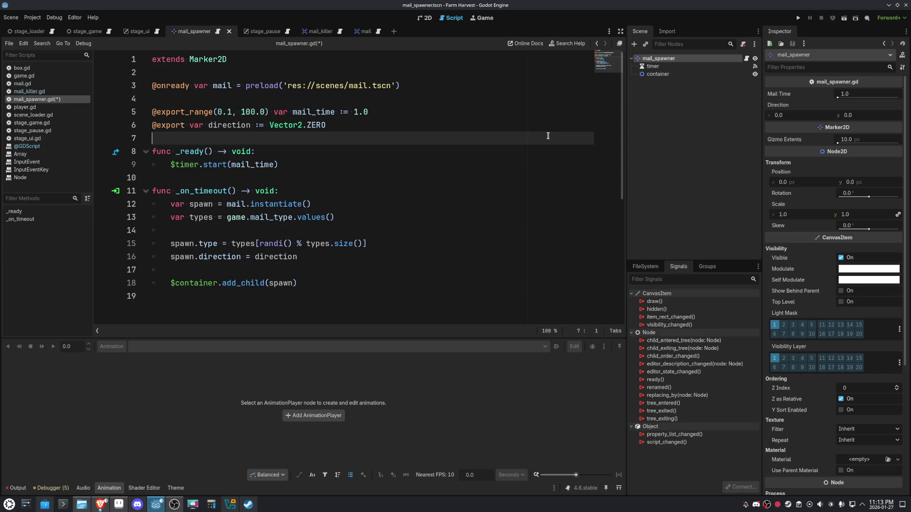
{"action": "key", "text": "ctrl+s"}
In stage_game, set the mail_spawner's Direction to (0, -1) and save the scene.
{"action": "left_click", "coordinate": [87, 31]}
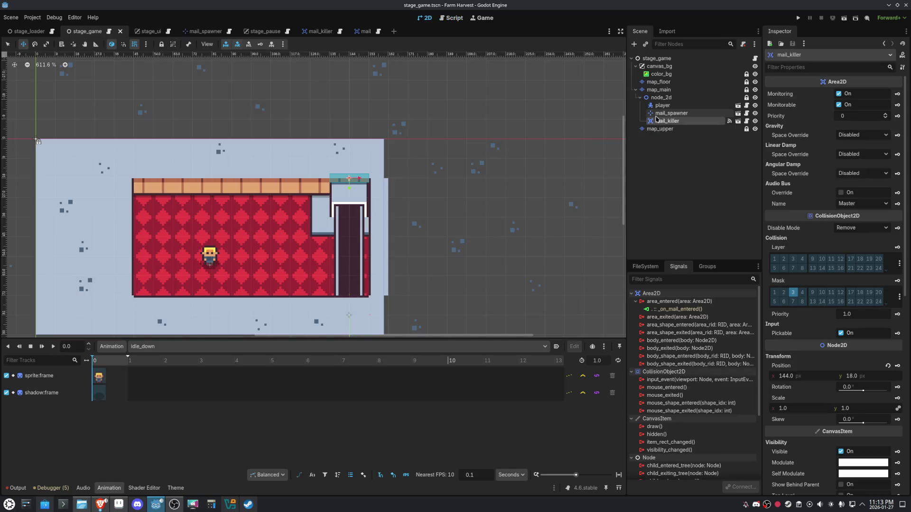
{"action": "left_click", "coordinate": [659, 113]}
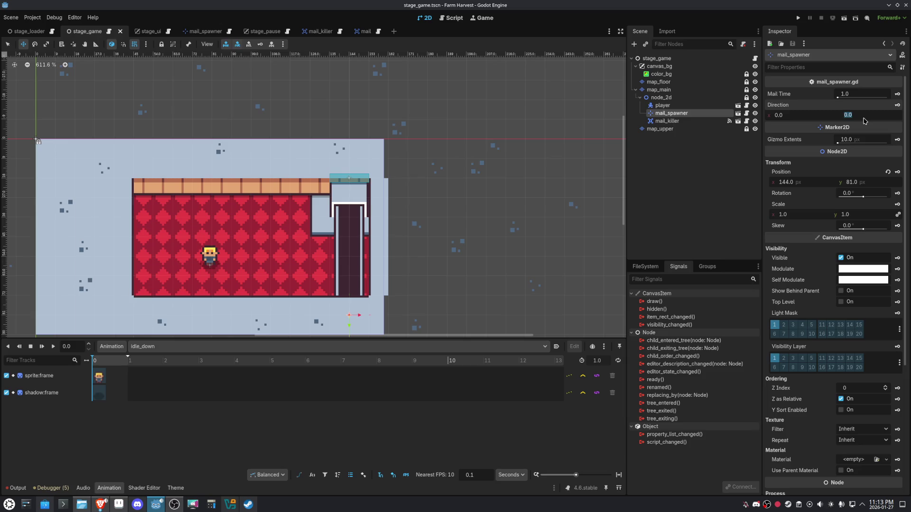
{"action": "key", "text": "Return"}
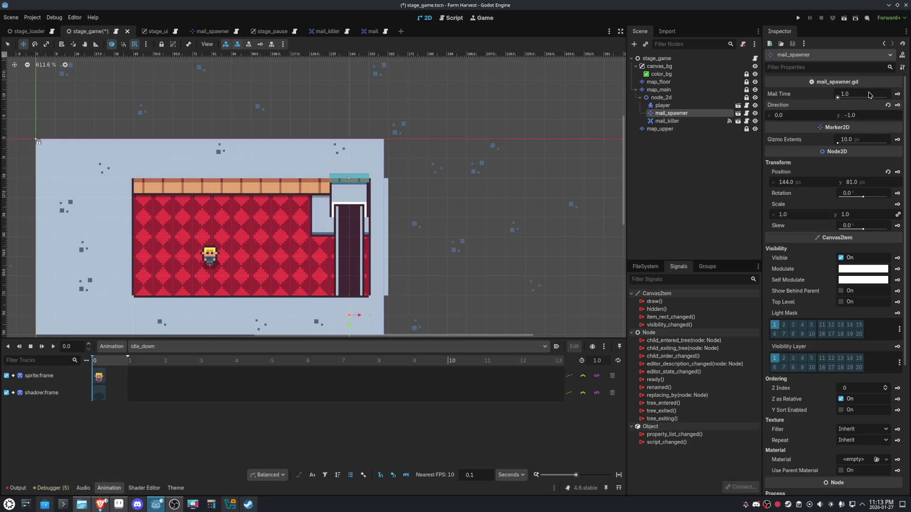
{"action": "key", "text": "ctrl+s"}
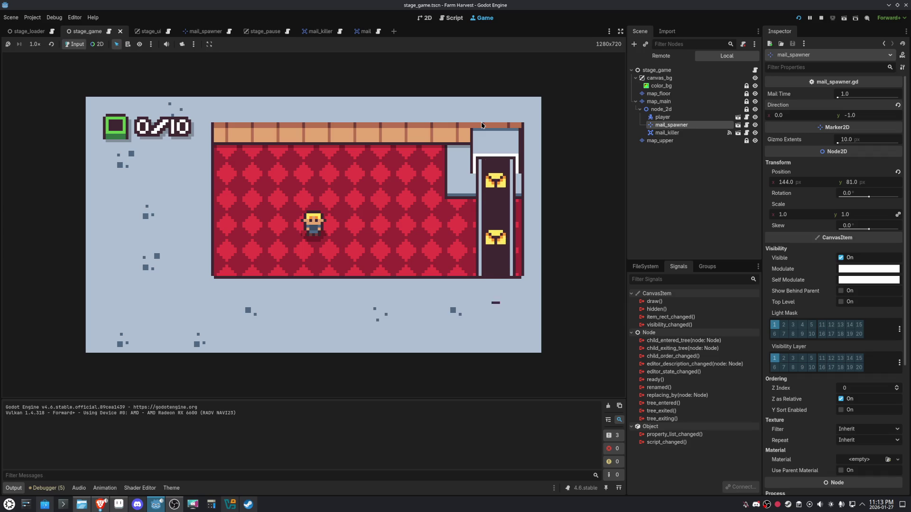
{"action": "left_click", "coordinate": [663, 56]}
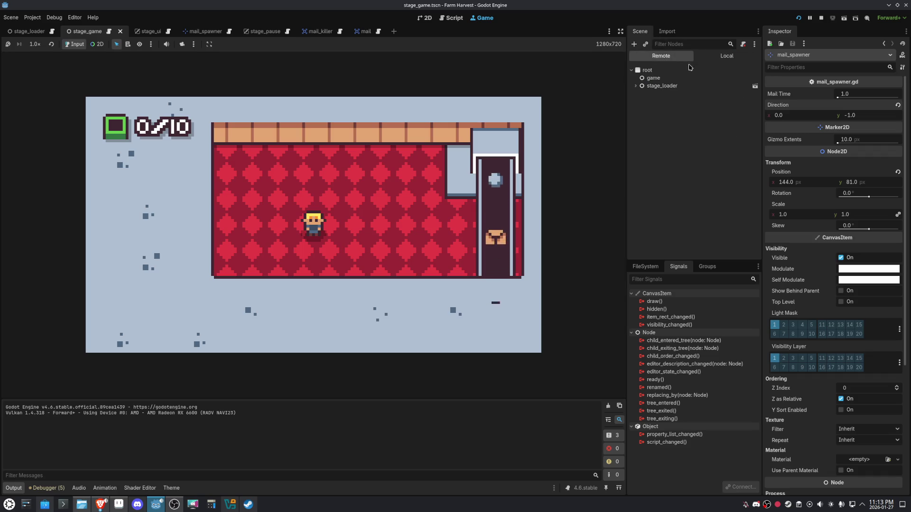
{"action": "left_click", "coordinate": [635, 86]}
{"action": "left_click", "coordinate": [641, 102]}
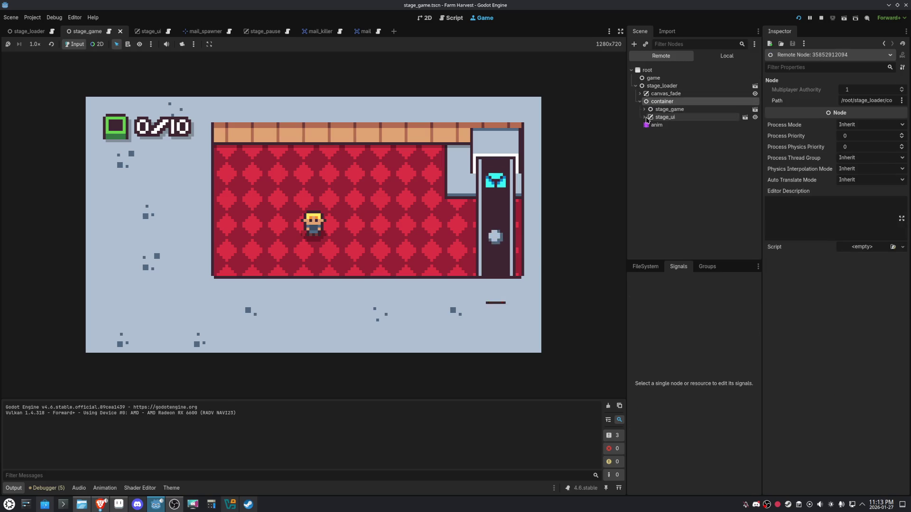
{"action": "left_click", "coordinate": [645, 110]}
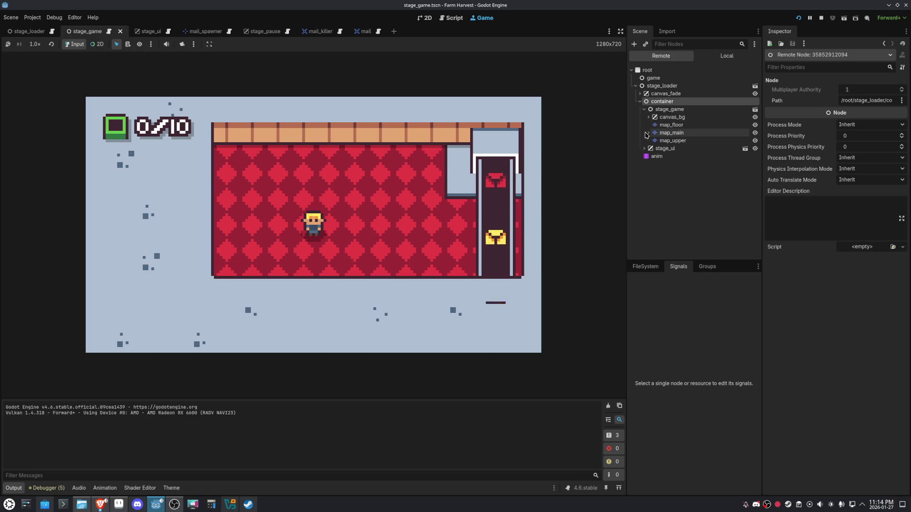
{"action": "left_click", "coordinate": [648, 133]}
{"action": "left_click", "coordinate": [664, 141]}
{"action": "left_click", "coordinate": [653, 141]}
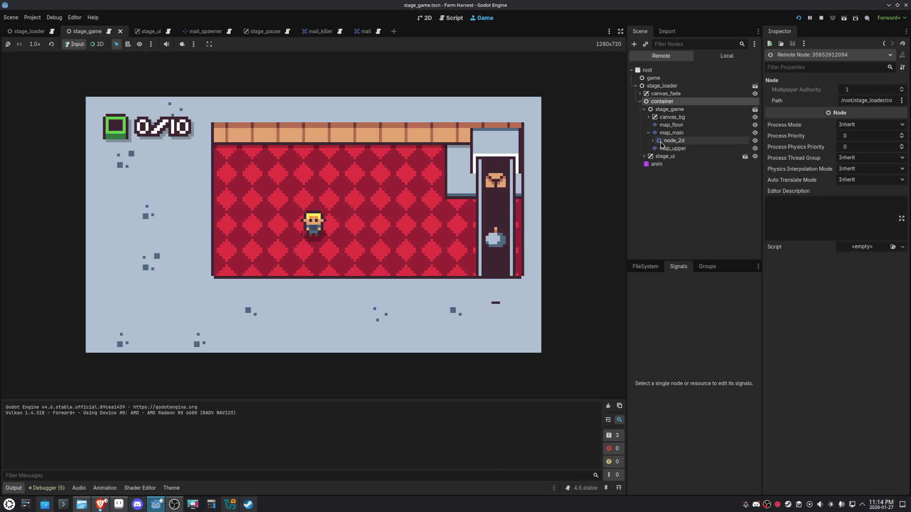
{"action": "left_click", "coordinate": [657, 164]}
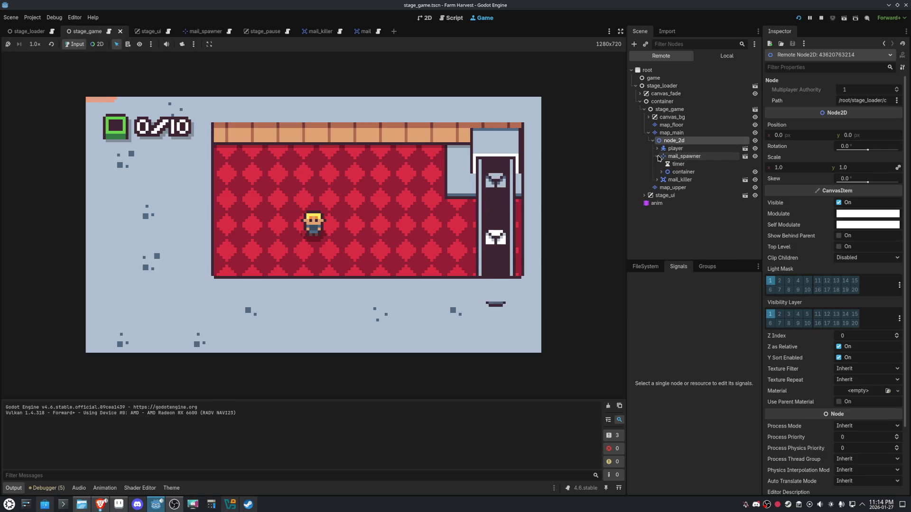
{"action": "left_click", "coordinate": [661, 172]}
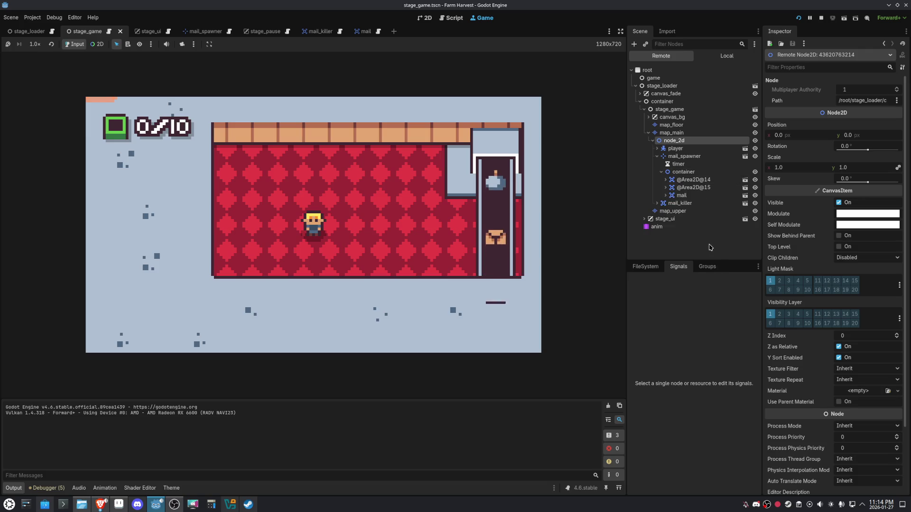
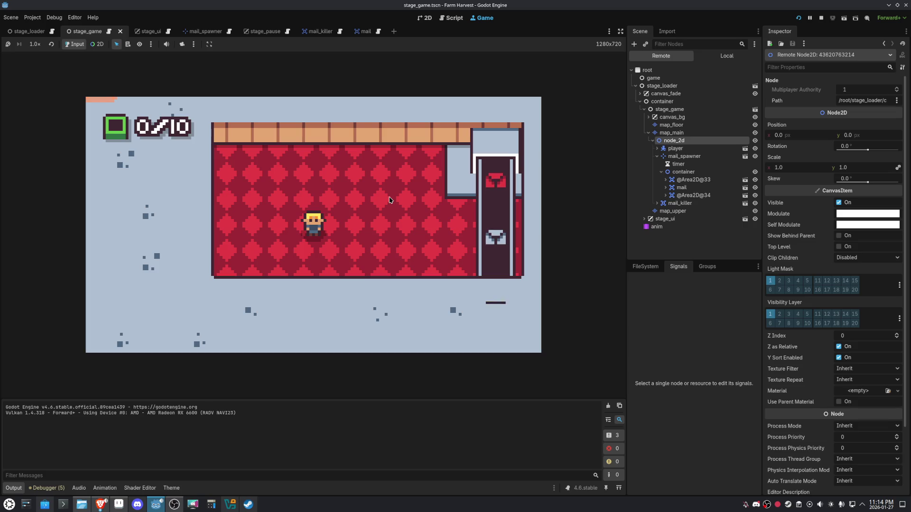
Stop the game and paint a light-blue tile onto the map_upper layer.
{"action": "left_click", "coordinate": [822, 18]}
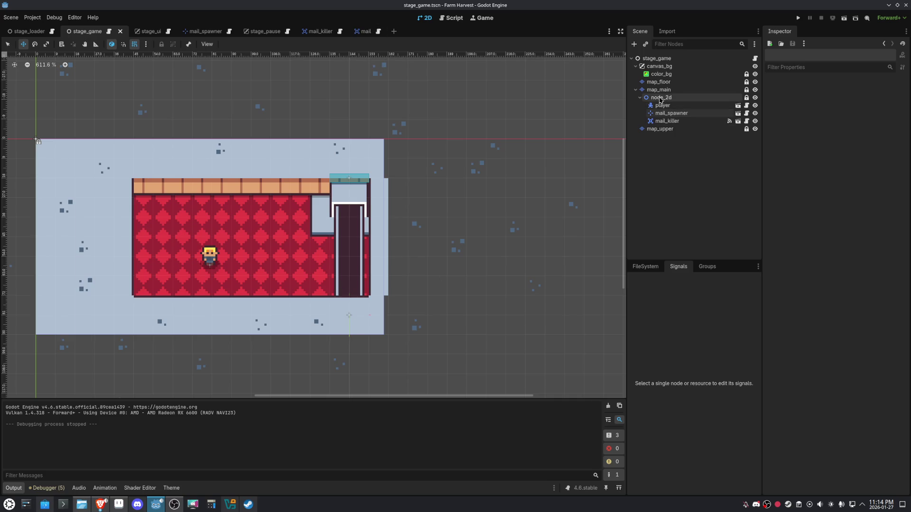
{"action": "left_click", "coordinate": [669, 130]}
{"action": "scroll", "coordinate": [390, 337], "scroll_direction": "up", "scroll_amount": 8}
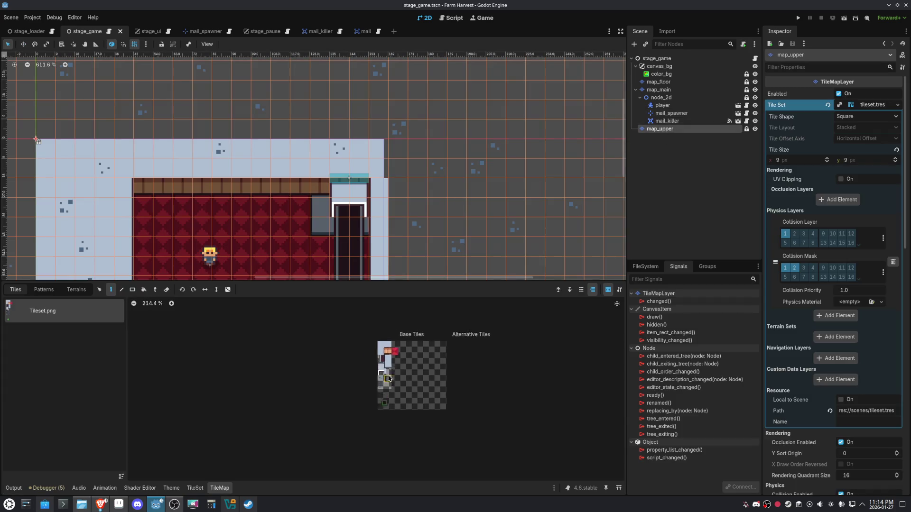
{"action": "left_click", "coordinate": [344, 414]}
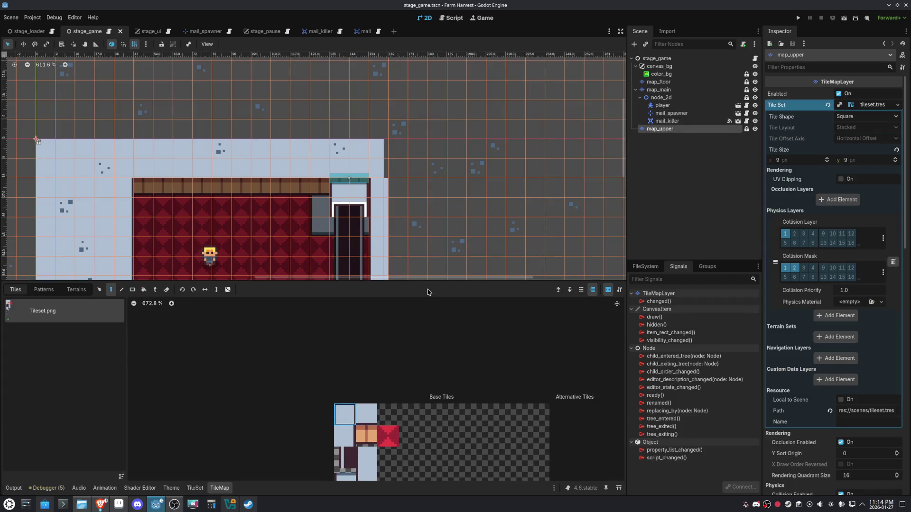
{"action": "left_click_drag", "start_coordinate": [418, 227], "coordinate": [439, 83]}
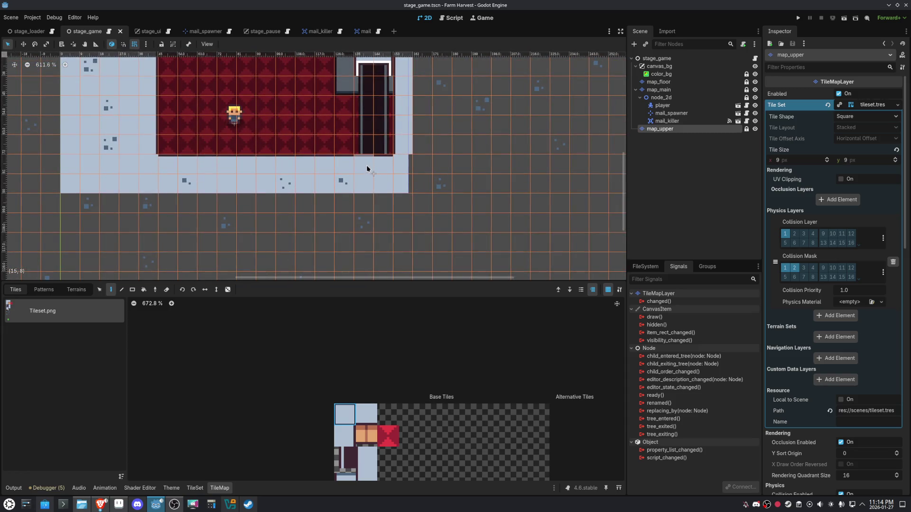
{"action": "left_click", "coordinate": [363, 176]}
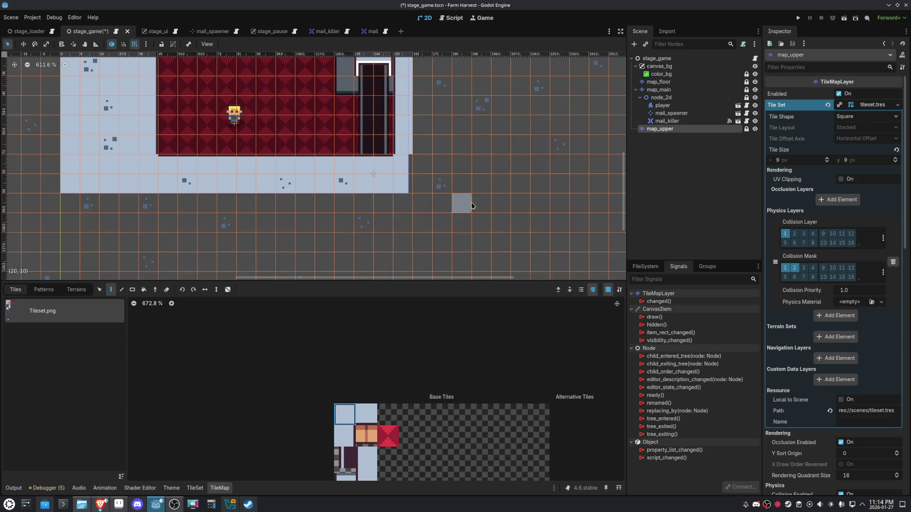
Test-run the game with the new tile, stop it, and switch to the Script editor.
{"action": "left_click", "coordinate": [798, 17]}
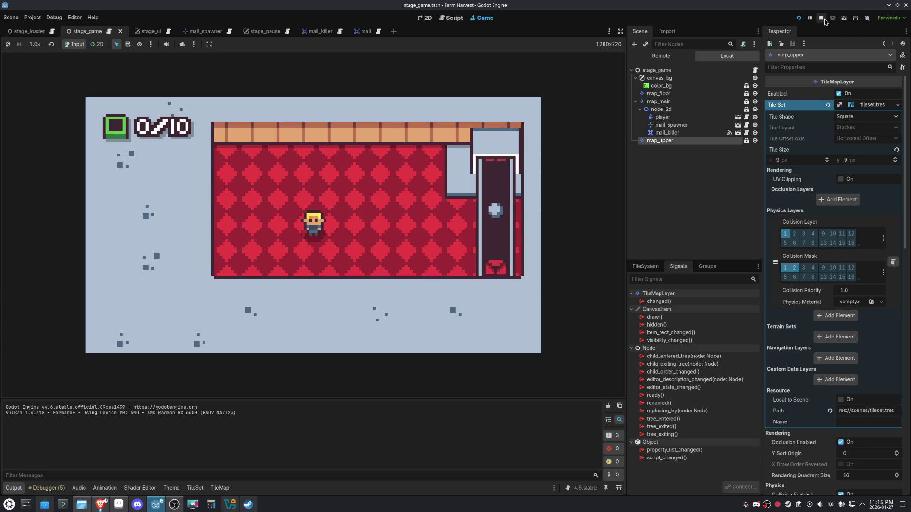
{"action": "key", "text": "F8"}
{"action": "left_click", "coordinate": [446, 17]}
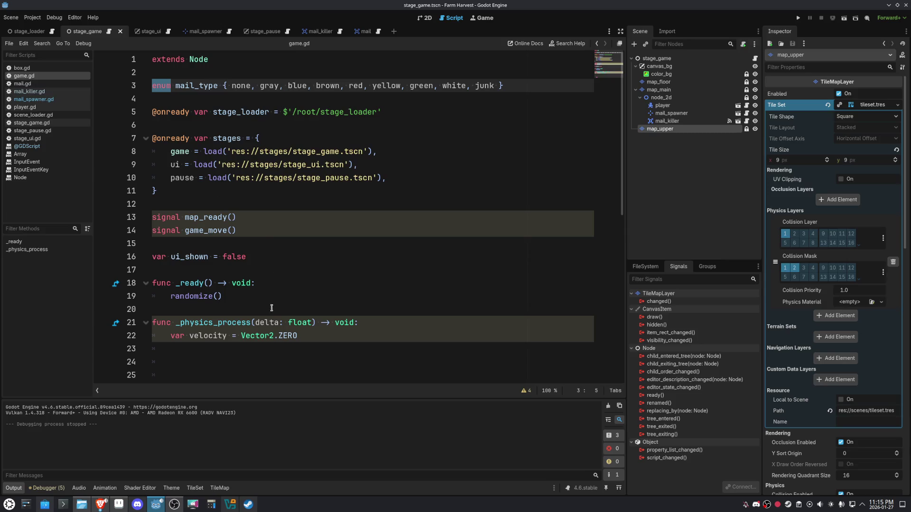
Add a failed:bool parameter to the game_move signal in game.gd.
{"action": "scroll", "coordinate": [282, 295], "scroll_direction": "down", "scroll_amount": 2}
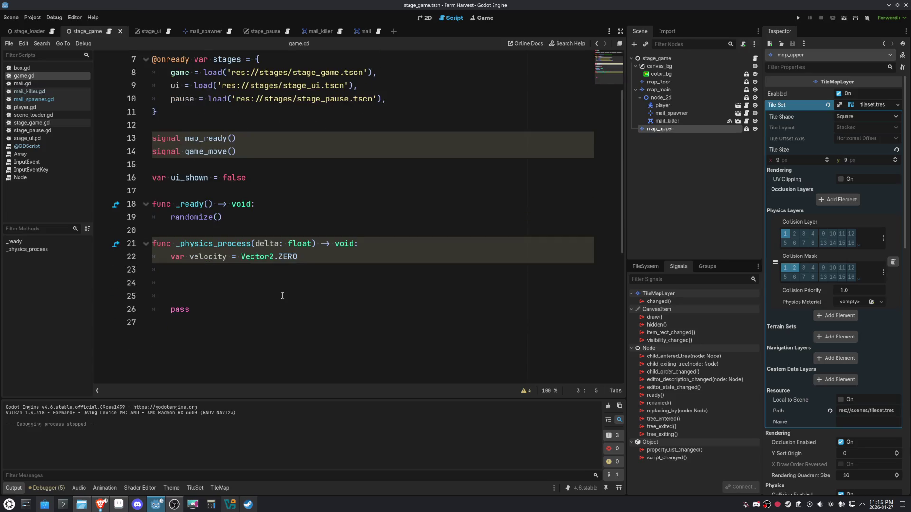
{"action": "double_click", "coordinate": [220, 152]}
{"action": "scroll", "coordinate": [269, 189], "scroll_direction": "up", "scroll_amount": 2}
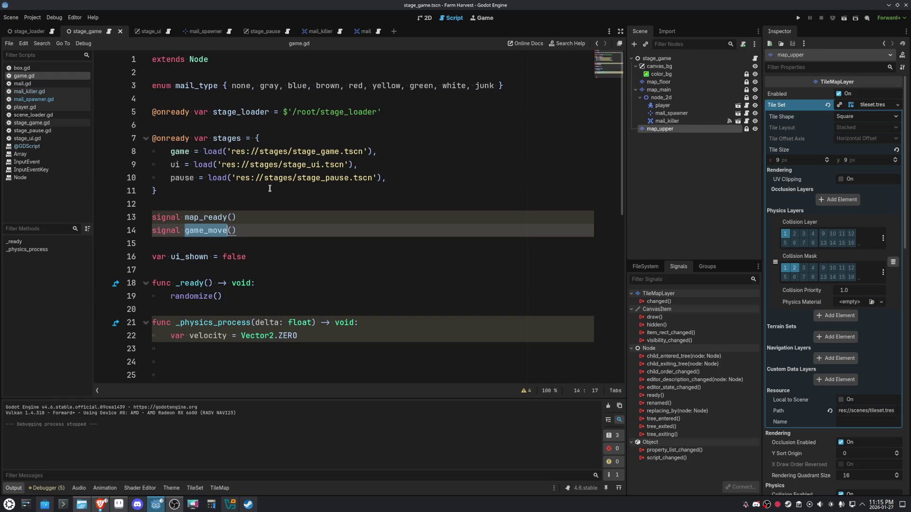
{"action": "left_click", "coordinate": [232, 230]}
{"action": "type", "text": "fa"}
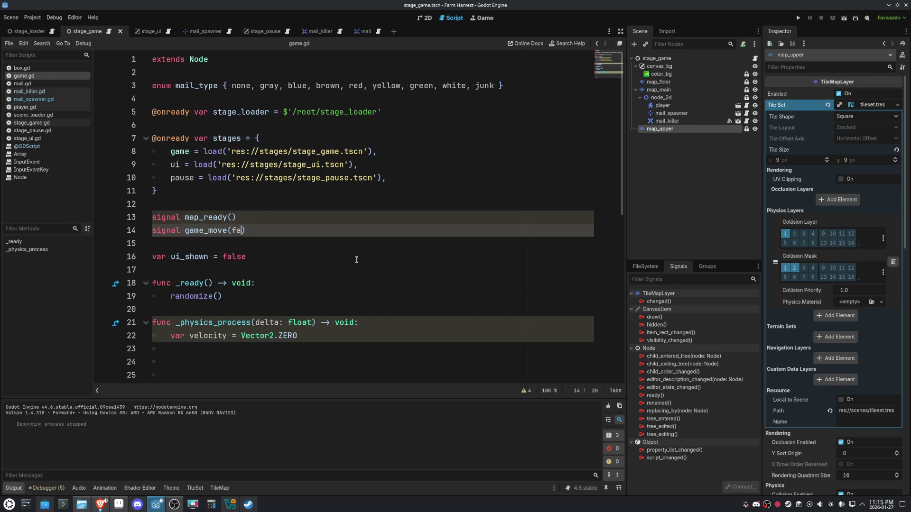
{"action": "type", "text": "iled:boo"}
{"action": "type", "text": "l"}
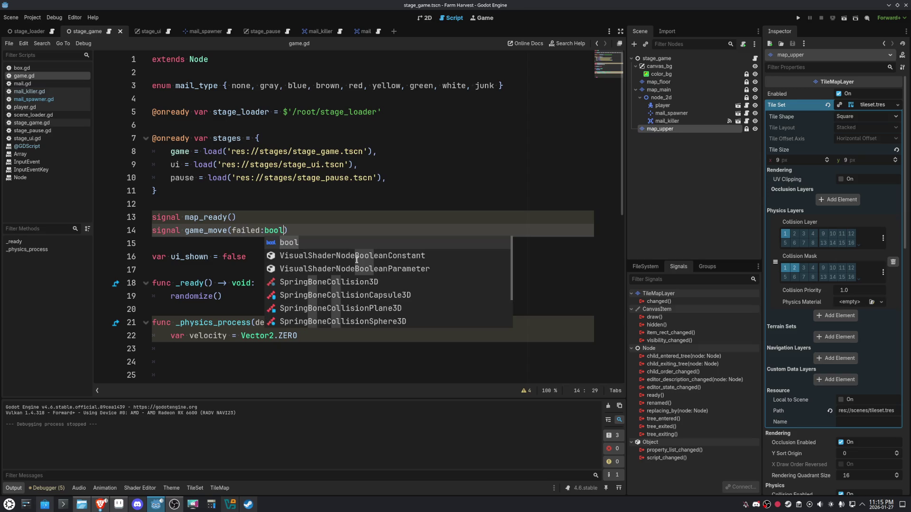
{"action": "left_click", "coordinate": [396, 204]}
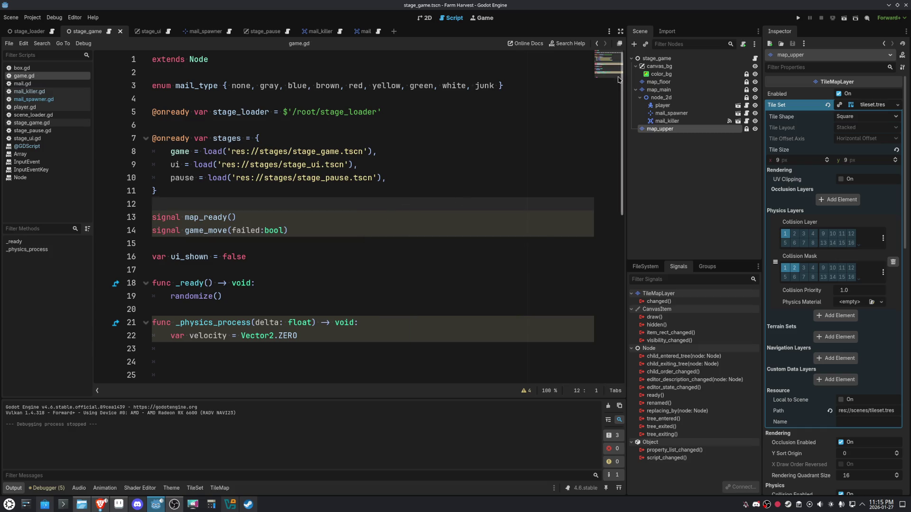
Delete the unused _physics_process function (lines 21–26) from game.gd.
{"action": "left_click", "coordinate": [596, 43]}
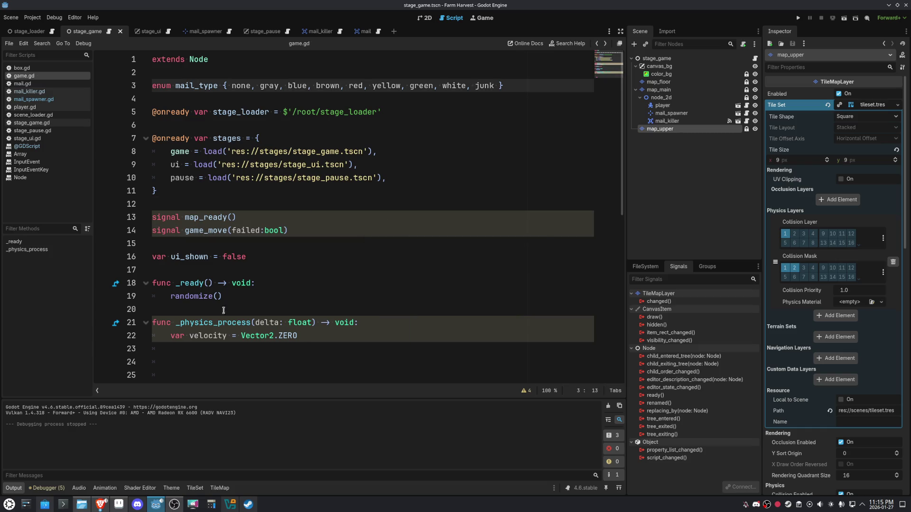
{"action": "scroll", "coordinate": [414, 243], "scroll_direction": "down", "scroll_amount": 4}
{"action": "mouse_move", "coordinate": [227, 229]}
{"action": "left_mouse_down"}
{"action": "mouse_move", "coordinate": [105, 192]}
{"action": "mouse_move", "coordinate": [101, 169]}
{"action": "left_mouse_up"}
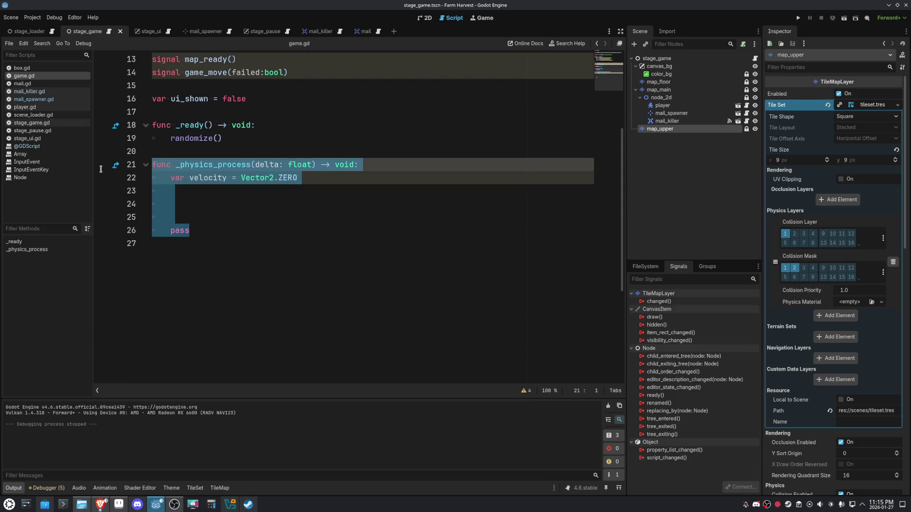
{"action": "scroll", "coordinate": [317, 252], "scroll_direction": "up", "scroll_amount": 4}
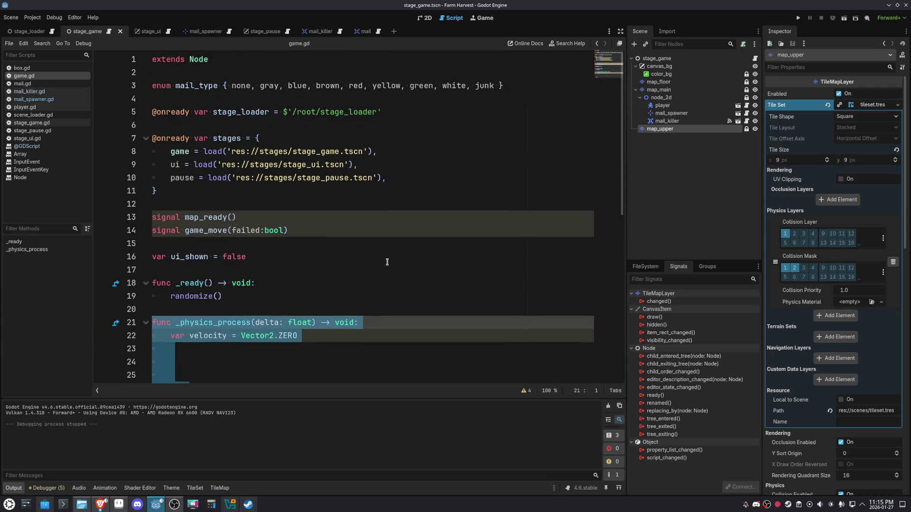
{"action": "key", "text": "BackSpace"}
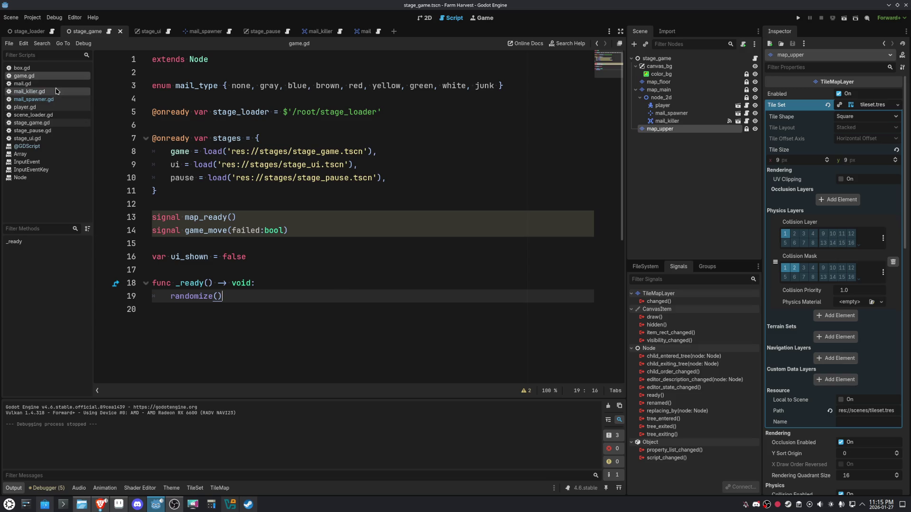
{"action": "mouse_move", "coordinate": [321, 34]}
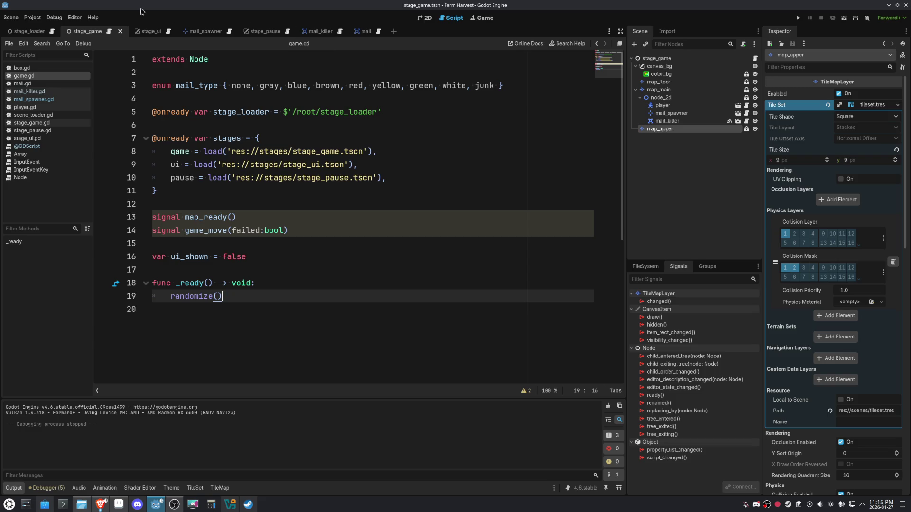
{"action": "mouse_move", "coordinate": [150, 37]}
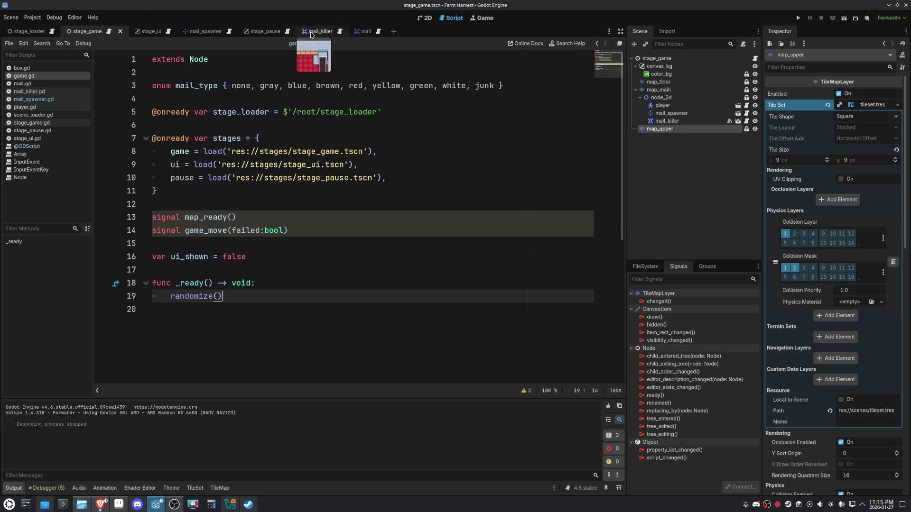
{"action": "mouse_move", "coordinate": [362, 33]}
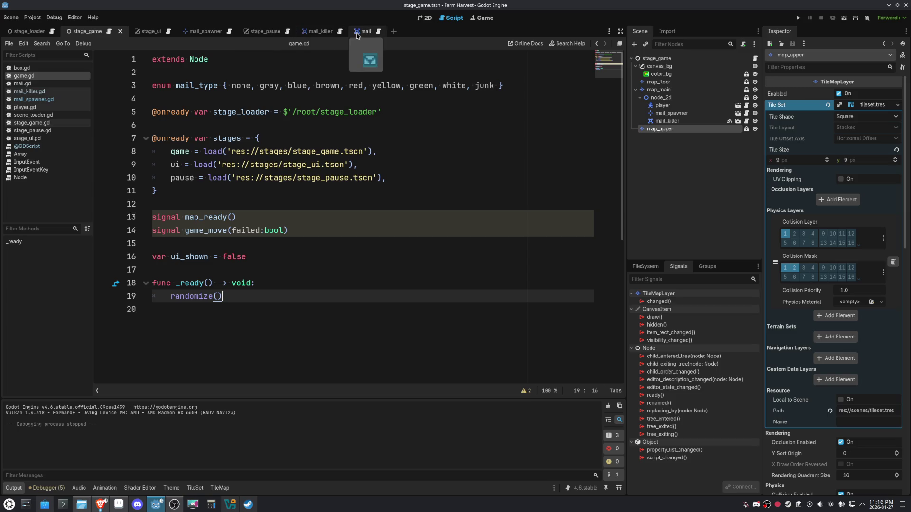
{"action": "left_click", "coordinate": [200, 38]}
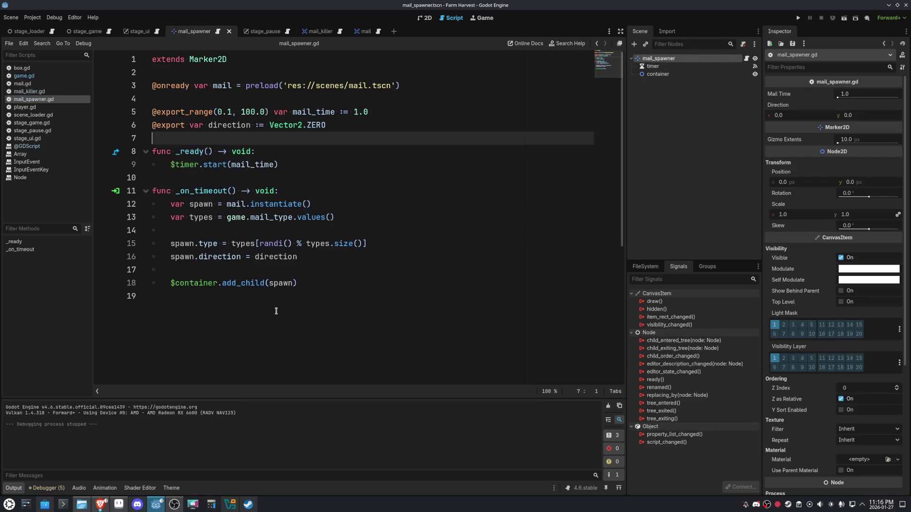
Add a game.game_move reference on a new line inside mail_spawner.gd's _ready.
{"action": "left_click", "coordinate": [286, 312]}
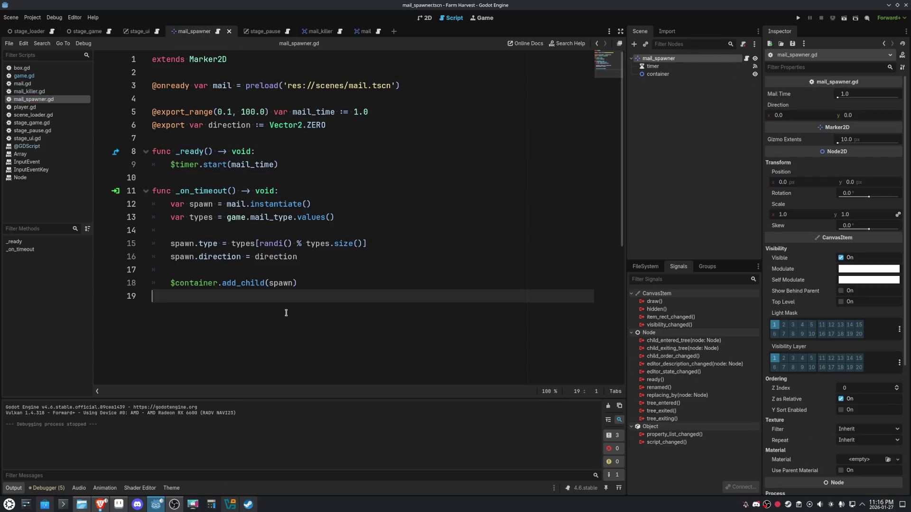
{"action": "left_click", "coordinate": [306, 156]}
{"action": "key", "text": "Return"}
{"action": "key", "text": "Return"}
{"action": "key", "text": "Up"}
{"action": "type", "text": "game.ga"}
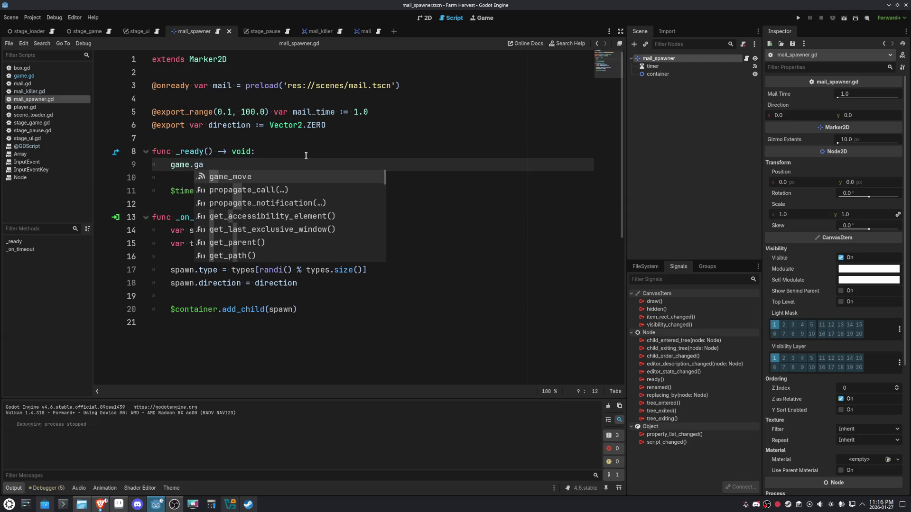
{"action": "type", "text": "me_ov"}
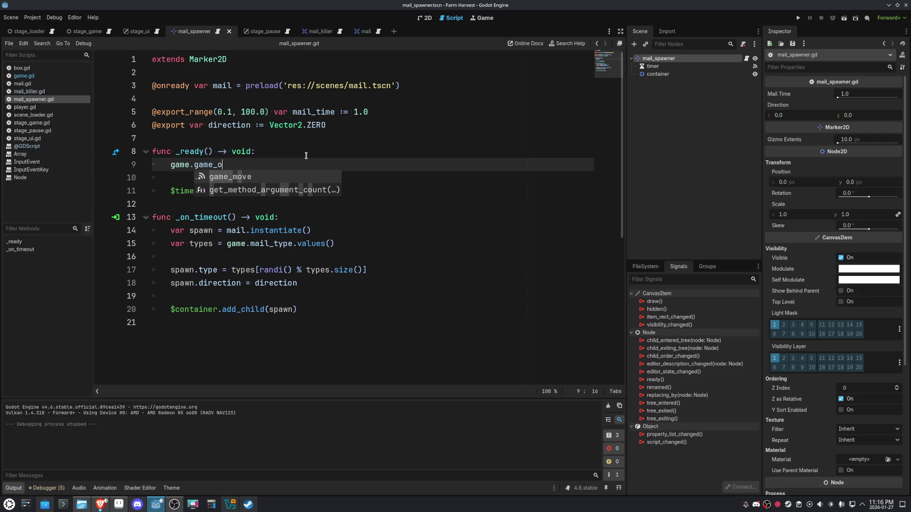
{"action": "key", "text": "BackSpace"}
{"action": "key", "text": "BackSpace"}
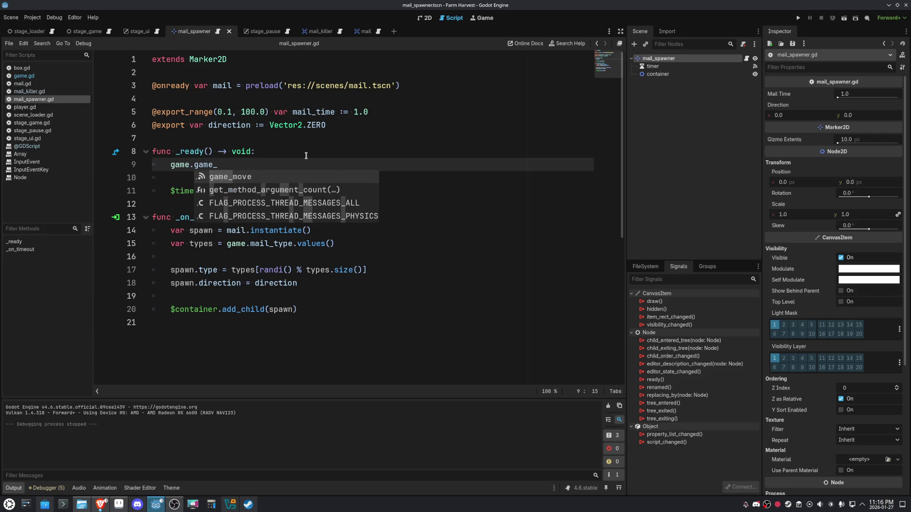
{"action": "key", "text": "Return"}
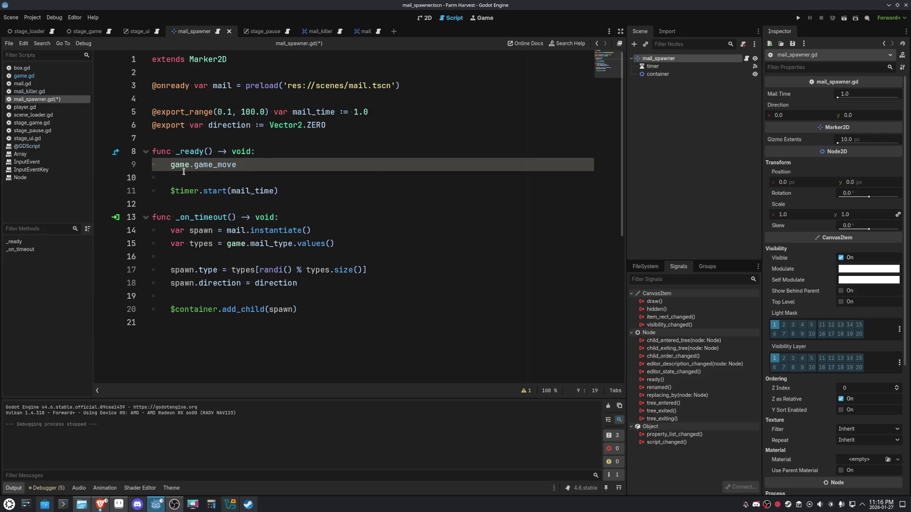
Rename the game_move signal to game_over in game.gd and save the scripts.
{"action": "left_click", "coordinate": [226, 164], "text": "ctrl"}
{"action": "double_click", "coordinate": [219, 217]}
{"action": "type", "text": "game_over"}
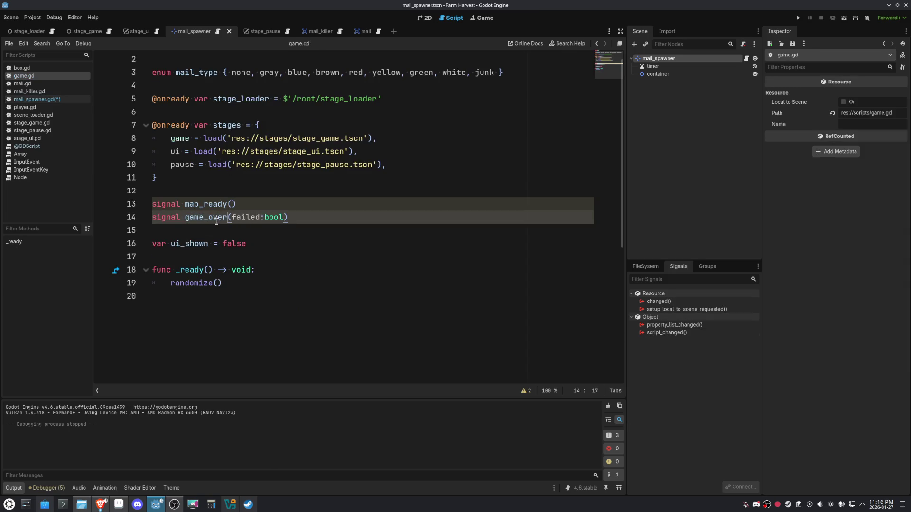
{"action": "left_click", "coordinate": [598, 44]}
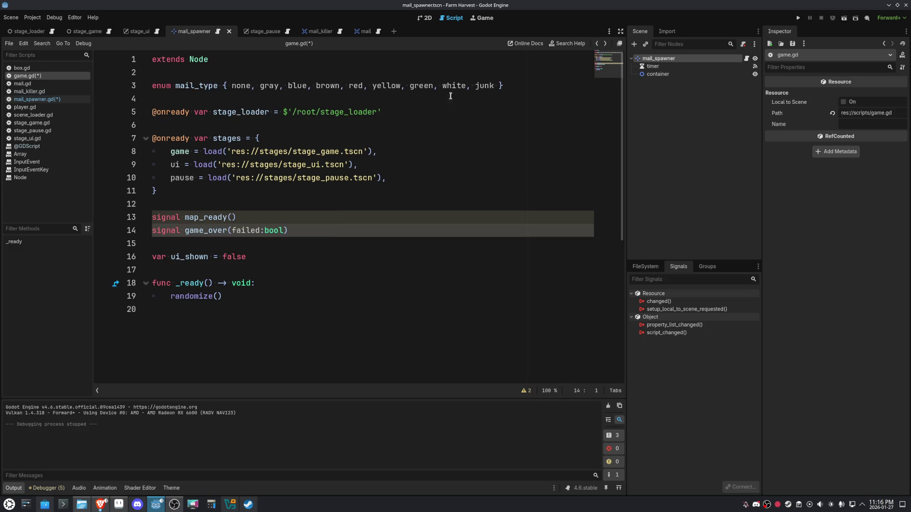
{"action": "left_click", "coordinate": [598, 44]}
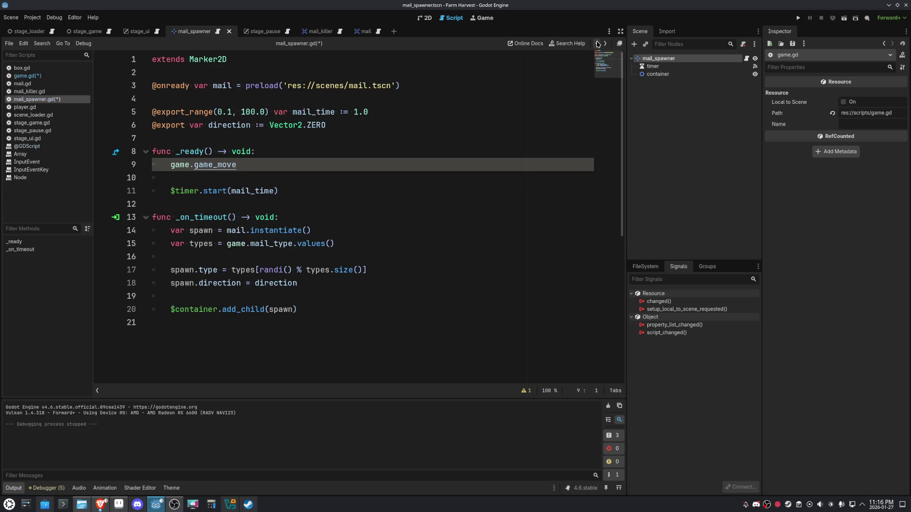
{"action": "left_click", "coordinate": [27, 76]}
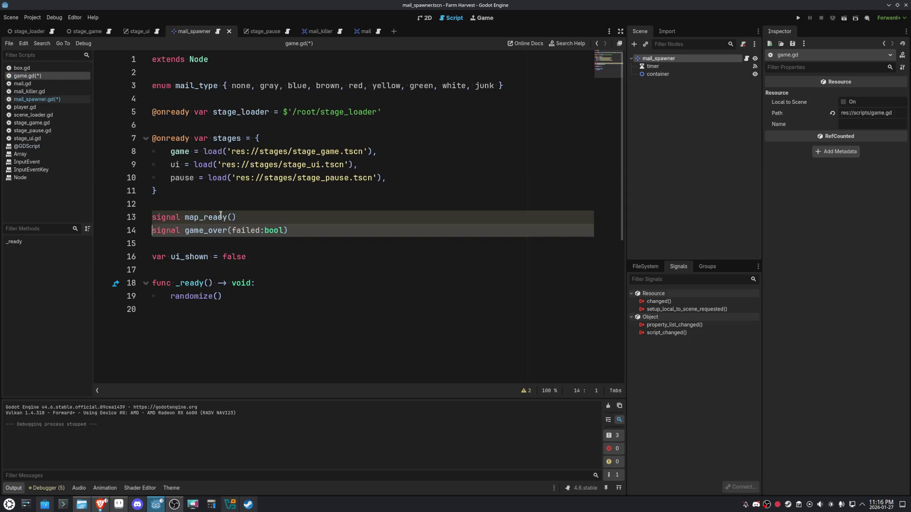
{"action": "double_click", "coordinate": [199, 229]}
{"action": "key", "text": "ctrl+s"}
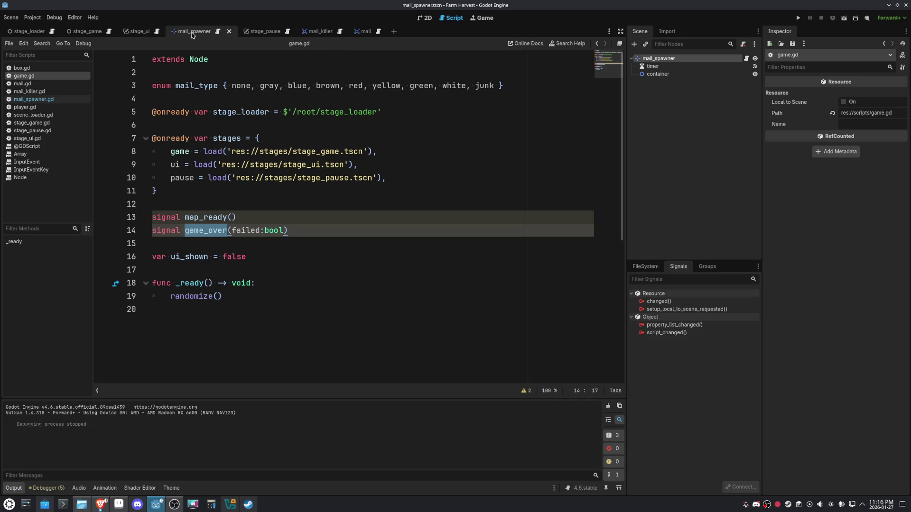
Change the _ready line to game.game_over.connect(callable() in mail_spawner.gd.
{"action": "left_click", "coordinate": [748, 58]}
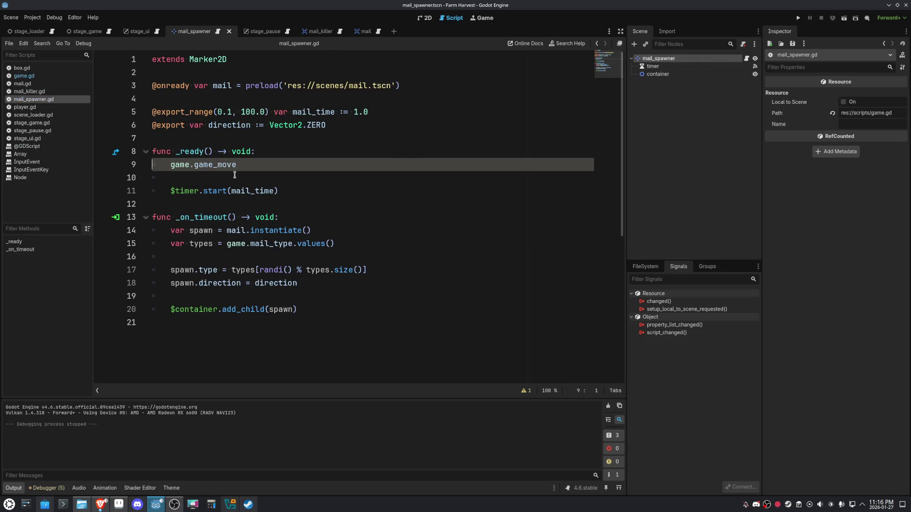
{"action": "double_click", "coordinate": [221, 165]}
{"action": "type", "text": "game_over."}
{"action": "key", "text": "Return"}
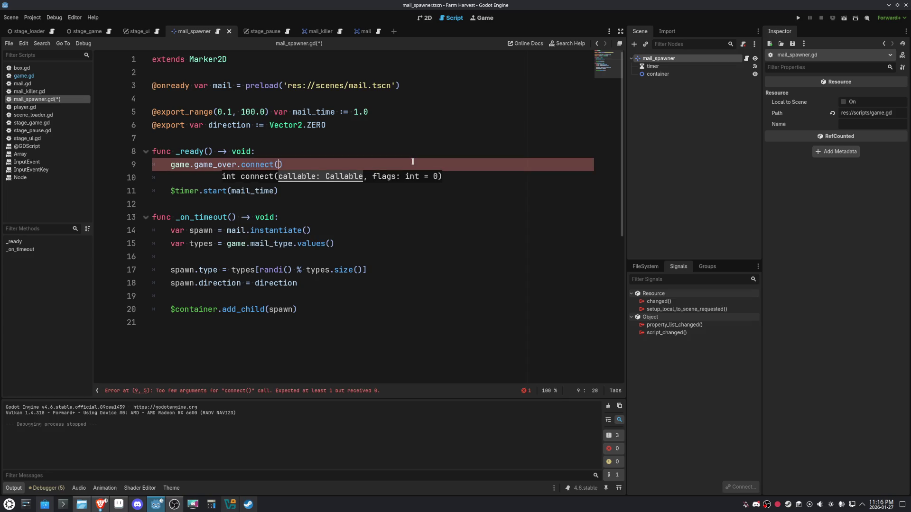
{"action": "type", "text": "callable"}
{"action": "type", "text": "("}
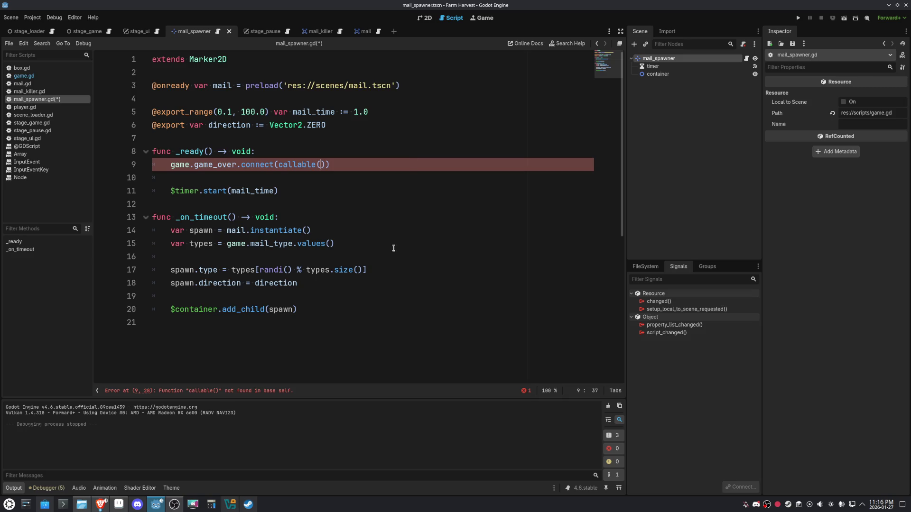
Add a func _on_game_over(failed:bool): pass handler at the end of the script.
{"action": "left_click", "coordinate": [365, 325]}
{"action": "key", "text": "Return"}
{"action": "type", "text": "func "}
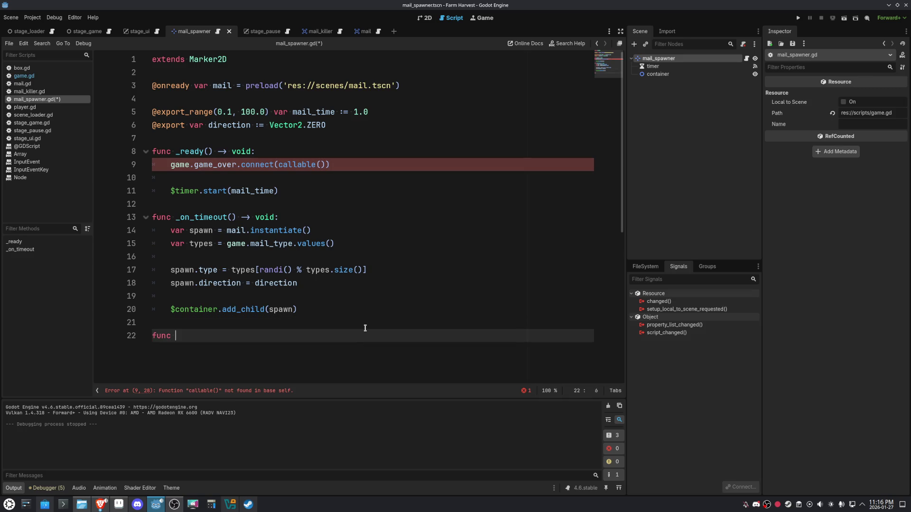
{"action": "type", "text": "_on_game_"}
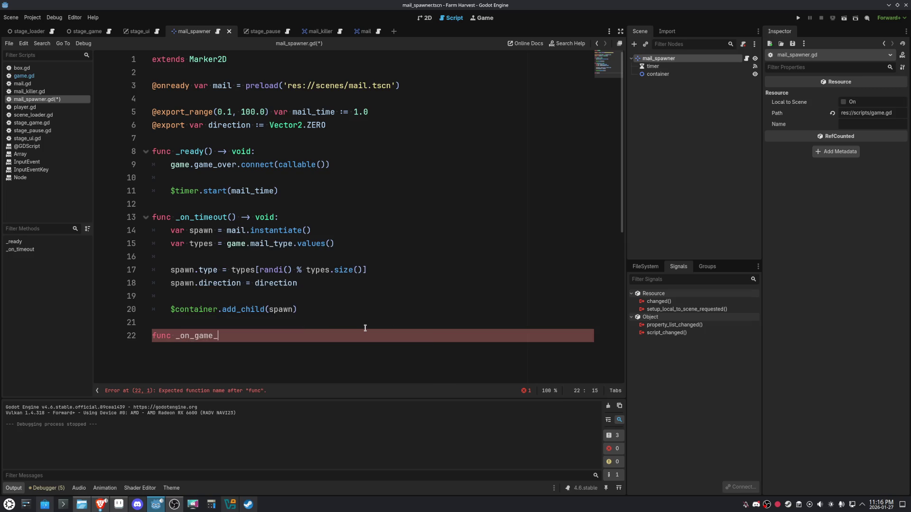
{"action": "type", "text": "over("}
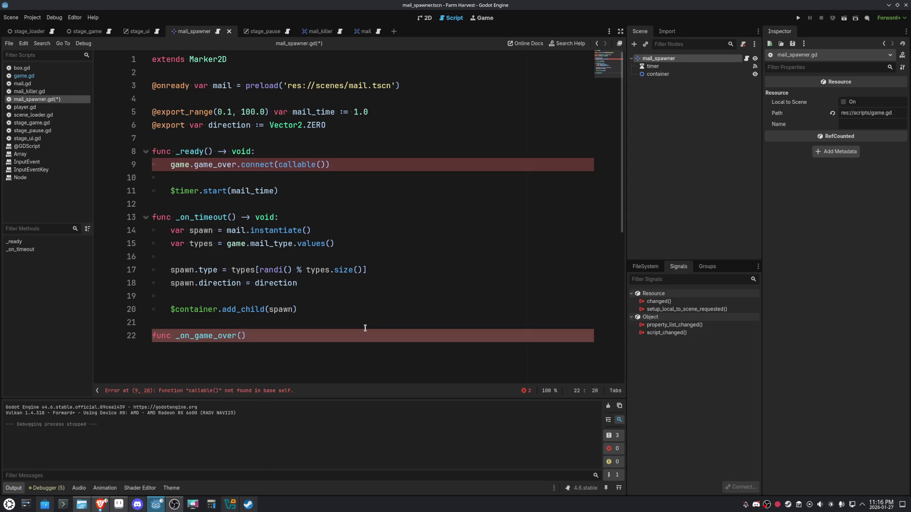
{"action": "type", "text": "bool fail"}
{"action": "type", "text": "ed"}
{"action": "key", "text": "ctrl+shift+Left"}
{"action": "key", "text": "ctrl+shift+Left"}
{"action": "type", "text": "failed:bool):"}
{"action": "key", "text": "Return"}
{"action": "type", "text": "pass"}
Paste the _on_game_over handler name into the callable() argument.
{"action": "double_click", "coordinate": [196, 336]}
{"action": "key", "text": "ctrl+c"}
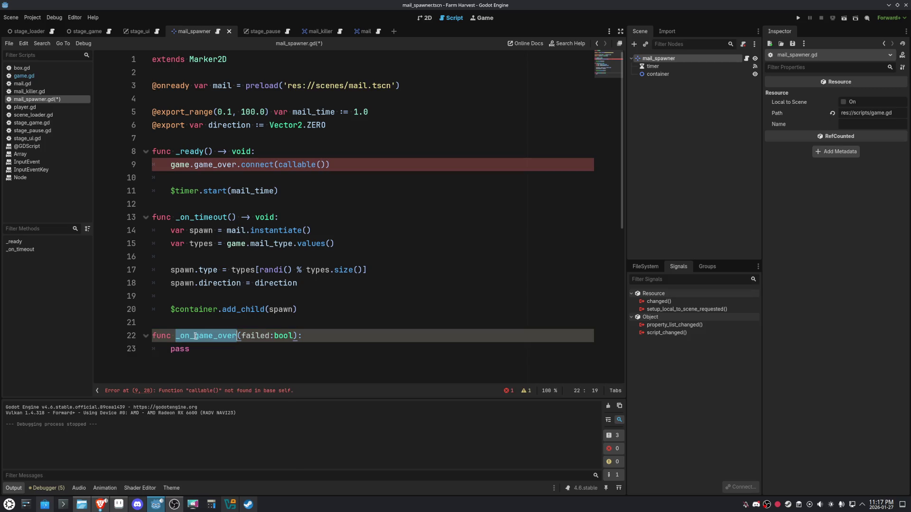
{"action": "left_click", "coordinate": [318, 164]}
{"action": "key", "text": "ctrl+v"}
{"action": "left_click", "coordinate": [442, 257]}
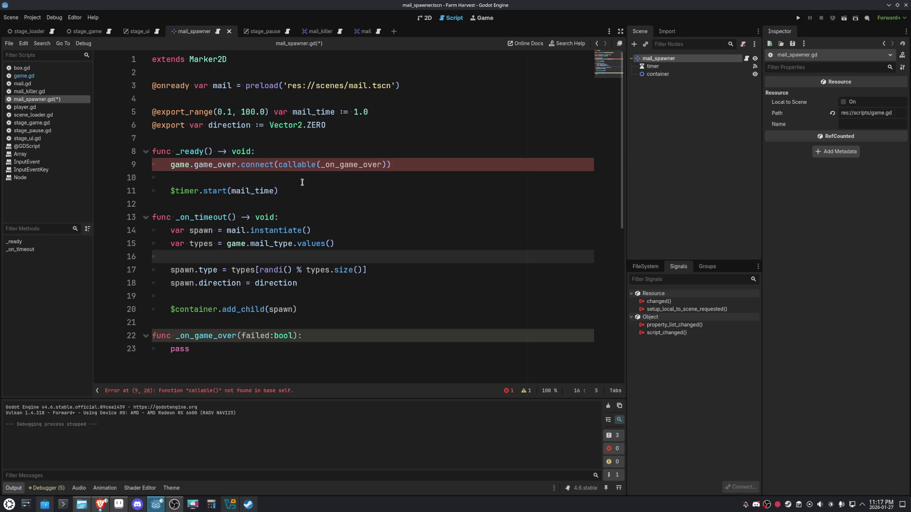
{"action": "left_click", "coordinate": [257, 165], "text": "ctrl"}
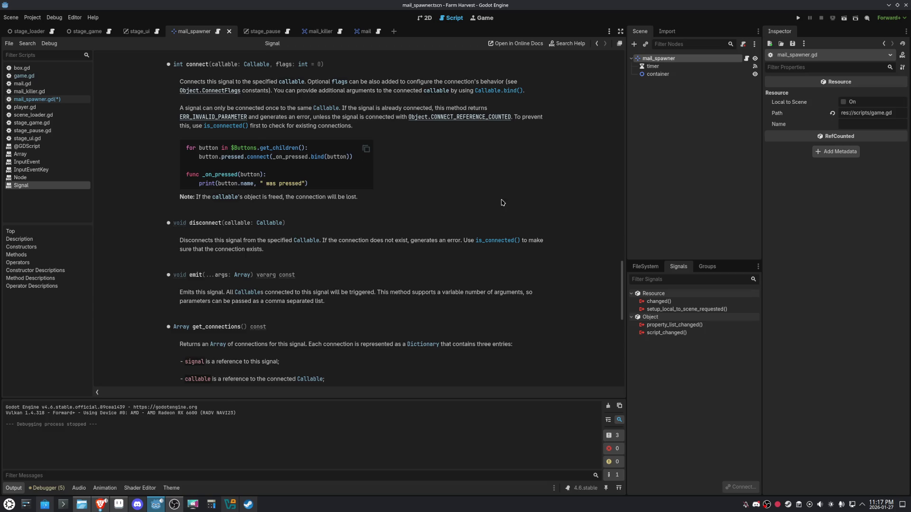
Read the connect() entry in the Signal class reference, then return to mail_spawner.gd.
{"action": "scroll", "coordinate": [503, 202], "scroll_direction": "up", "scroll_amount": 4}
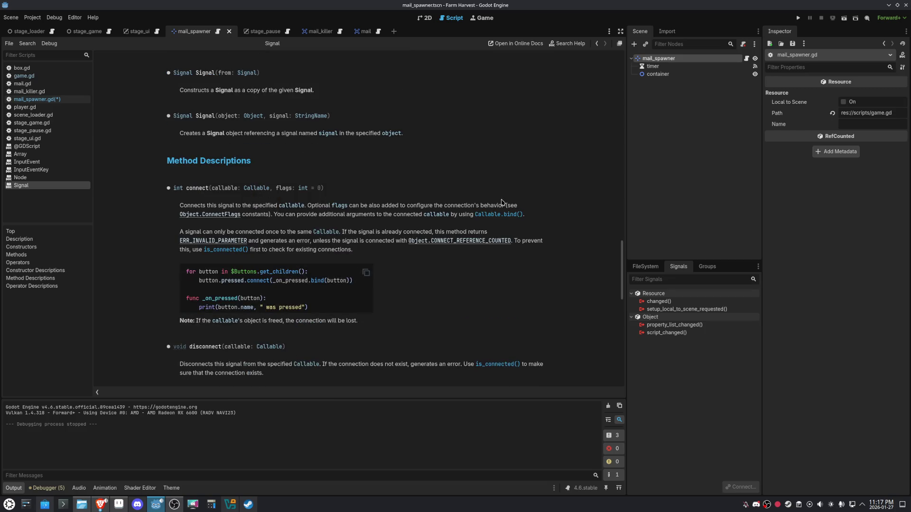
{"action": "scroll", "coordinate": [502, 202], "scroll_direction": "down", "scroll_amount": 7}
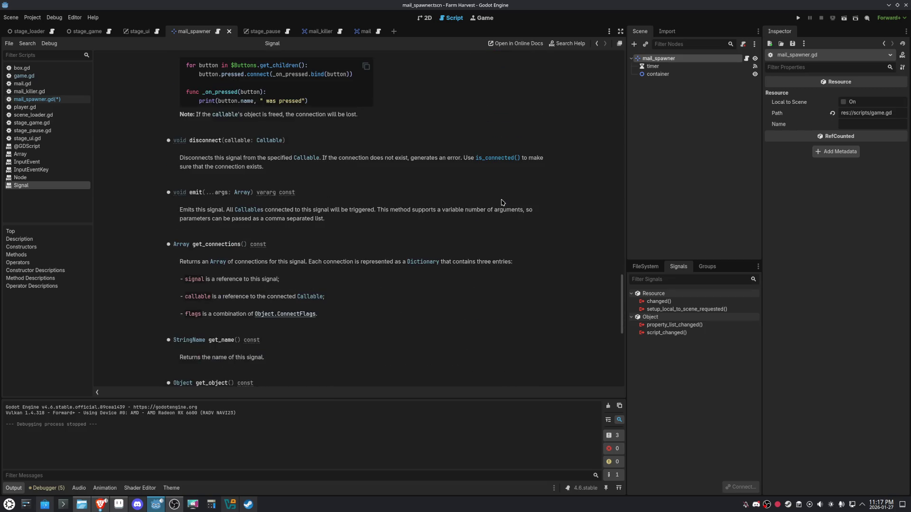
{"action": "scroll", "coordinate": [503, 202], "scroll_direction": "up", "scroll_amount": 4}
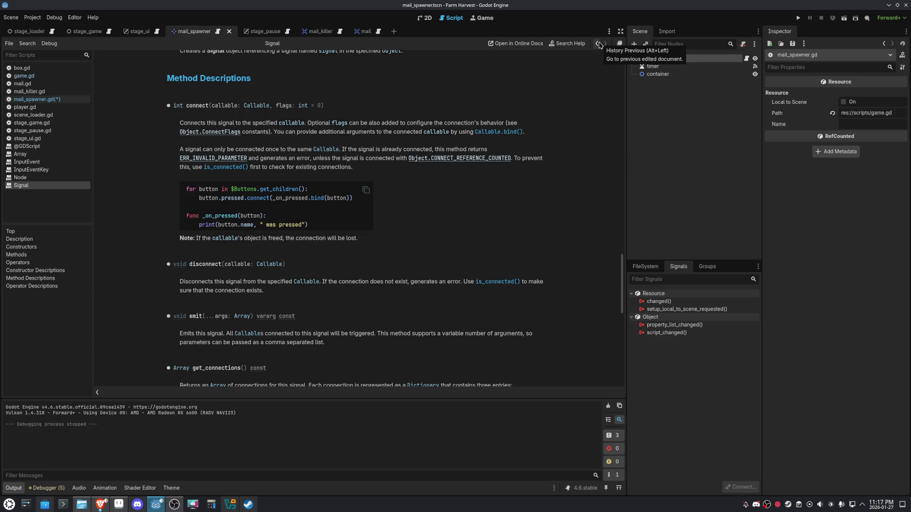
{"action": "left_click", "coordinate": [599, 44]}
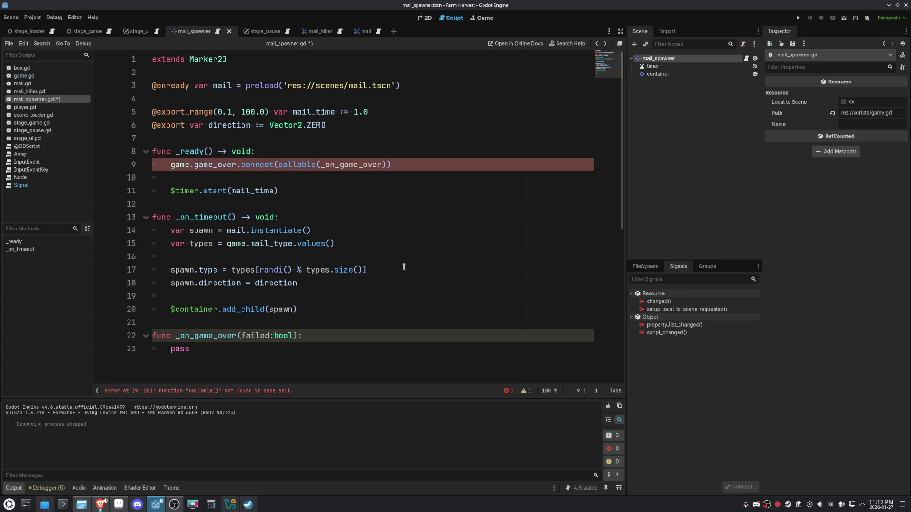
Replace callable(_on_game_over) with just _on_game_over on line 9.
{"action": "double_click", "coordinate": [348, 164]}
{"action": "key", "text": "BackSpace"}
{"action": "left_click_drag", "start_coordinate": [278, 166], "coordinate": [323, 165]}
{"action": "type", "text": "_on_game_over"}
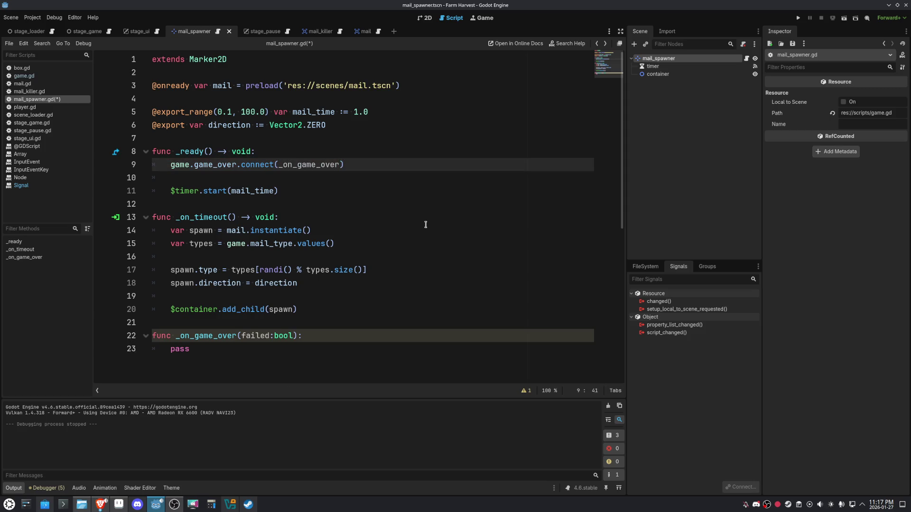
{"action": "left_click", "coordinate": [425, 225]}
Save mail_spawner.gd and switch back to game.gd.
{"action": "scroll", "coordinate": [484, 231], "scroll_direction": "down", "scroll_amount": 1}
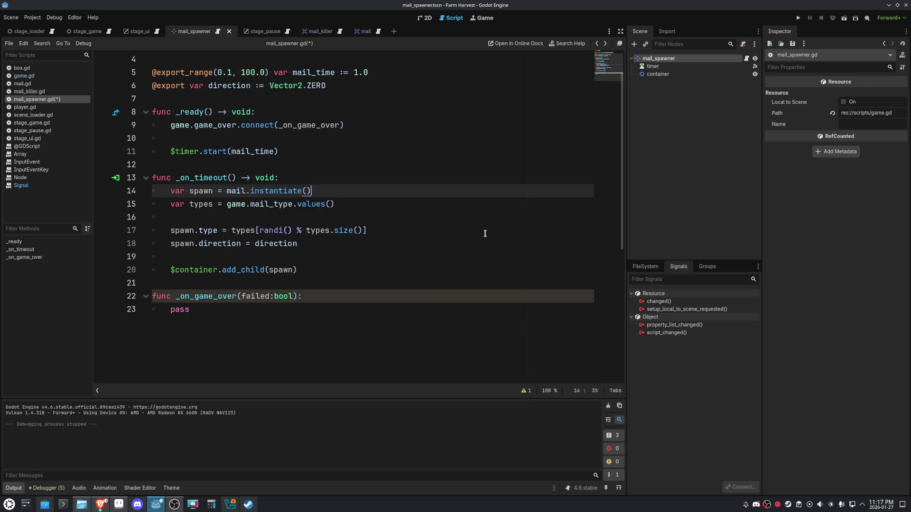
{"action": "left_click", "coordinate": [238, 306]}
{"action": "scroll", "coordinate": [399, 316], "scroll_direction": "up", "scroll_amount": 1}
{"action": "scroll", "coordinate": [398, 317], "scroll_direction": "down", "scroll_amount": 1}
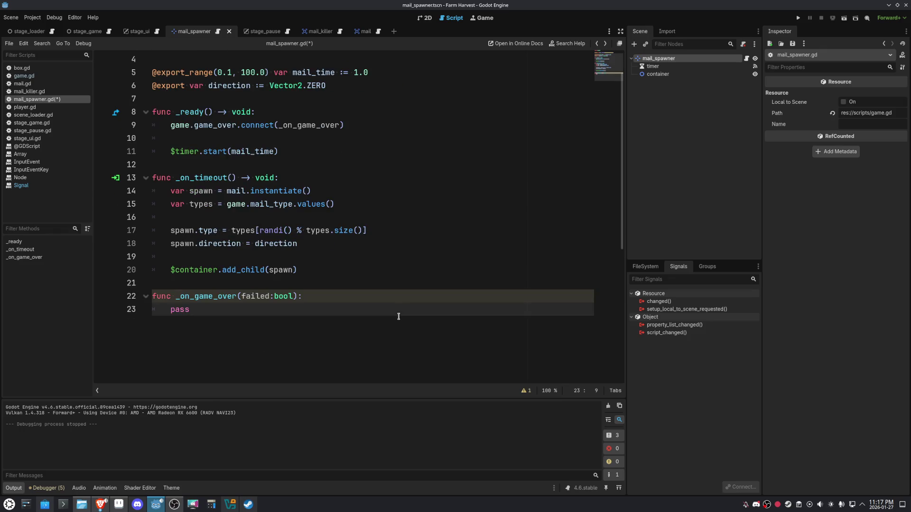
{"action": "key", "text": "ctrl+s"}
{"action": "key", "text": "alt+Left"}
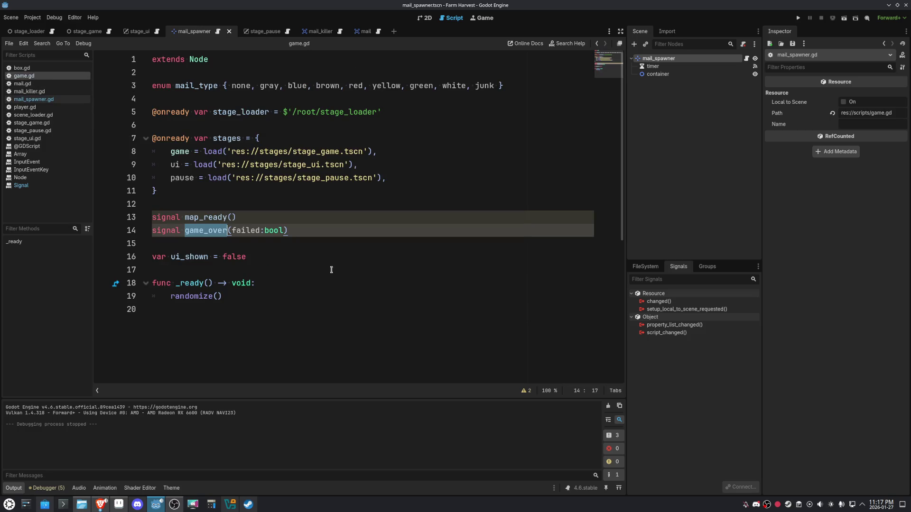
{"action": "left_click", "coordinate": [331, 270]}
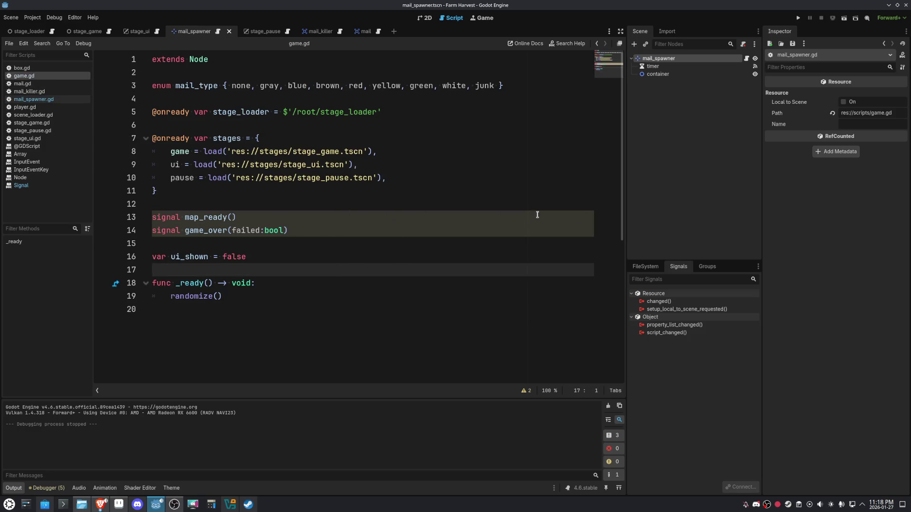
Make the _on_game_over handler call $timer.stop() in mail_spawner.gd.
{"action": "left_click", "coordinate": [597, 43]}
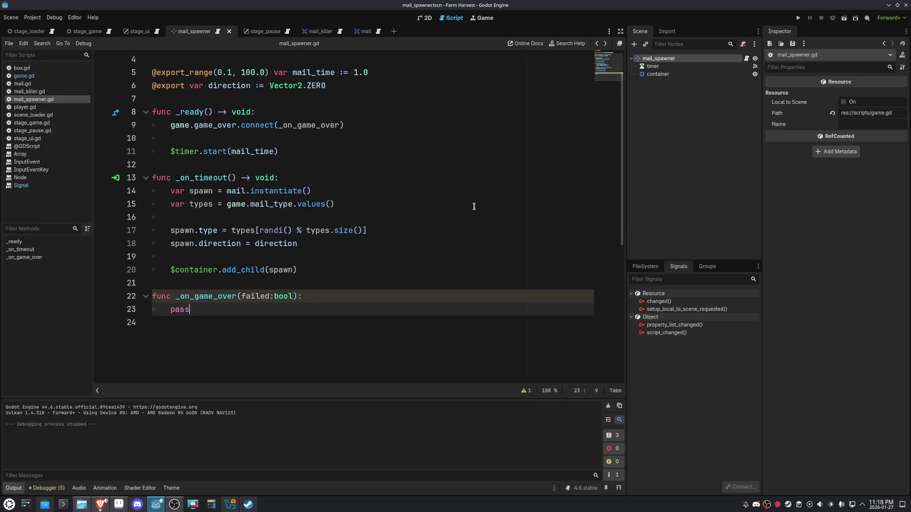
{"action": "left_click", "coordinate": [319, 296]}
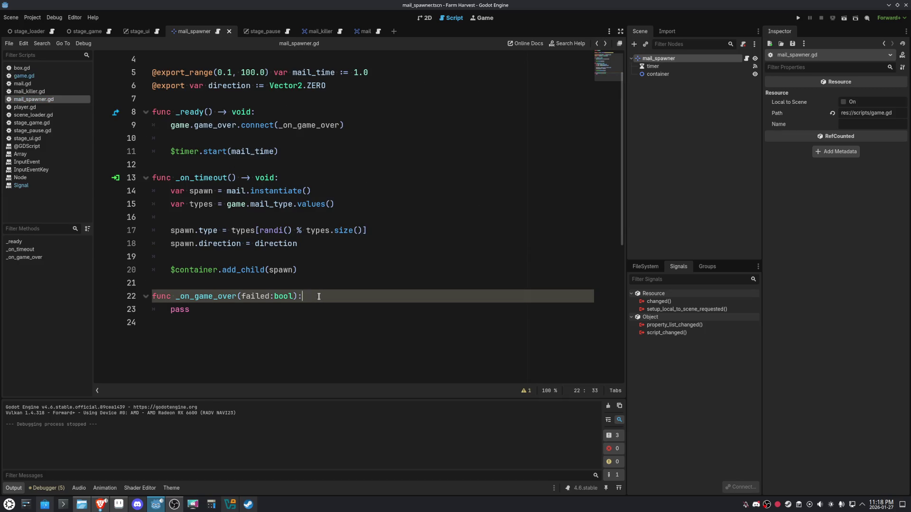
{"action": "key", "text": "Return"}
{"action": "type", "text": "$timer.st"}
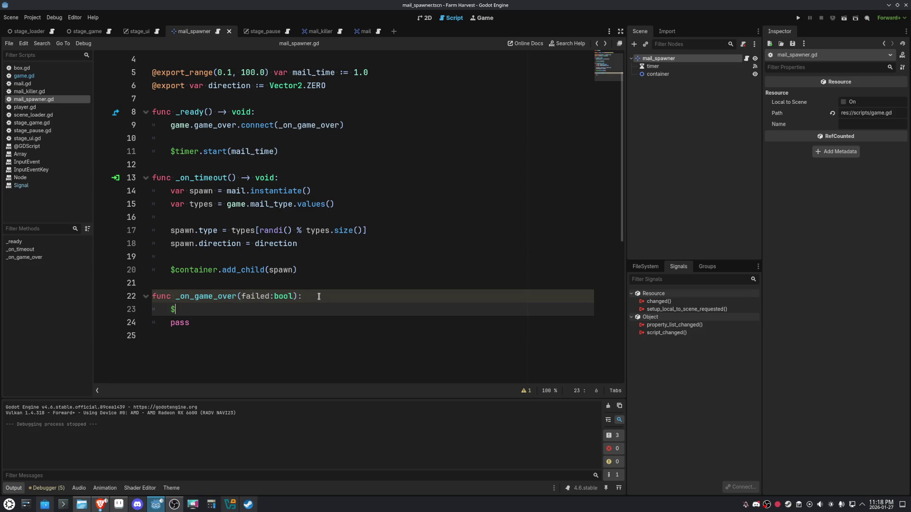
{"action": "type", "text": "op"}
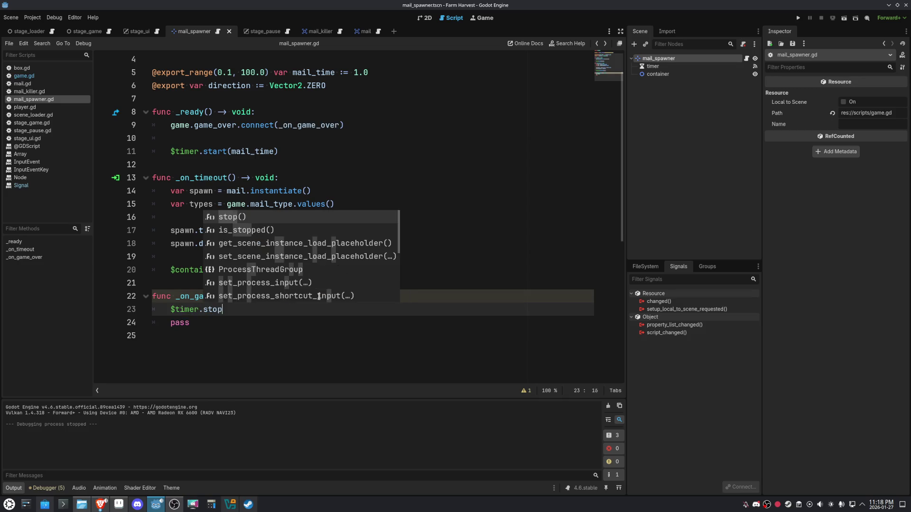
{"action": "key", "text": "Return"}
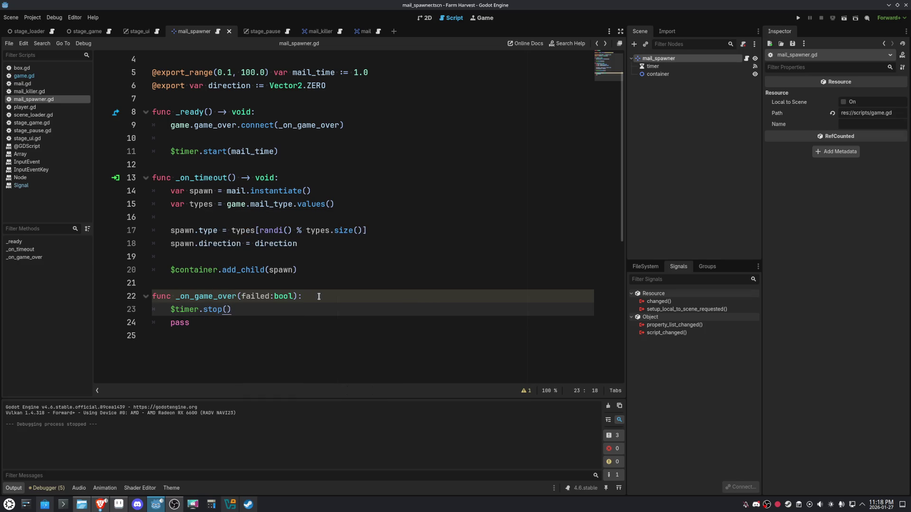
{"action": "scroll", "coordinate": [383, 160], "scroll_direction": "up", "scroll_amount": 1}
{"action": "left_click", "coordinate": [382, 124]}
{"action": "key", "text": "Return"}
{"action": "key", "text": "Return"}
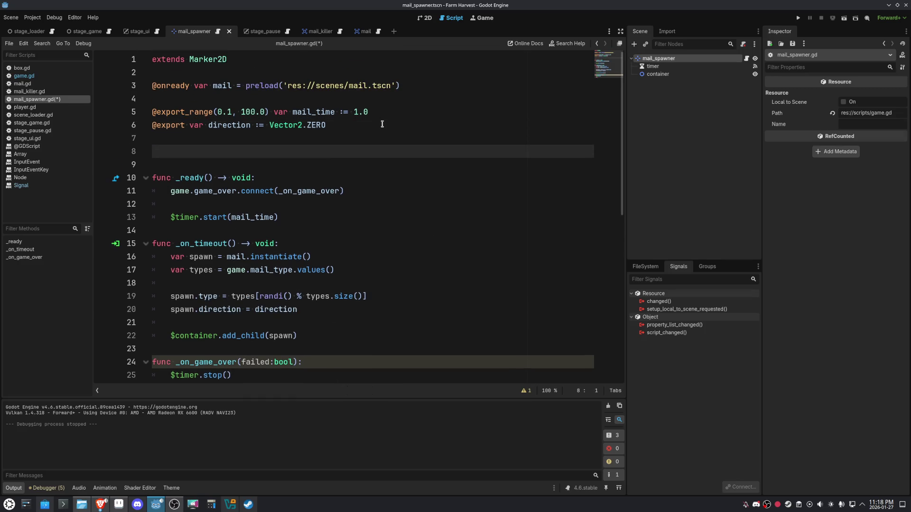
{"action": "key", "text": "Up"}
{"action": "key", "text": "Up"}
{"action": "key", "text": "Up"}
{"action": "key", "text": "Return"}
{"action": "key", "text": "Up"}
{"action": "type", "text": "@onready var "}
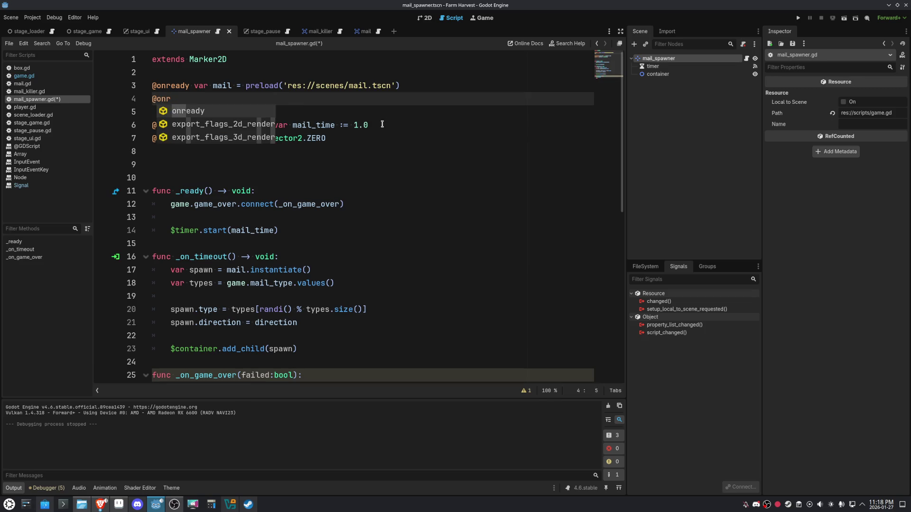
{"action": "type", "text": "timer:"}
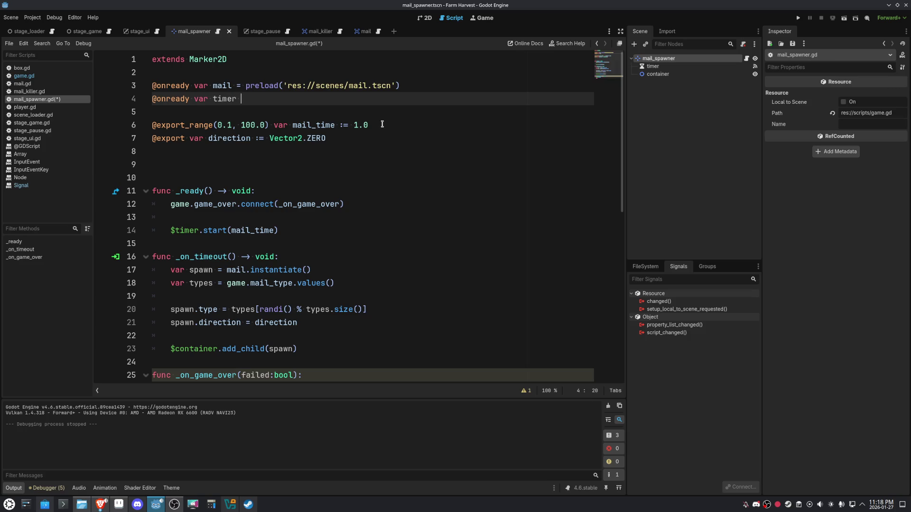
{"action": "type", "text": "="}
{"action": "key", "text": "BackSpace"}
{"action": "key", "text": "BackSpace"}
{"action": "type", "text": ":="}
{"action": "key", "text": "BackSpace"}
{"action": "key", "text": "BackSpace"}
{"action": "key", "text": "BackSpace"}
{"action": "type", "text": "="}
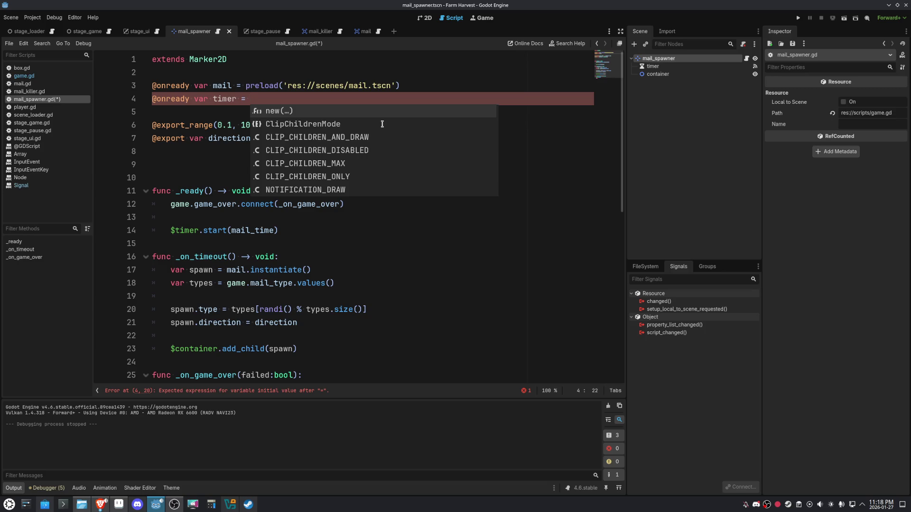
{"action": "type", "text": "$"}
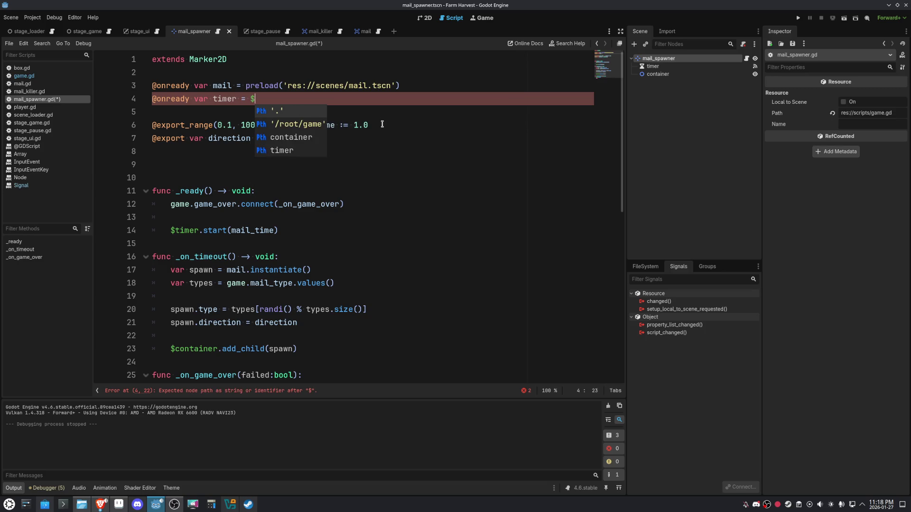
{"action": "type", "text": "timer"}
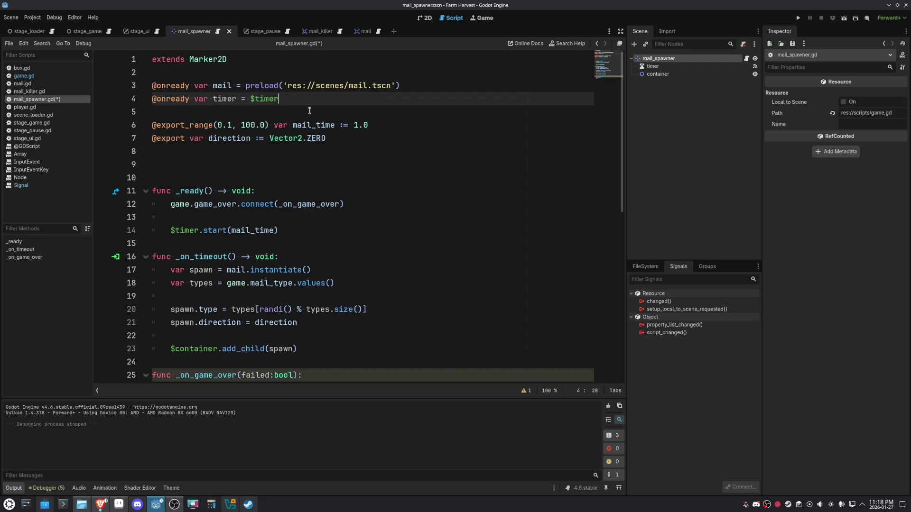
Use the timer variable instead of $timer on line 14 and in the handler, removing the leftover pass.
{"action": "double_click", "coordinate": [218, 99]}
{"action": "key", "text": "ctrl+c"}
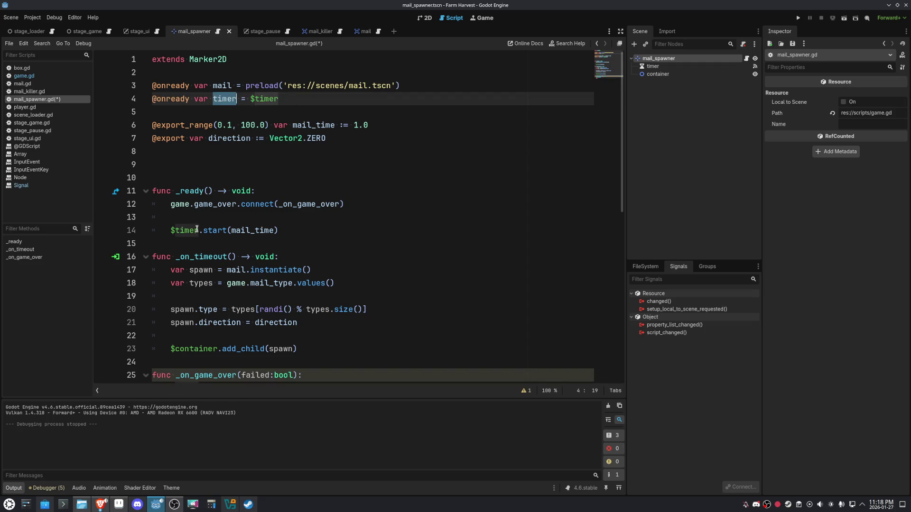
{"action": "double_click", "coordinate": [196, 230]}
{"action": "key", "text": "ctrl+v"}
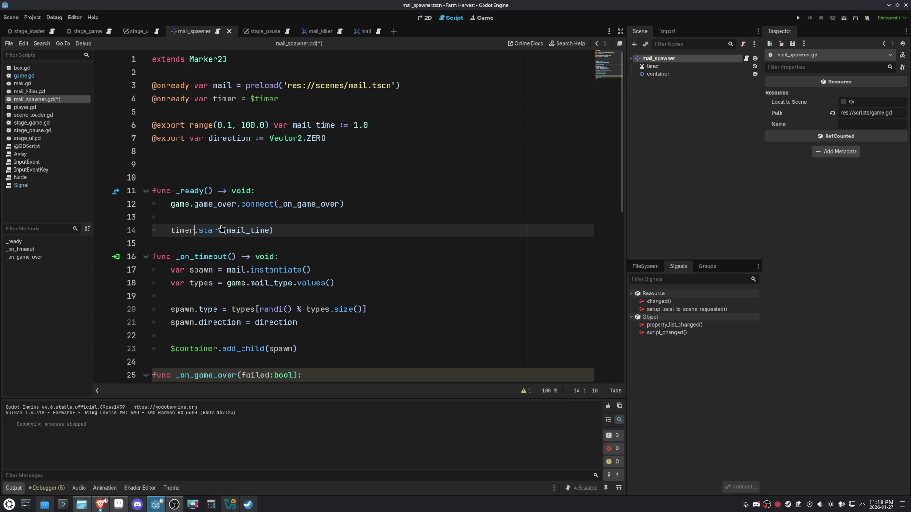
{"action": "scroll", "coordinate": [344, 292], "scroll_direction": "down", "scroll_amount": 3}
{"action": "left_click_drag", "start_coordinate": [200, 270], "coordinate": [169, 269]}
{"action": "type", "text": "timer"}
{"action": "left_click", "coordinate": [242, 282]}
{"action": "key", "text": "BackSpace"}
{"action": "key", "text": "BackSpace"}
{"action": "key", "text": "BackSpace"}
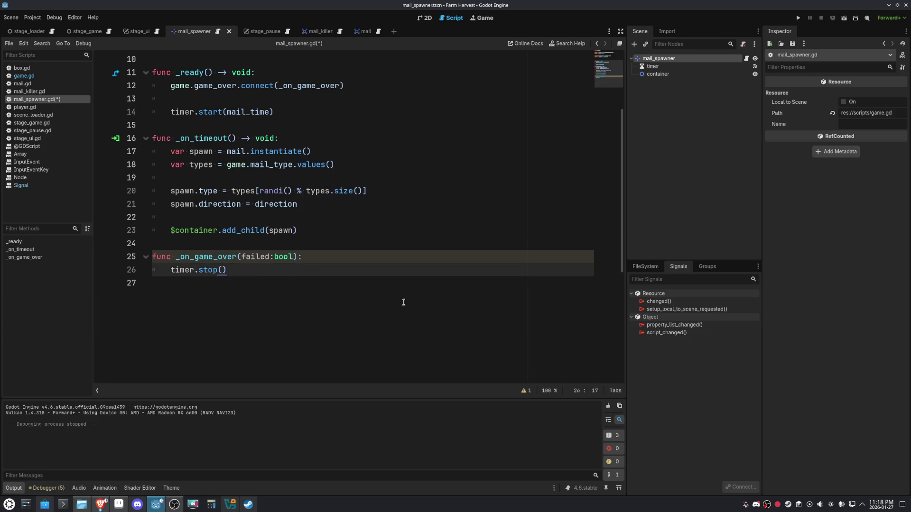
Remove the extra blank lines above func _ready.
{"action": "scroll", "coordinate": [241, 282], "scroll_direction": "up", "scroll_amount": 2}
{"action": "left_click", "coordinate": [223, 135]}
{"action": "key", "text": "BackSpace"}
{"action": "key", "text": "BackSpace"}
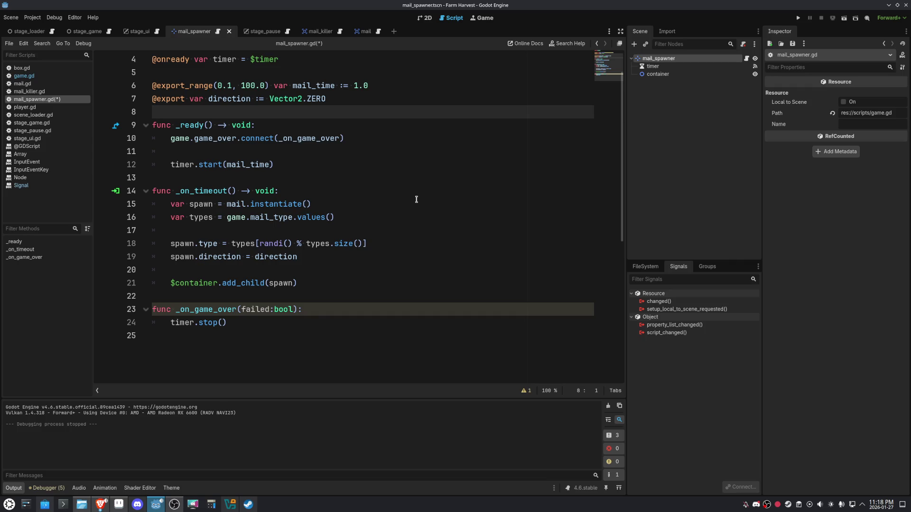
{"action": "scroll", "coordinate": [416, 199], "scroll_direction": "up", "scroll_amount": 1}
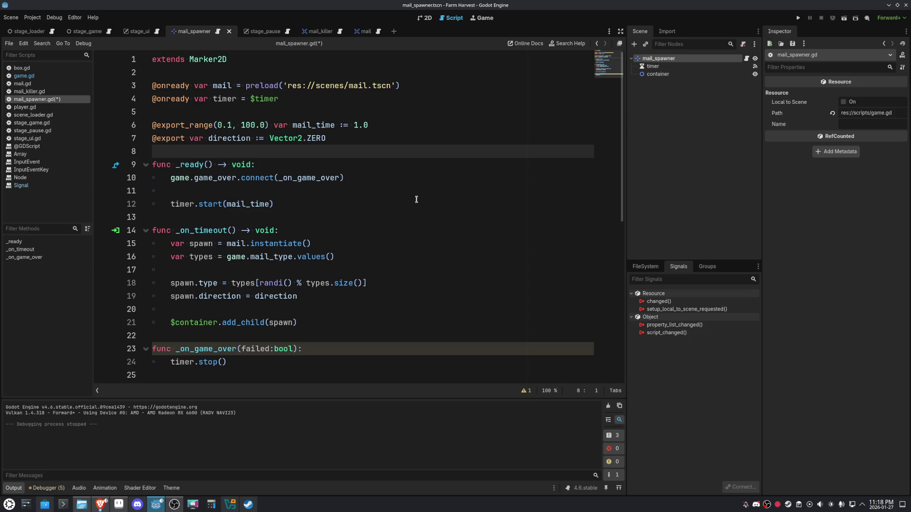
{"action": "left_click", "coordinate": [342, 112]}
{"action": "left_click", "coordinate": [336, 98]}
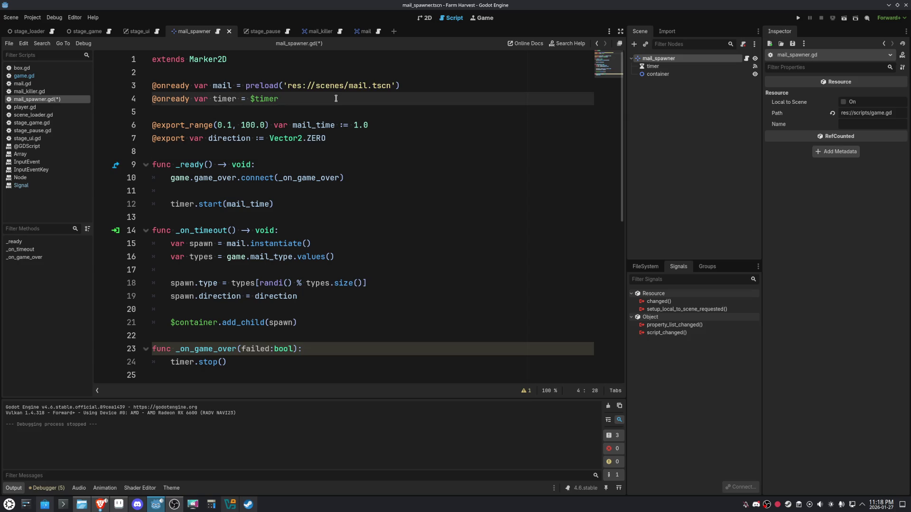
Duplicate the timer declaration line and move the container node above timer in the Scene dock.
{"action": "key", "text": "shift+Home"}
{"action": "key", "text": "ctrl+c"}
{"action": "key", "text": "End"}
{"action": "key", "text": "Return"}
{"action": "key", "text": "ctrl+v"}
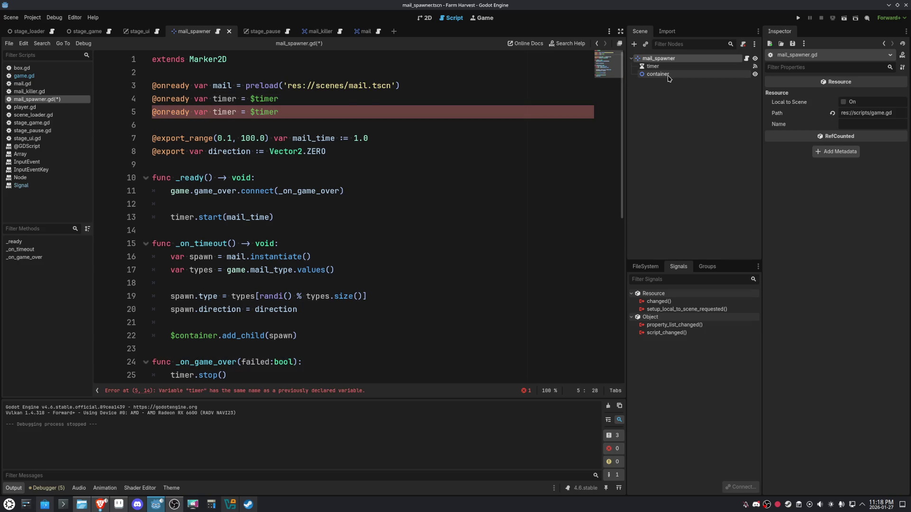
{"action": "left_click_drag", "start_coordinate": [657, 74], "coordinate": [648, 62]}
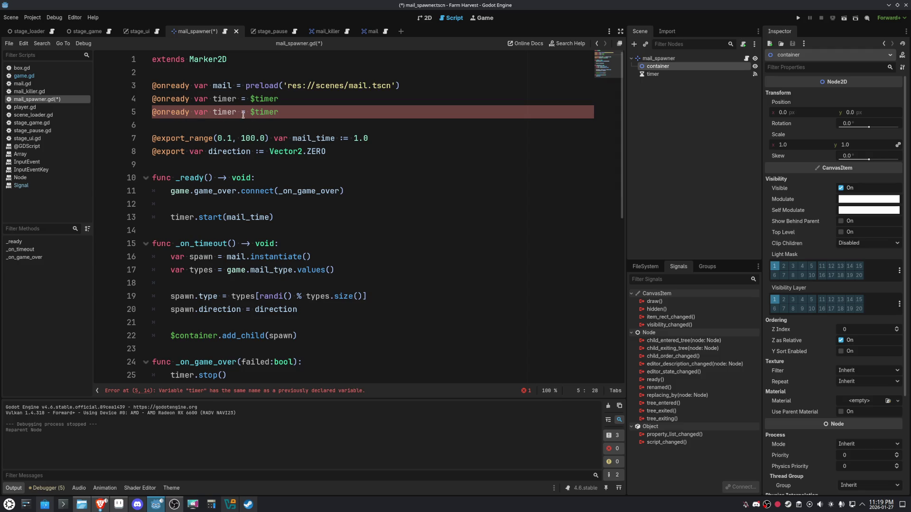
{"action": "double_click", "coordinate": [224, 111]}
{"action": "type", "text": "contin"}
{"action": "key", "text": "BackSpace"}
{"action": "key", "text": "BackSpace"}
{"action": "type", "text": "ainer"}
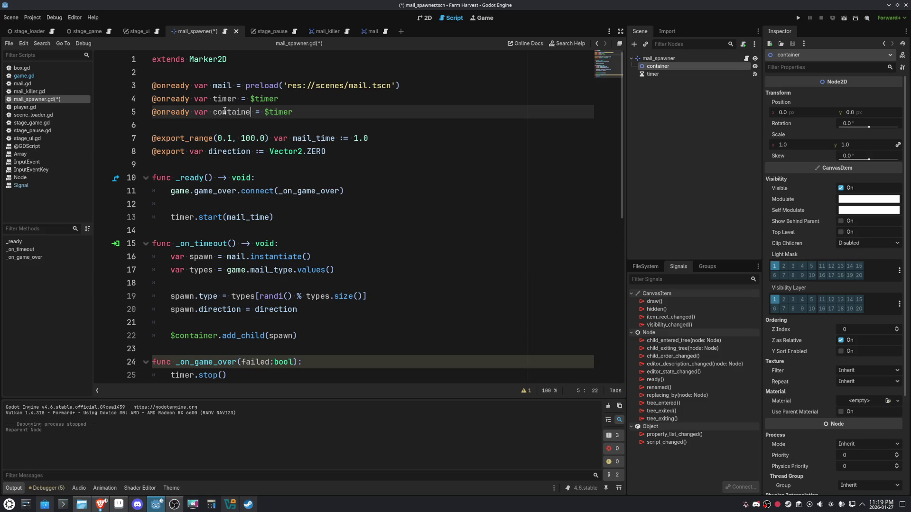
{"action": "double_click", "coordinate": [280, 112]}
{"action": "type", "text": "container"}
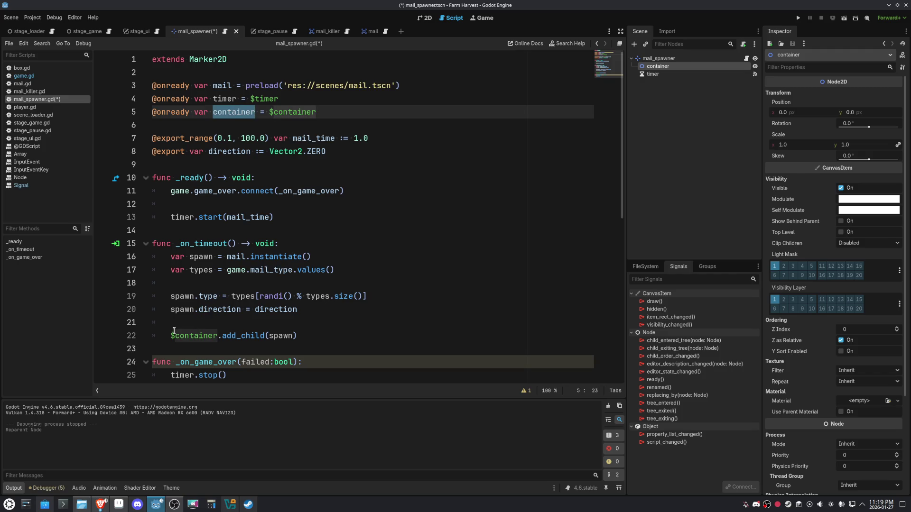
{"action": "left_click", "coordinate": [174, 331]}
{"action": "key", "text": "BackSpace"}
Save and test-run the game to watch mail spawn, then stop it.
{"action": "left_click", "coordinate": [511, 281]}
{"action": "scroll", "coordinate": [512, 274], "scroll_direction": "down", "scroll_amount": 2}
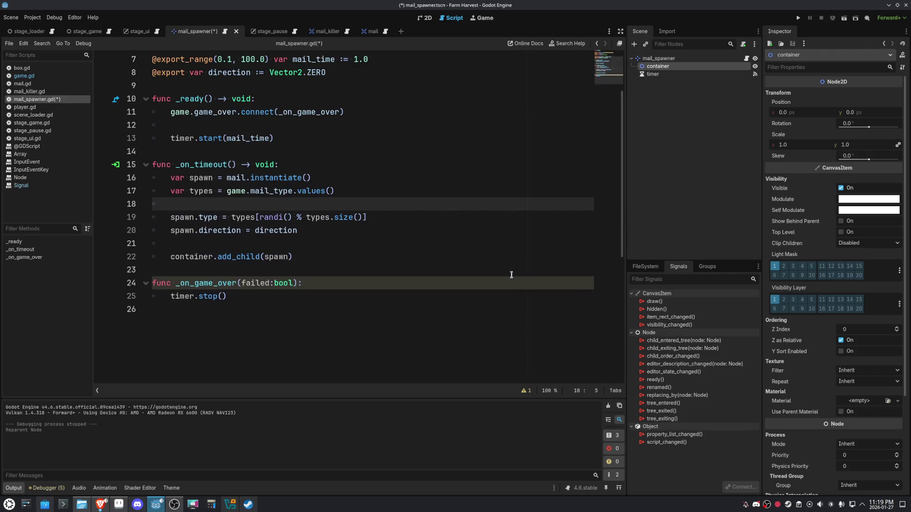
{"action": "scroll", "coordinate": [460, 261], "scroll_direction": "up", "scroll_amount": 2}
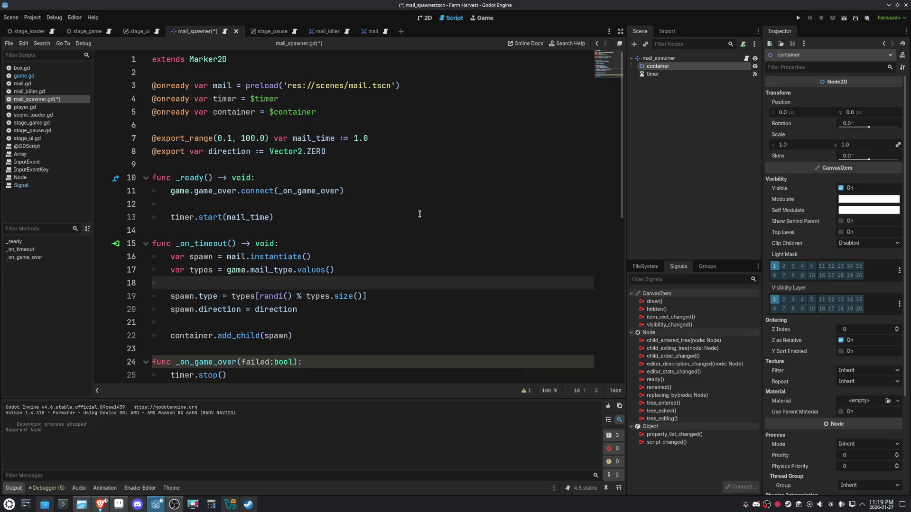
{"action": "scroll", "coordinate": [420, 211], "scroll_direction": "down", "scroll_amount": 1}
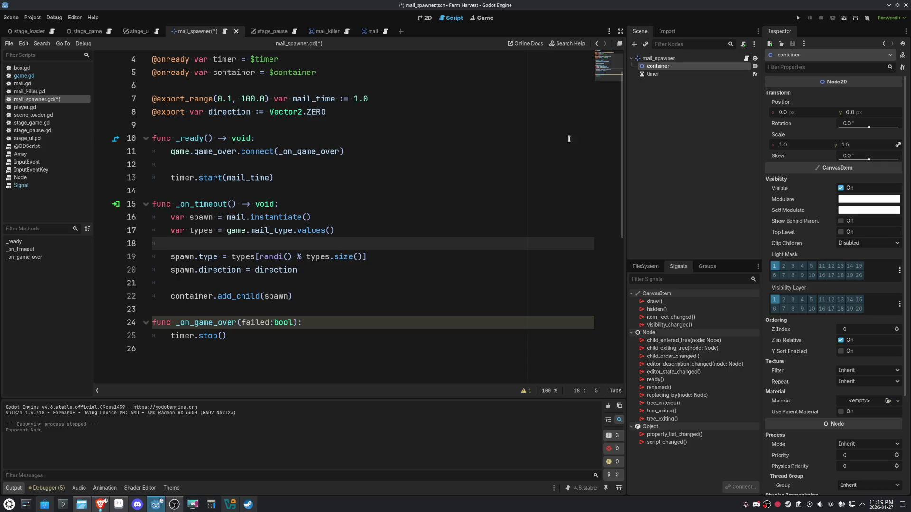
{"action": "left_click", "coordinate": [798, 18]}
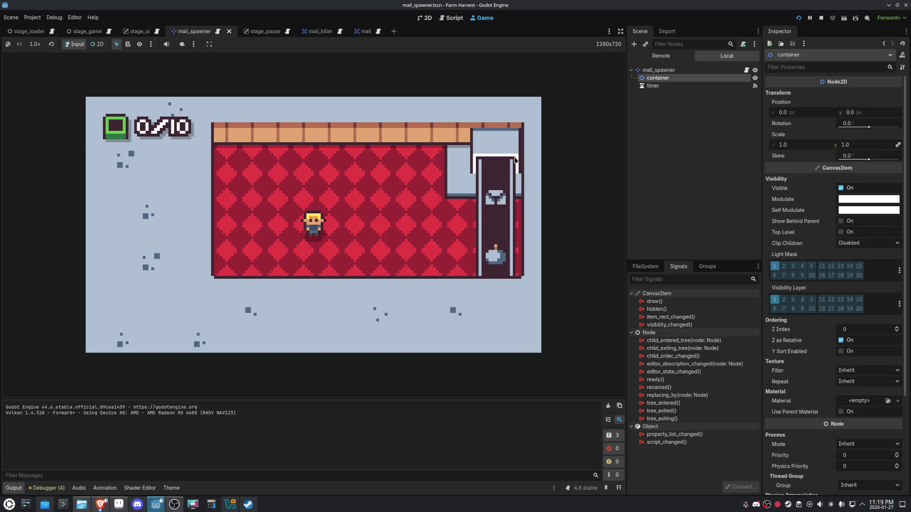
{"action": "key", "text": "F8"}
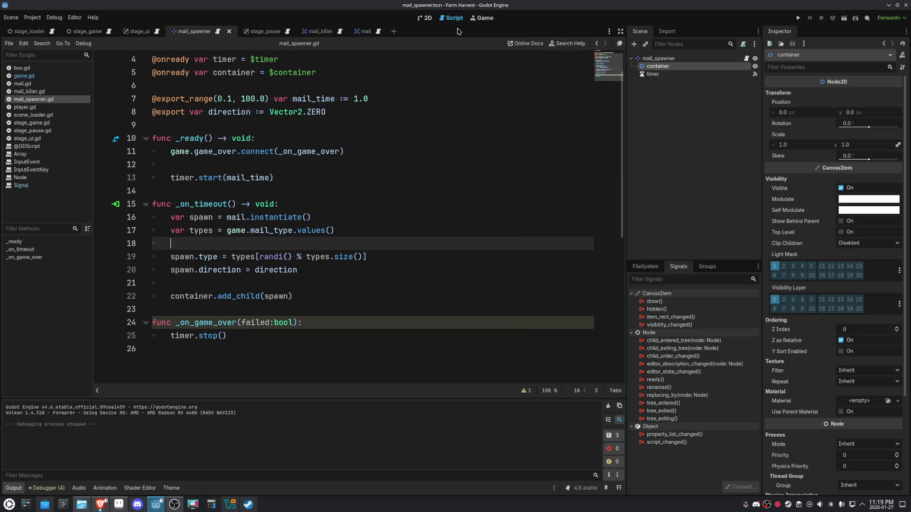
{"action": "scroll", "coordinate": [457, 189], "scroll_direction": "up", "scroll_amount": 1}
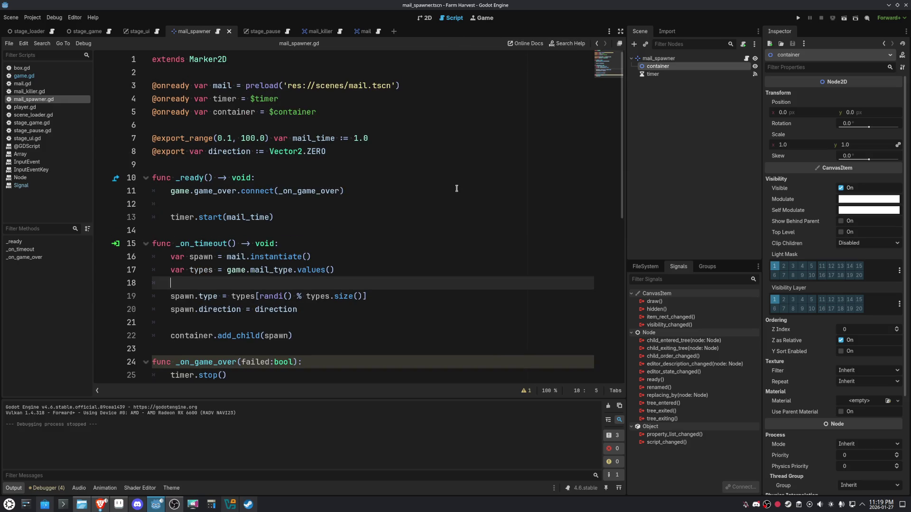
Review mail_killer.gd in the mail_killer scene, then close that scene.
{"action": "left_click", "coordinate": [310, 31]}
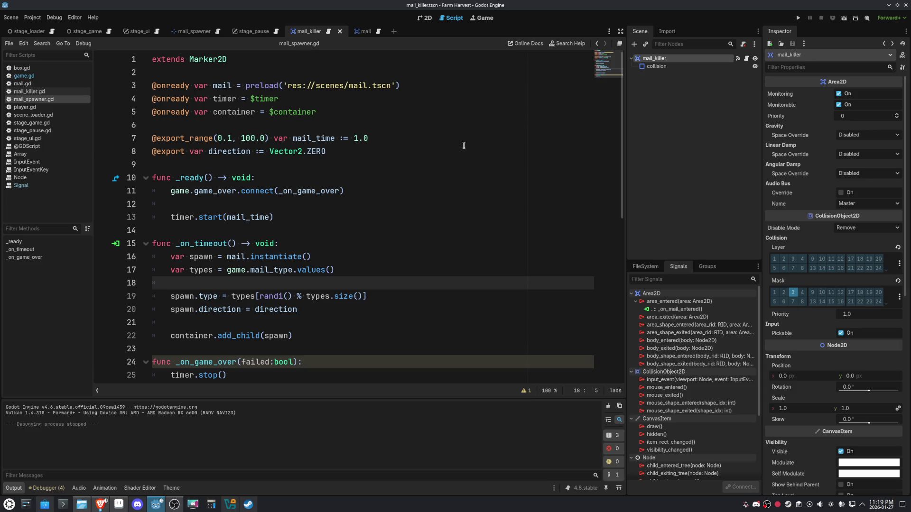
{"action": "left_click", "coordinate": [746, 58]}
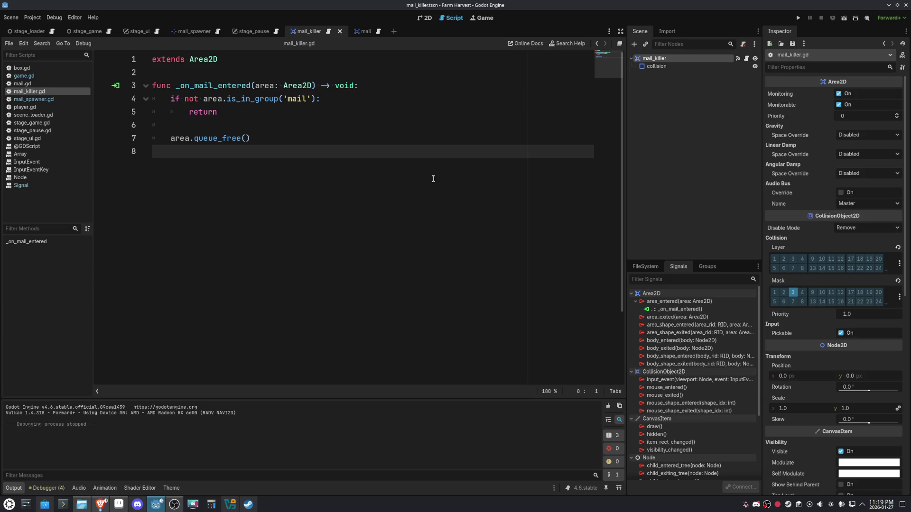
{"action": "left_click", "coordinate": [340, 32]}
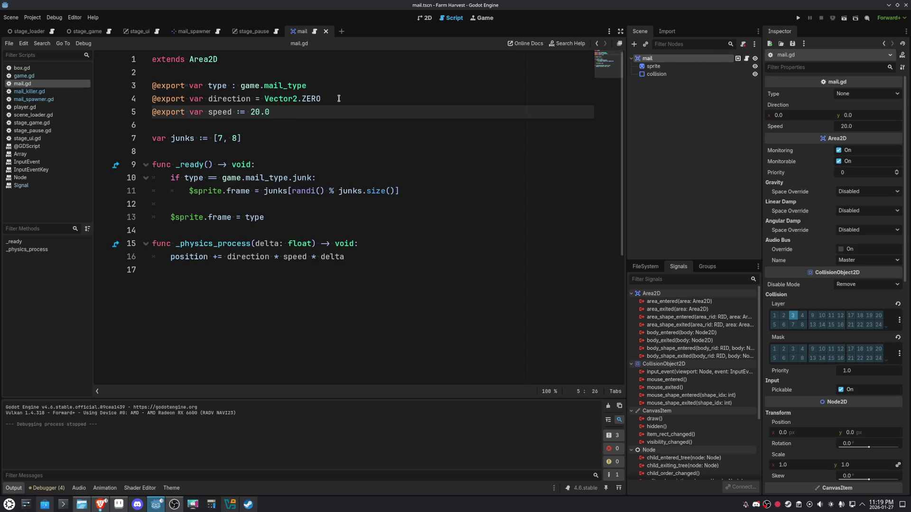
{"action": "key", "text": "Return"}
{"action": "key", "text": "Return"}
{"action": "type", "text": "@onr"}
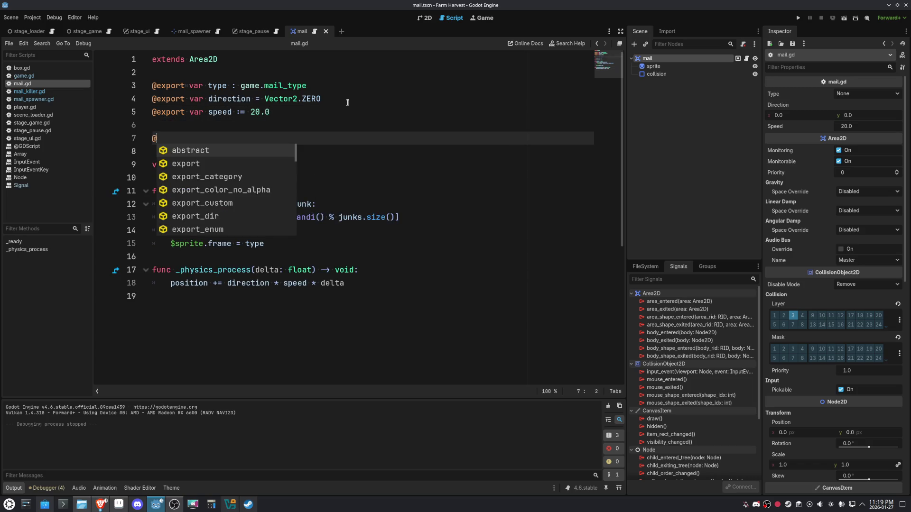
{"action": "key", "text": "Return"}
{"action": "type", "text": "var "}
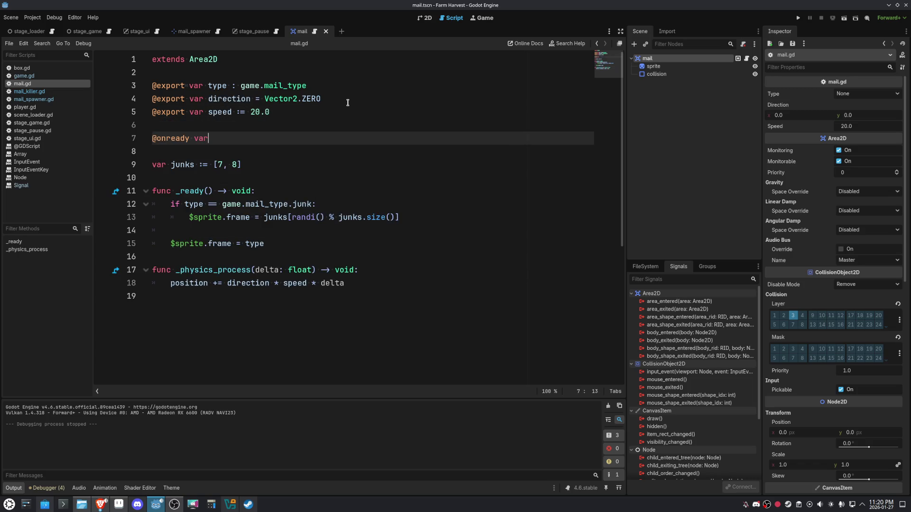
{"action": "type", "text": "sprite "}
{"action": "type", "text": "= $"}
{"action": "key", "text": "Down"}
{"action": "key", "text": "Down"}
{"action": "key", "text": "Down"}
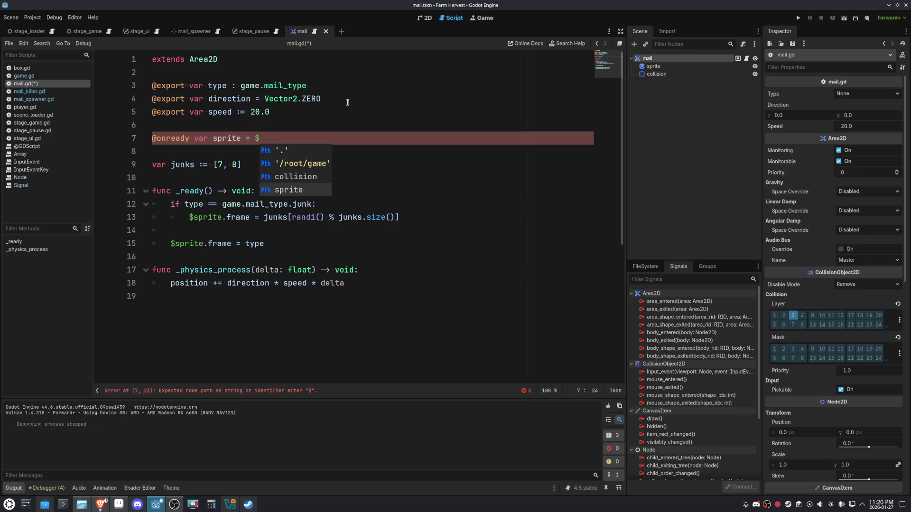
{"action": "key", "text": "Return"}
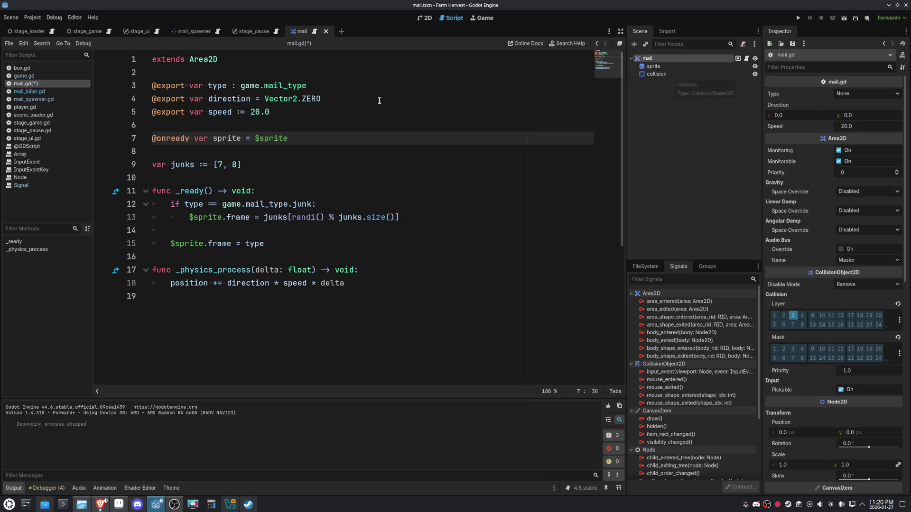
Make lines 13 and 15 use sprite instead of $sprite, then select the speed's leading 2.
{"action": "double_click", "coordinate": [223, 138]}
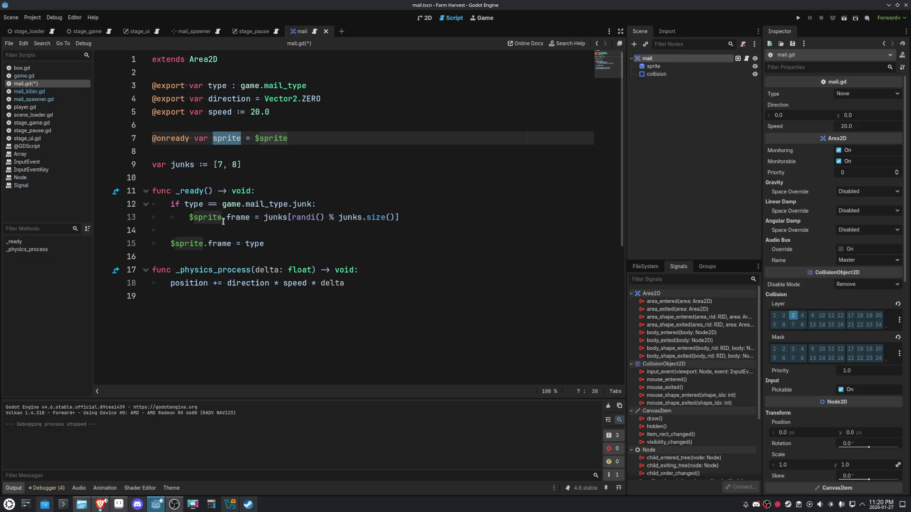
{"action": "left_click", "coordinate": [194, 217]}
{"action": "key", "text": "BackSpace"}
{"action": "left_click", "coordinate": [203, 243]}
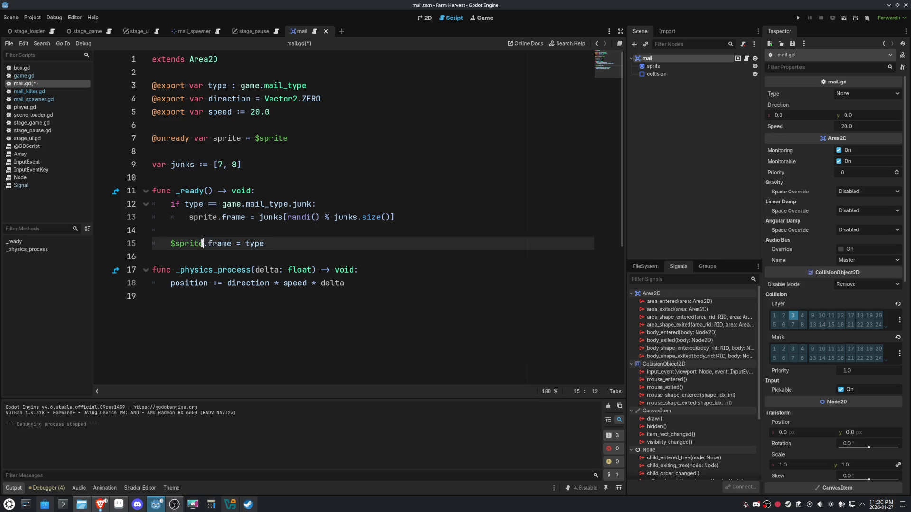
{"action": "left_click", "coordinate": [176, 243]}
{"action": "key", "text": "BackSpace"}
{"action": "left_click", "coordinate": [418, 172]}
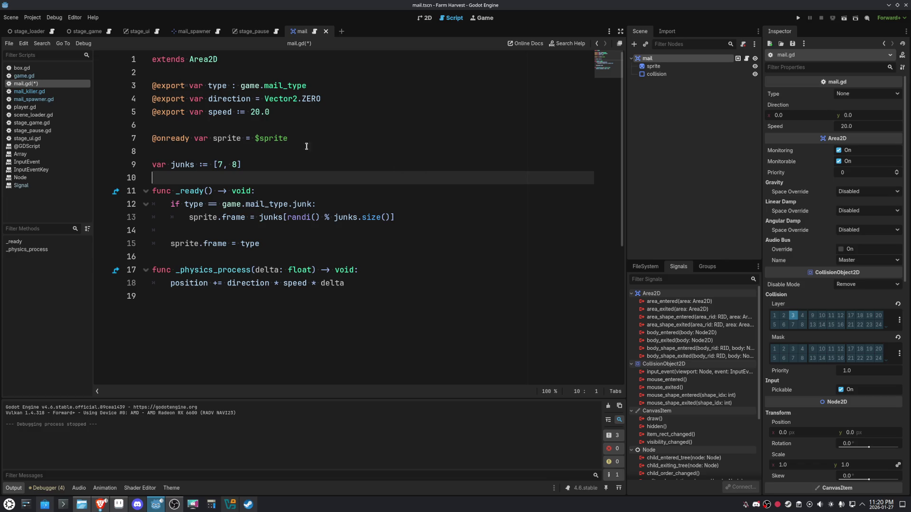
{"action": "left_click_drag", "start_coordinate": [250, 112], "coordinate": [255, 113]}
Set the mail speed to 10.0 and test-run the game to watch the conveyor.
{"action": "type", "text": "1"}
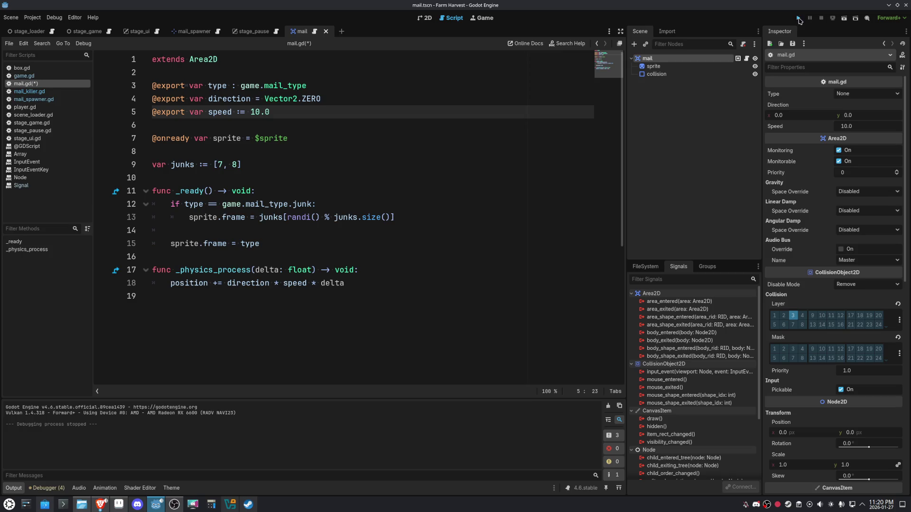
{"action": "left_click", "coordinate": [799, 18]}
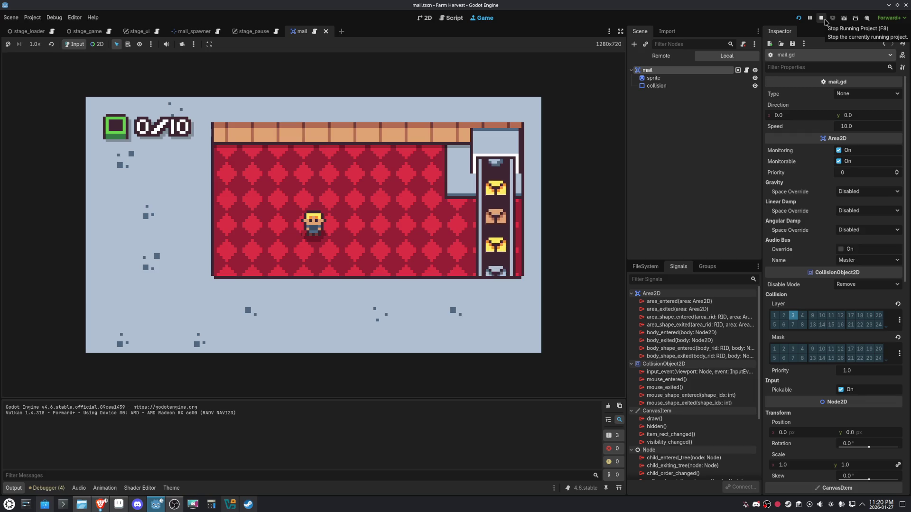
{"action": "left_click", "coordinate": [821, 18]}
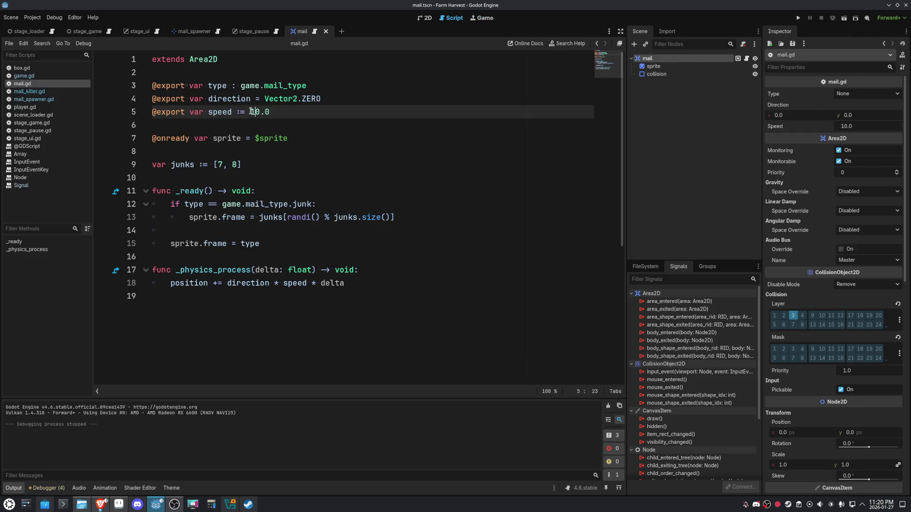
Lower the mail speed on line 5 further to 5.0.
{"action": "left_click_drag", "start_coordinate": [260, 112], "coordinate": [251, 112]}
{"action": "type", "text": "5"}
{"action": "mouse_move", "coordinate": [253, 38]}
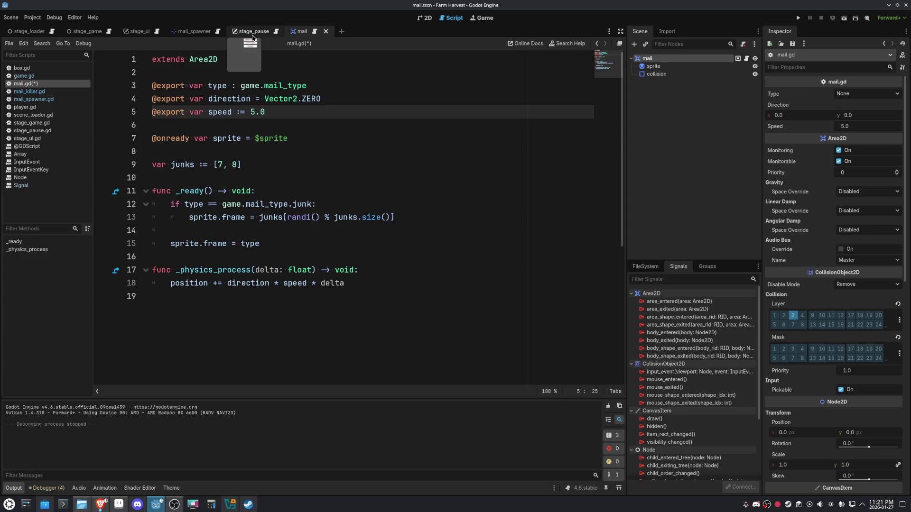
{"action": "left_click", "coordinate": [189, 31]}
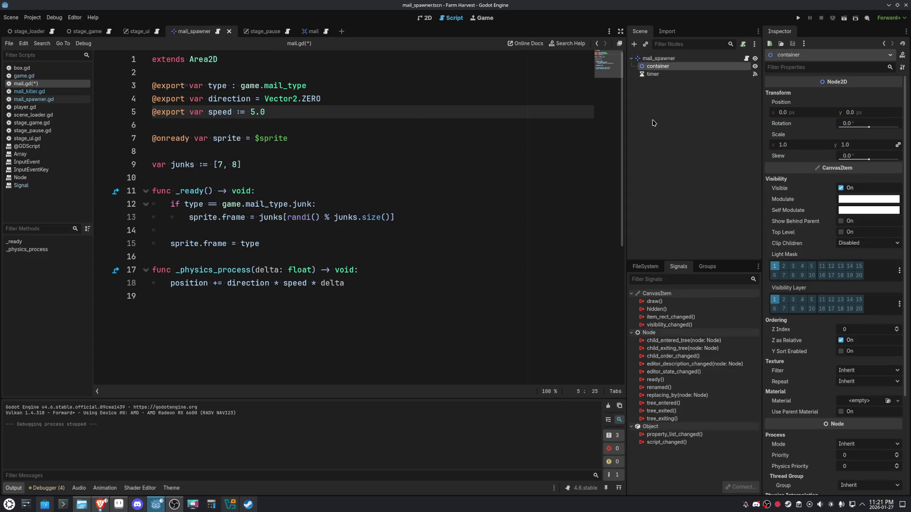
In mail_spawner.gd set mail_time's default to 2.0 and range minimum to 1.0, then run the game.
{"action": "left_click", "coordinate": [659, 59]}
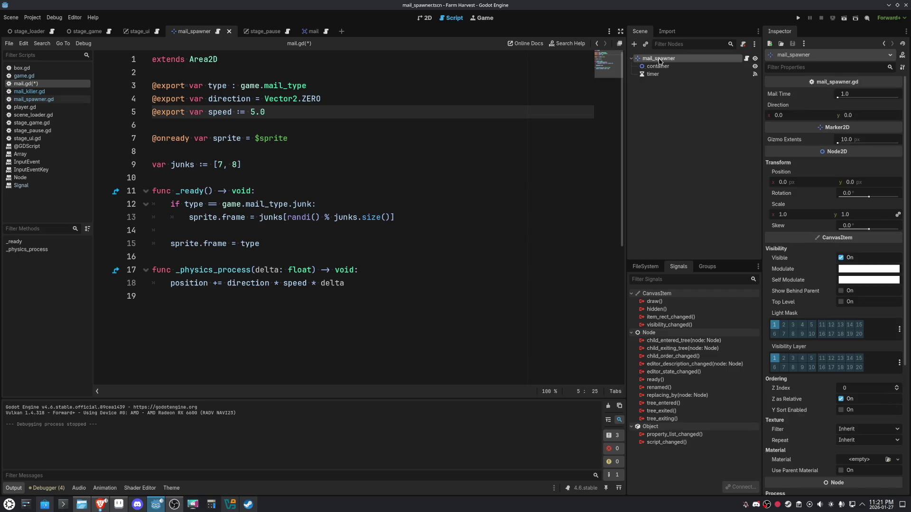
{"action": "left_click", "coordinate": [746, 58]}
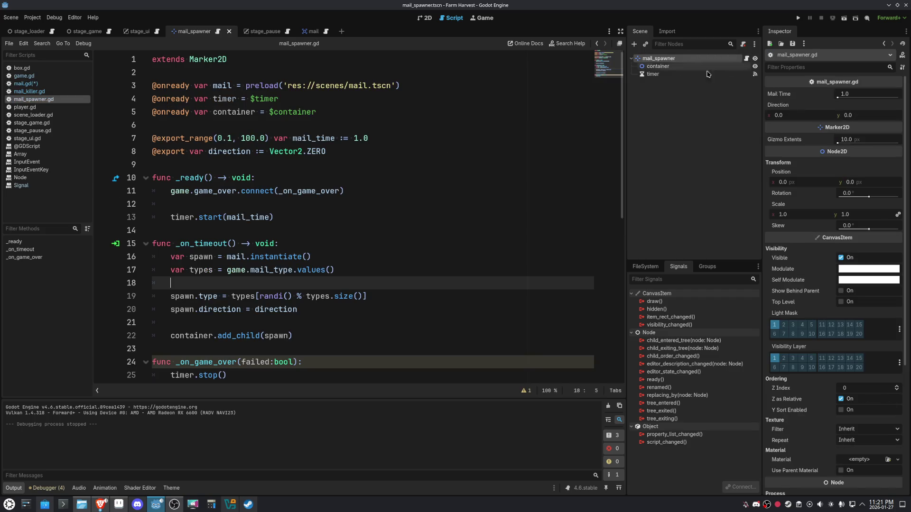
{"action": "left_click", "coordinate": [355, 138]}
{"action": "type", "text": "2"}
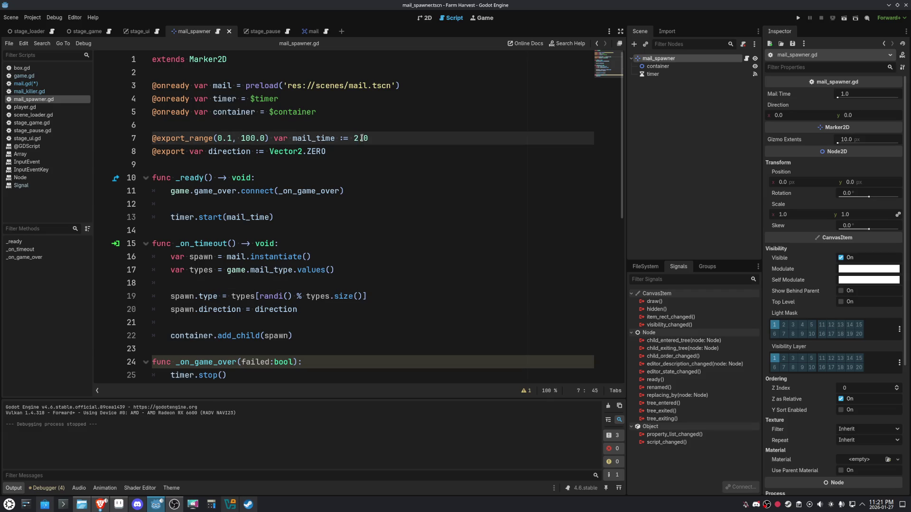
{"action": "double_click", "coordinate": [230, 138]}
{"action": "type", "text": "1.0"}
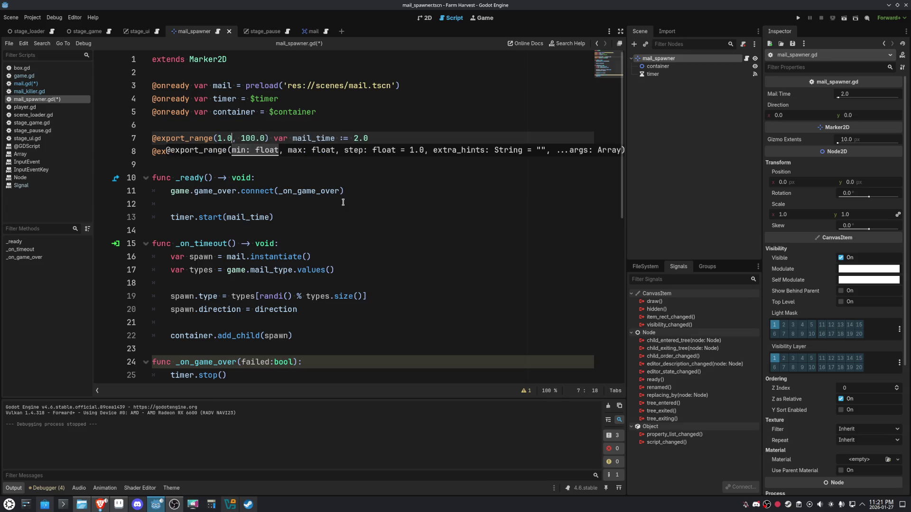
{"action": "left_click", "coordinate": [397, 216]}
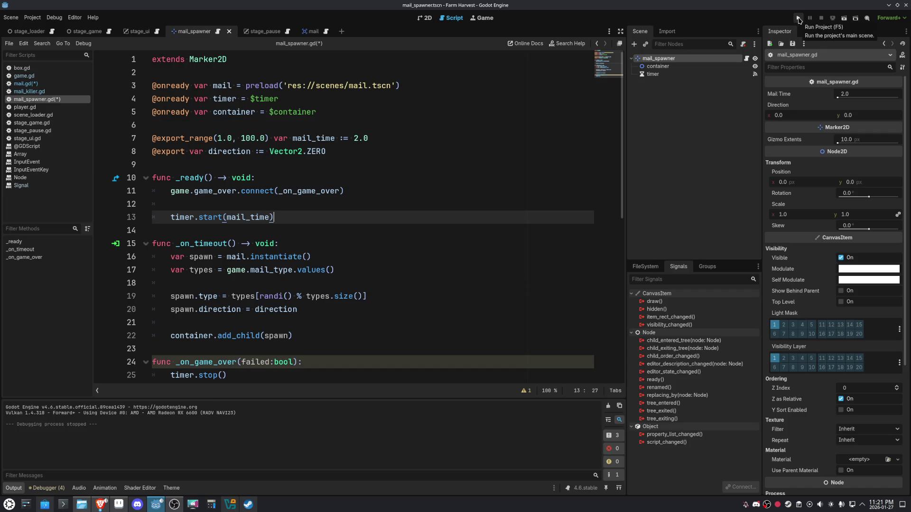
{"action": "left_click", "coordinate": [798, 20]}
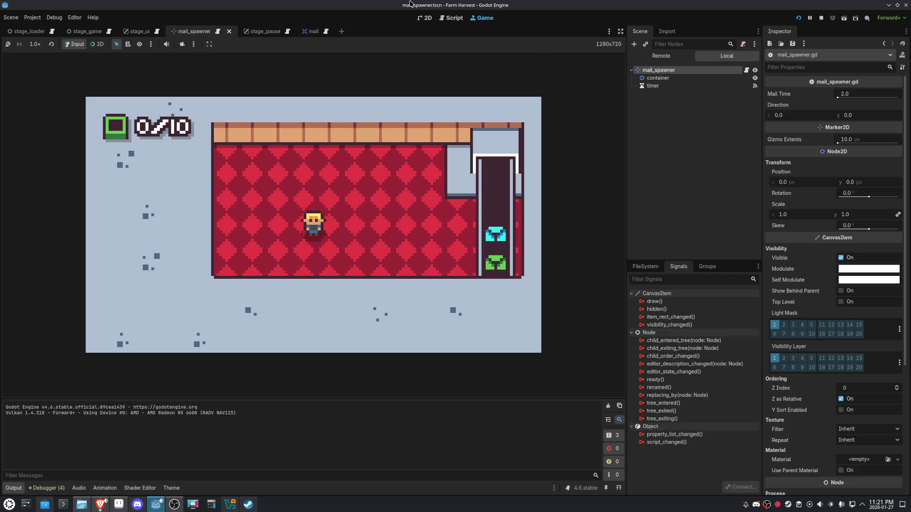
Add an _on_timeout() call at the end of _ready() after timer.start(mail_time).
{"action": "left_click", "coordinate": [451, 18]}
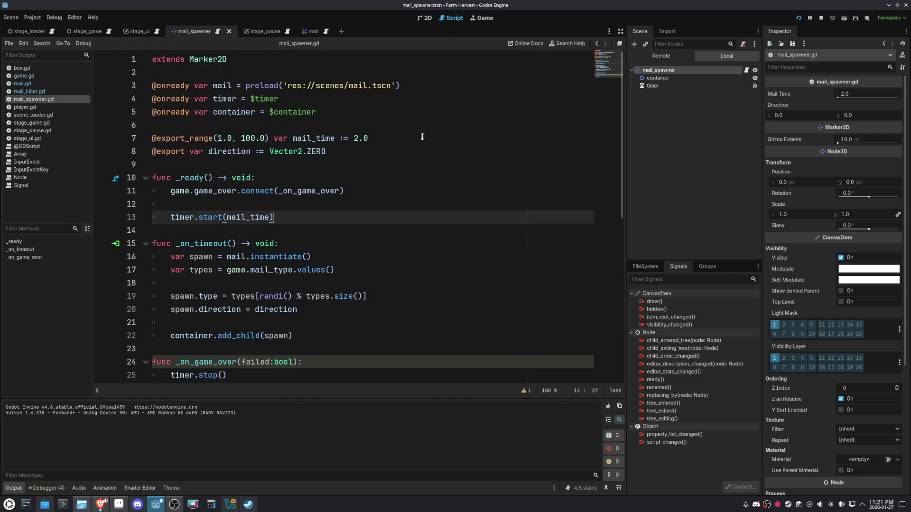
{"action": "mouse_move", "coordinate": [315, 186]}
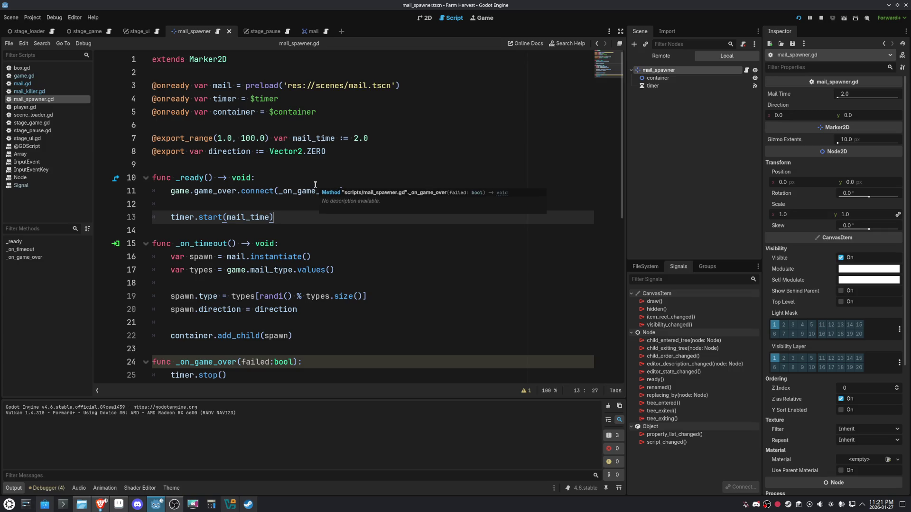
{"action": "left_click", "coordinate": [231, 244]}
{"action": "left_click_drag", "start_coordinate": [231, 244], "coordinate": [176, 245]}
{"action": "key", "text": "ctrl+c"}
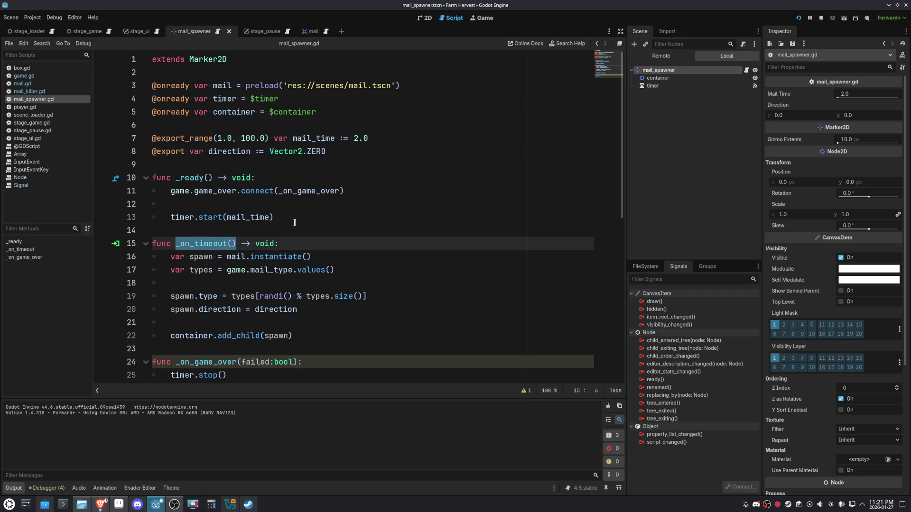
{"action": "left_click", "coordinate": [298, 216]}
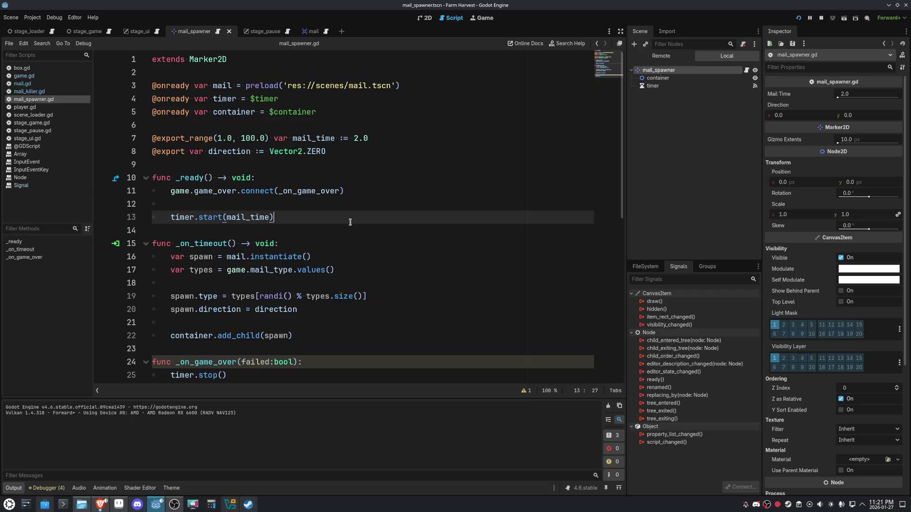
{"action": "key", "text": "Return"}
{"action": "key", "text": "Return"}
{"action": "key", "text": "ctrl+v"}
Switch to the stage_game scene in the 2D view.
{"action": "scroll", "coordinate": [437, 243], "scroll_direction": "down", "scroll_amount": 1}
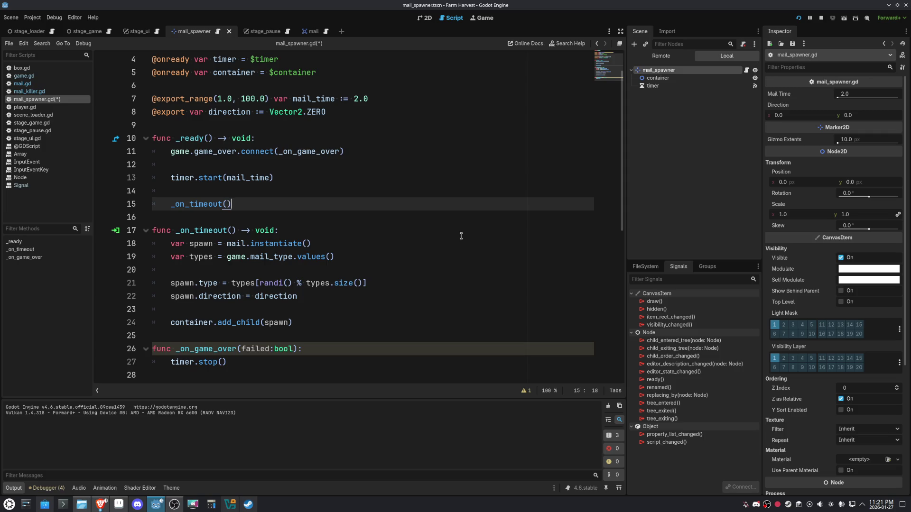
{"action": "scroll", "coordinate": [462, 235], "scroll_direction": "up", "scroll_amount": 1}
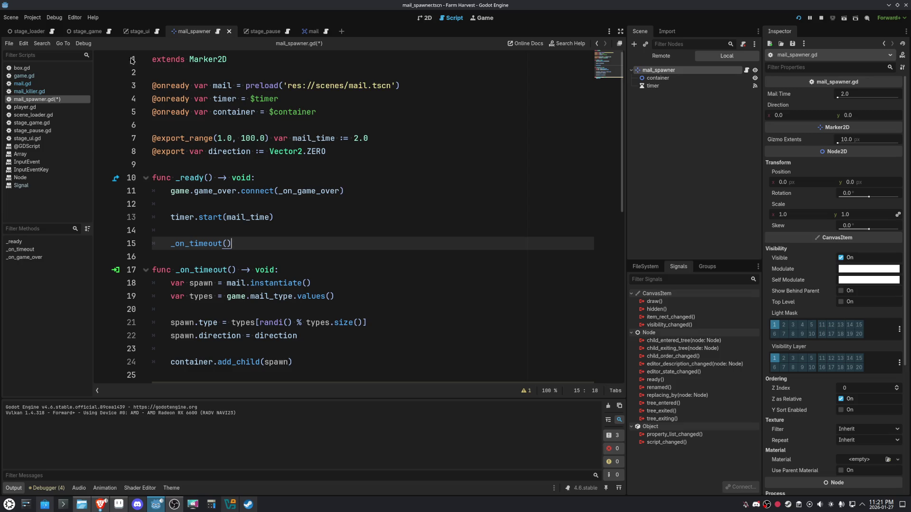
{"action": "left_click", "coordinate": [87, 31]}
{"action": "left_click", "coordinate": [425, 17]}
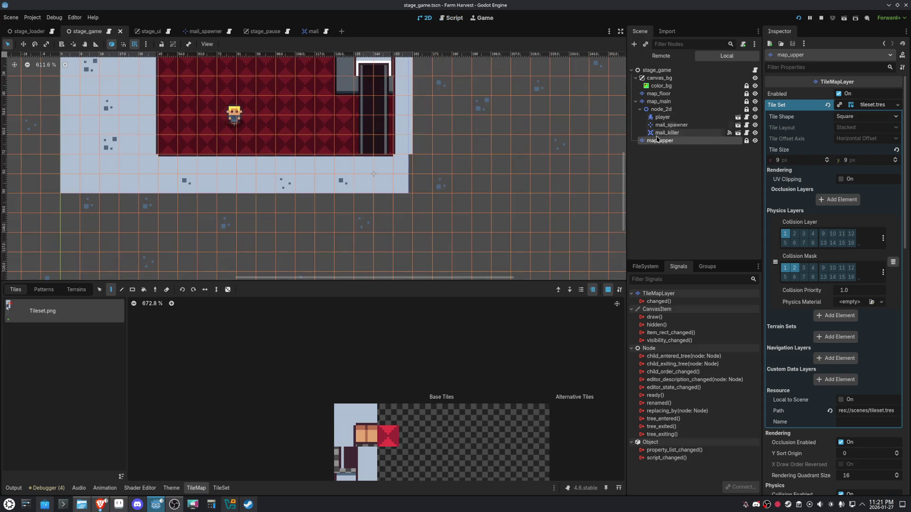
Set Mail Time to 3.0 on stage_game's mail_spawner instance, then return to the script editor.
{"action": "left_click", "coordinate": [665, 133]}
{"action": "scroll", "coordinate": [438, 190], "scroll_direction": "up", "scroll_amount": 4}
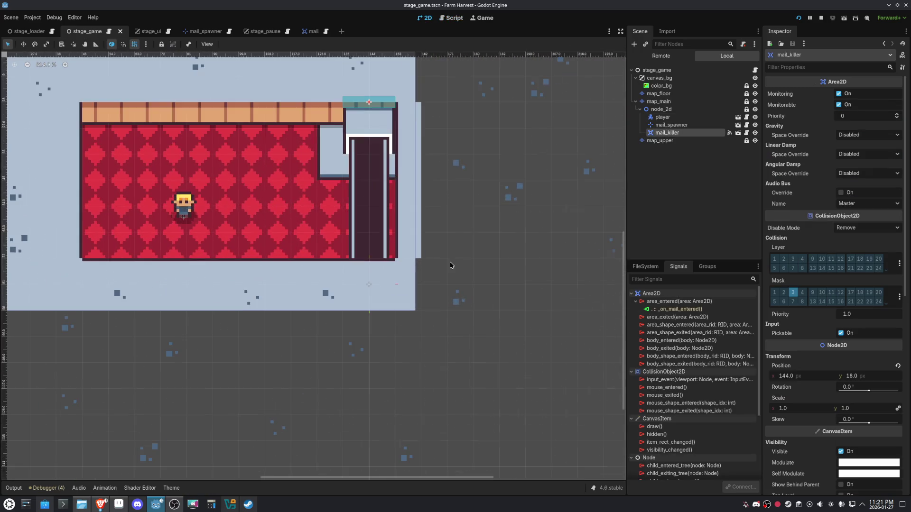
{"action": "scroll", "coordinate": [476, 240], "scroll_direction": "down", "scroll_amount": 1}
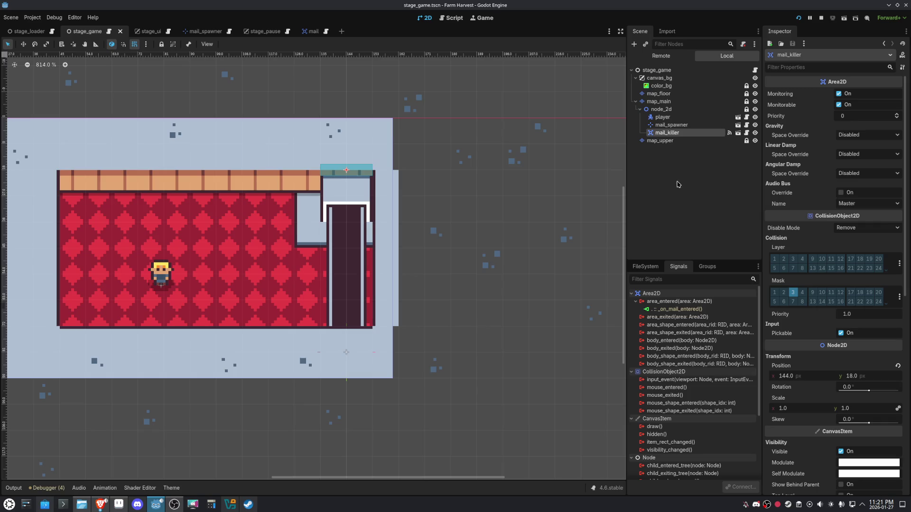
{"action": "left_click", "coordinate": [677, 125]}
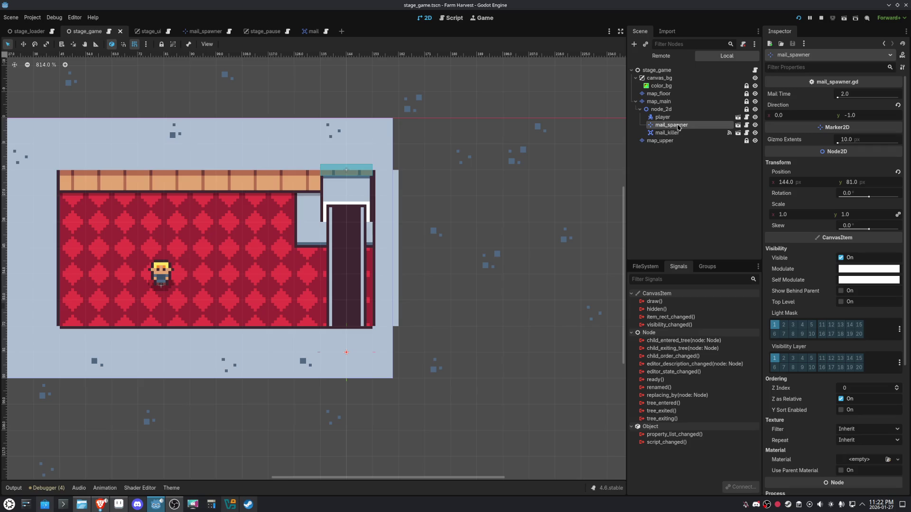
{"action": "type", "text": "3"}
{"action": "key", "text": "Return"}
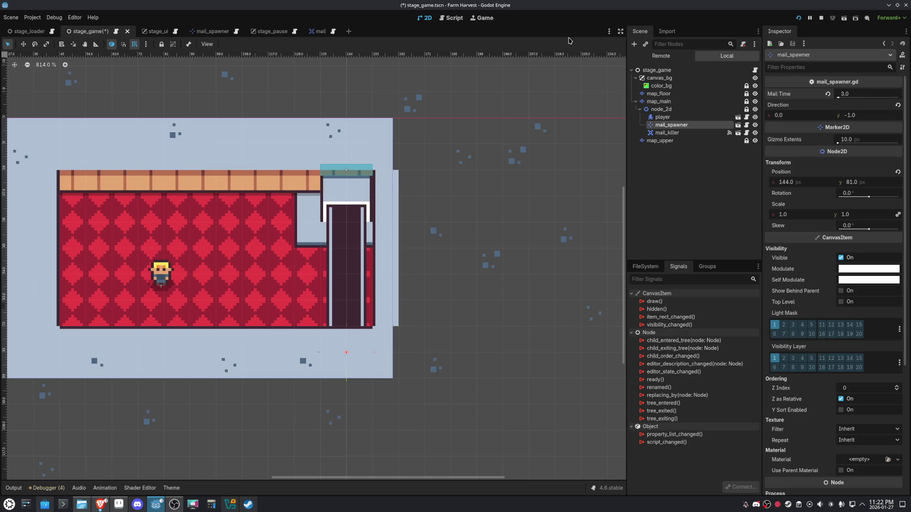
{"action": "left_click", "coordinate": [454, 19]}
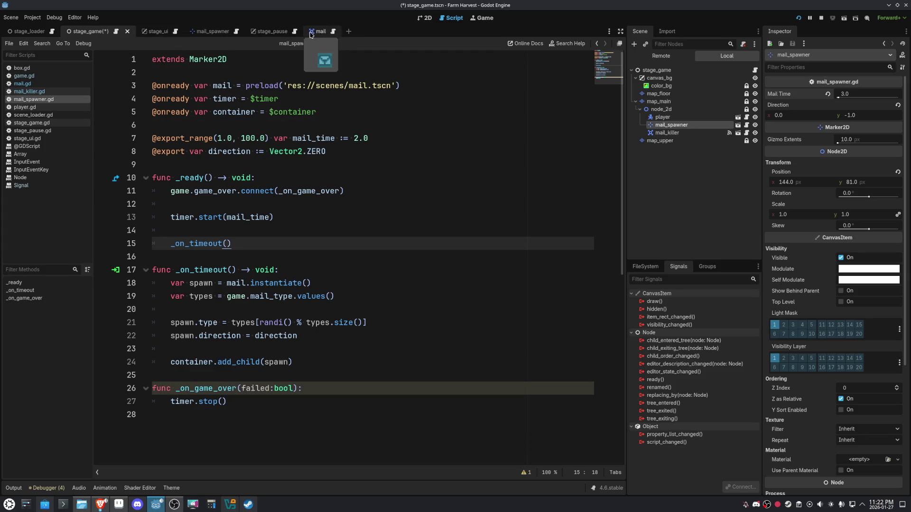
{"action": "left_click", "coordinate": [309, 33]}
{"action": "left_click", "coordinate": [333, 31]}
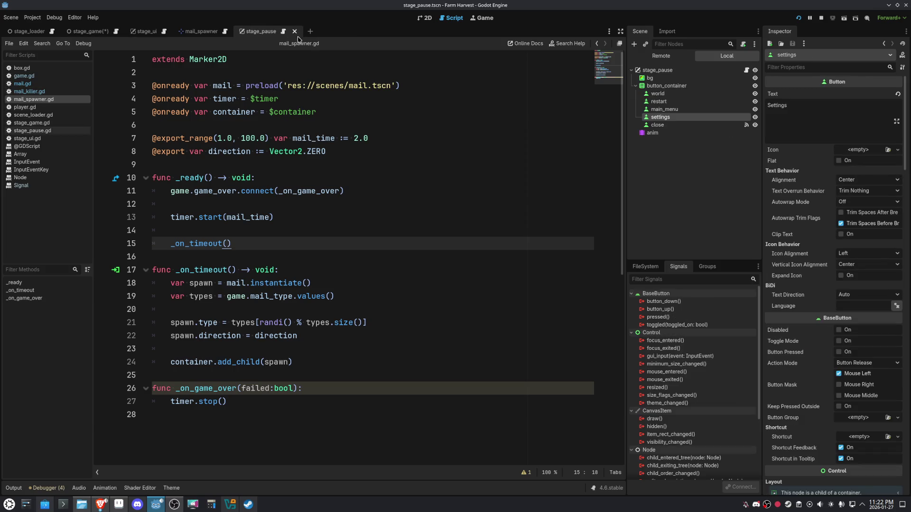
{"action": "left_click", "coordinate": [200, 33]}
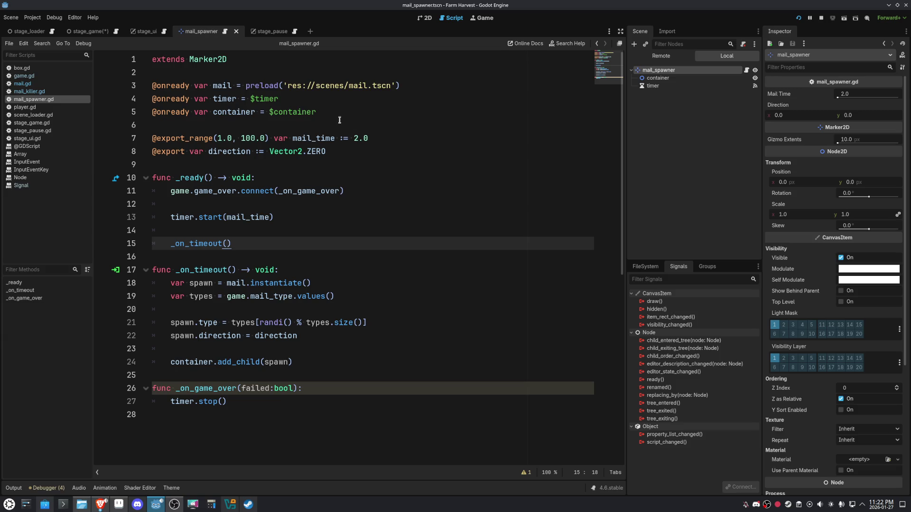
{"action": "left_click", "coordinate": [390, 139]}
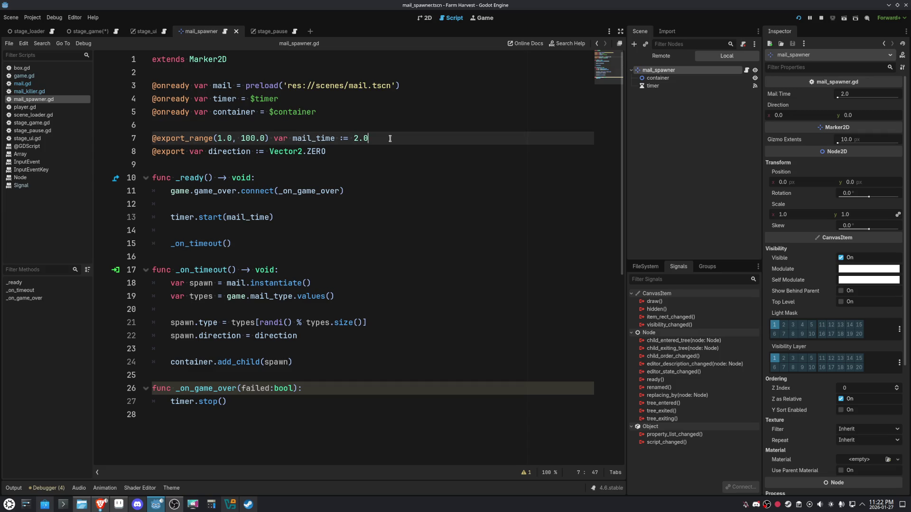
{"action": "key", "text": "Return"}
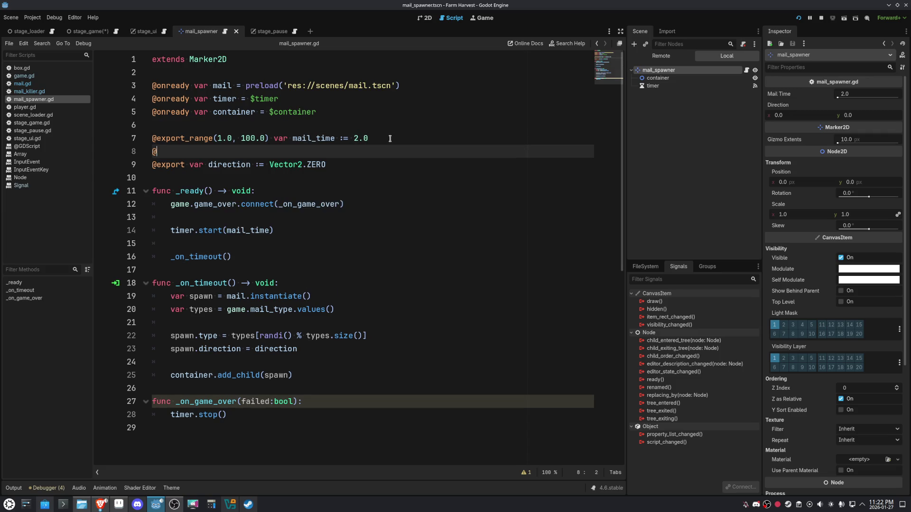
{"action": "type", "text": "@export_r"}
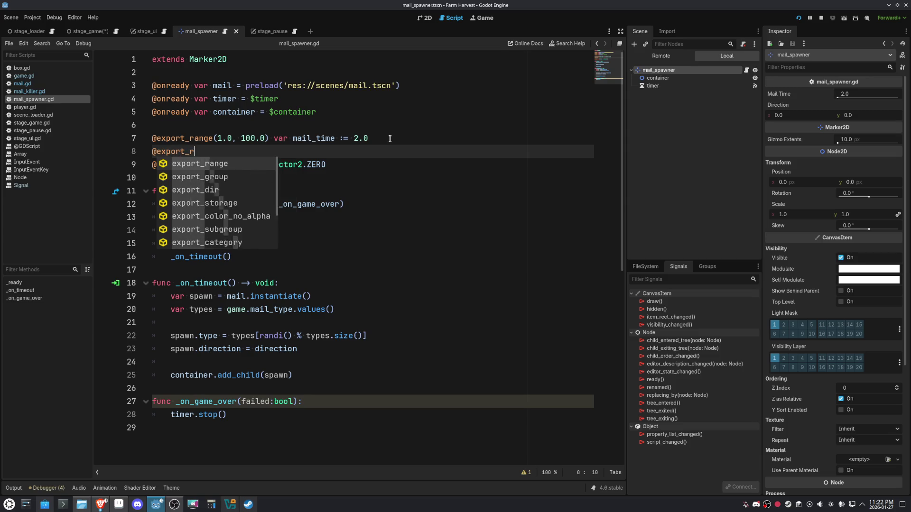
{"action": "key", "text": "Return"}
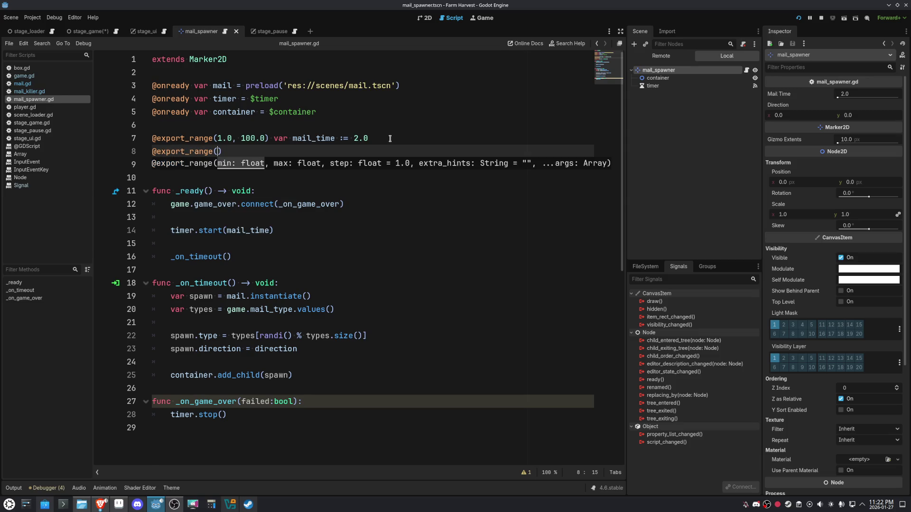
{"action": "type", "text": "1"}
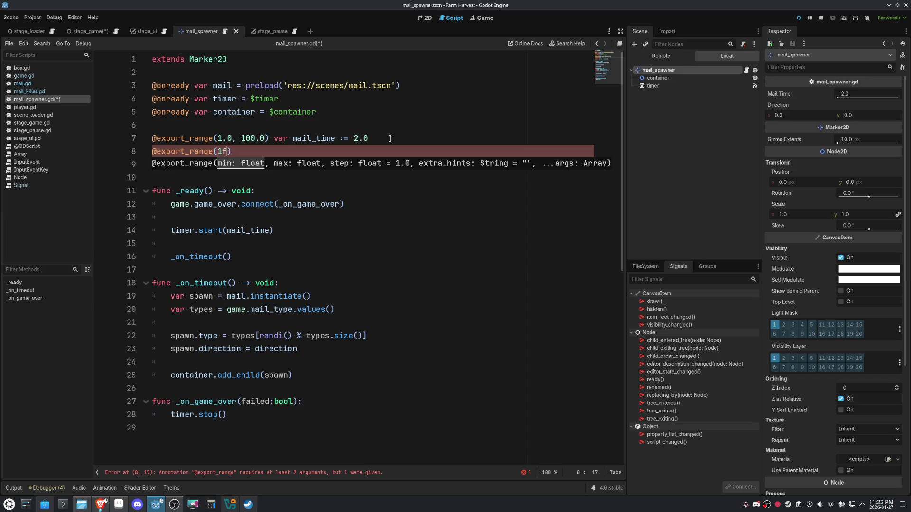
{"action": "type", "text": ".0m"}
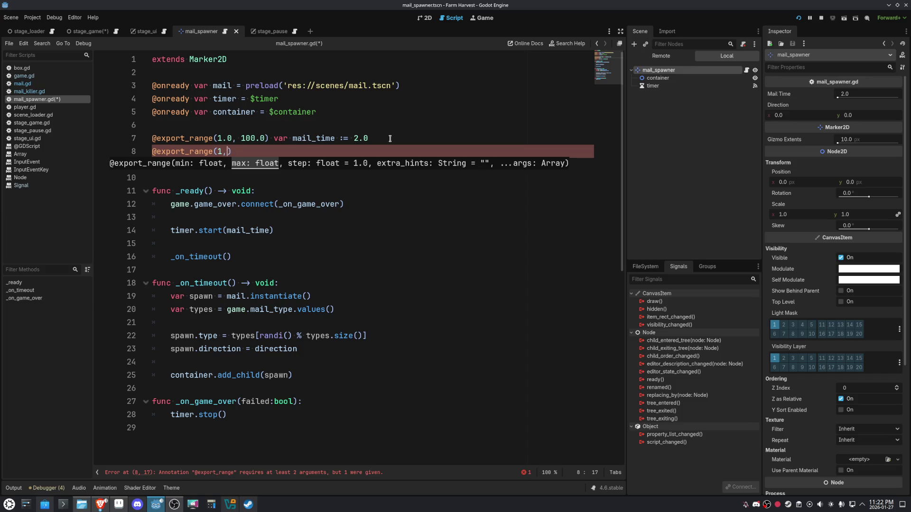
{"action": "key", "text": "BackSpace"}
{"action": "type", "text": ", "}
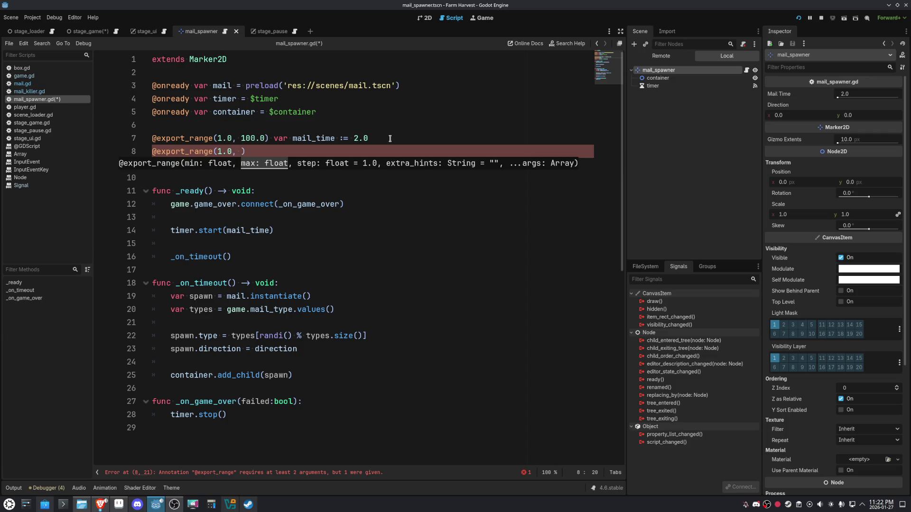
{"action": "type", "text": "200.0)"}
{"action": "type", "text": " var"}
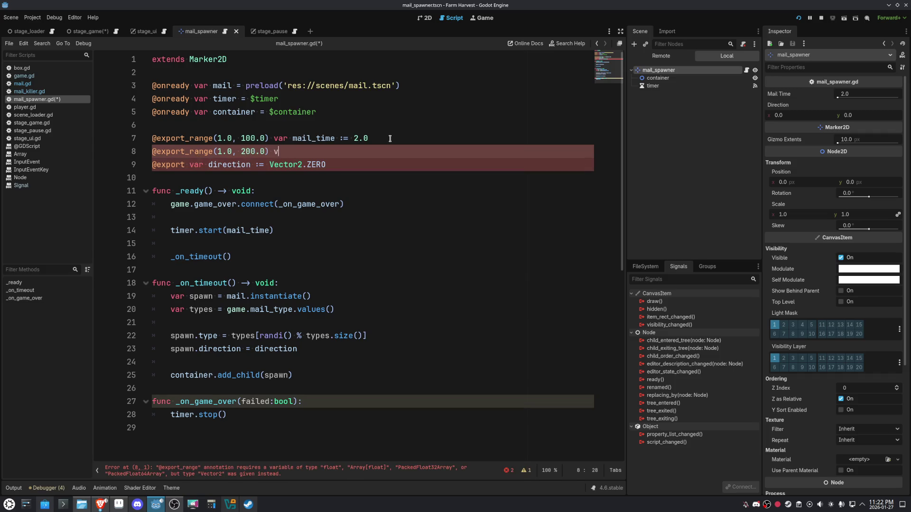
{"action": "type", "text": " mail"}
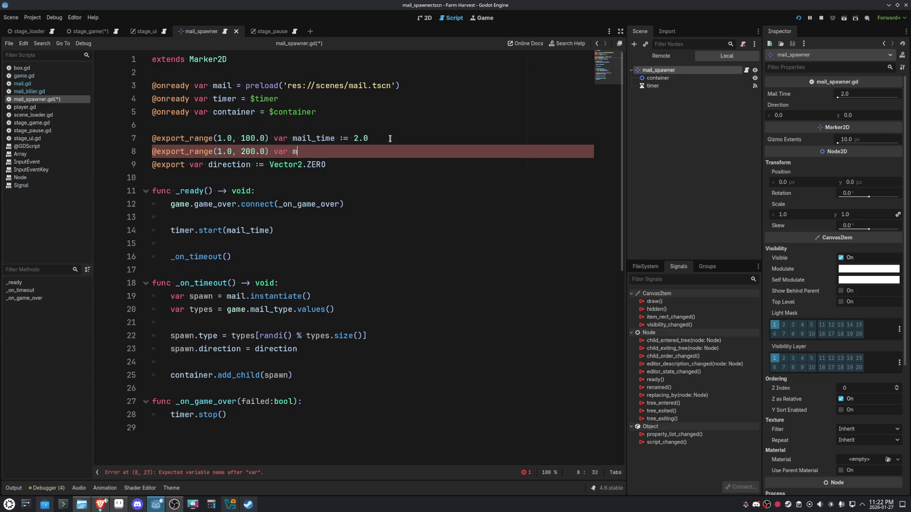
{"action": "type", "text": "_speed :="}
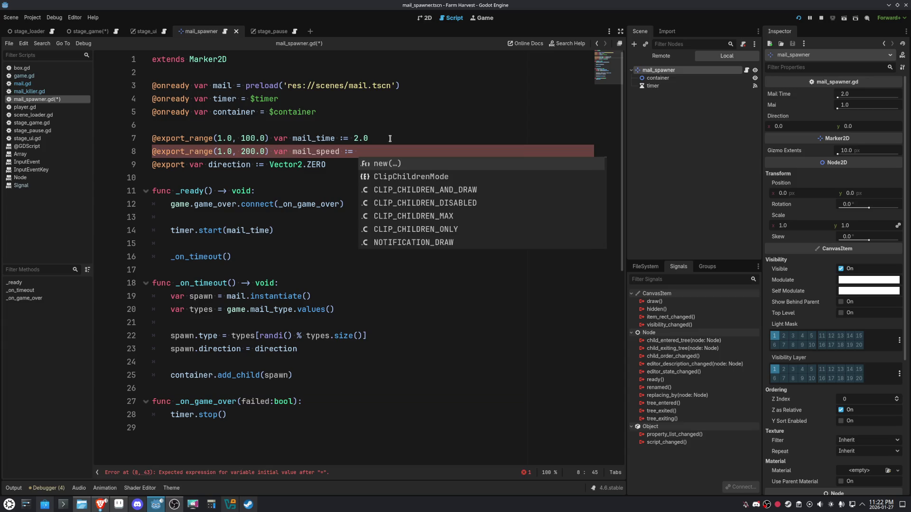
{"action": "type", "text": " 5.0"}
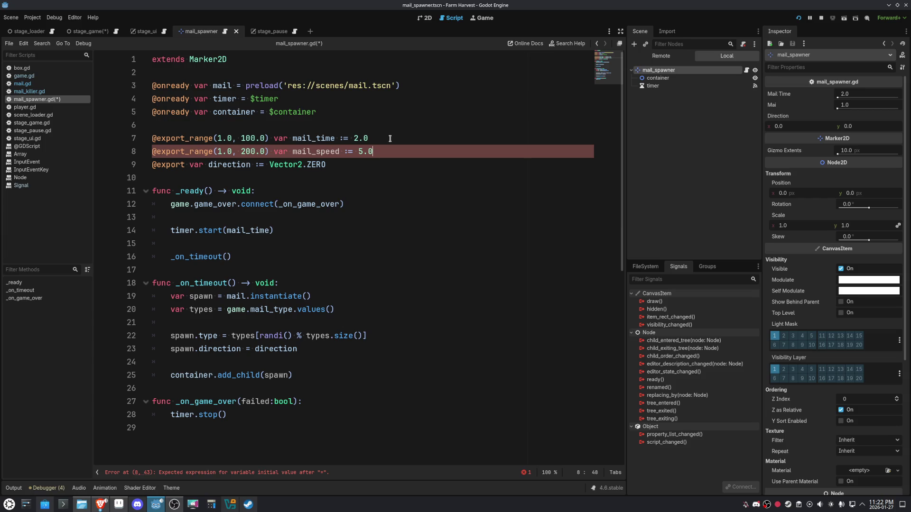
Add 'spawn.speed = mail_speed' below the direction line in _on_timeout and save mail_spawner.gd.
{"action": "double_click", "coordinate": [292, 154]}
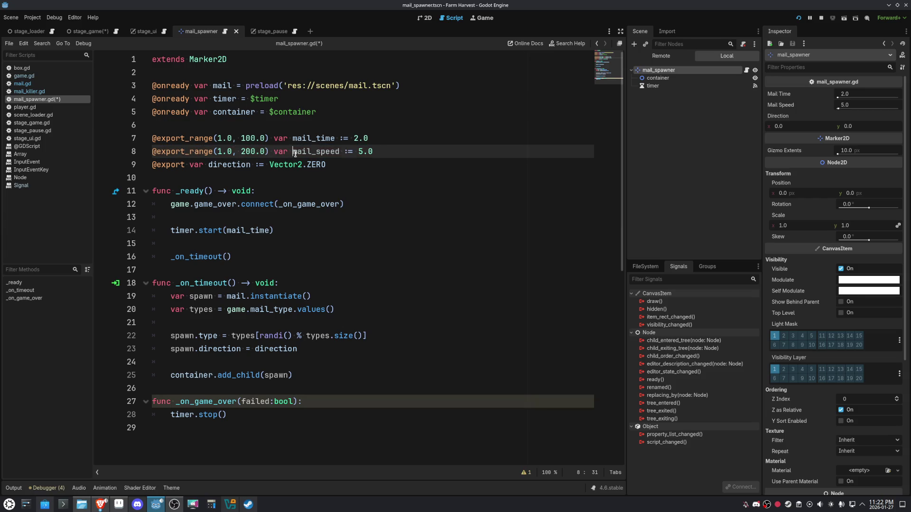
{"action": "left_click", "coordinate": [393, 335]}
{"action": "key", "text": "Return"}
{"action": "type", "text": "spawn.spee"}
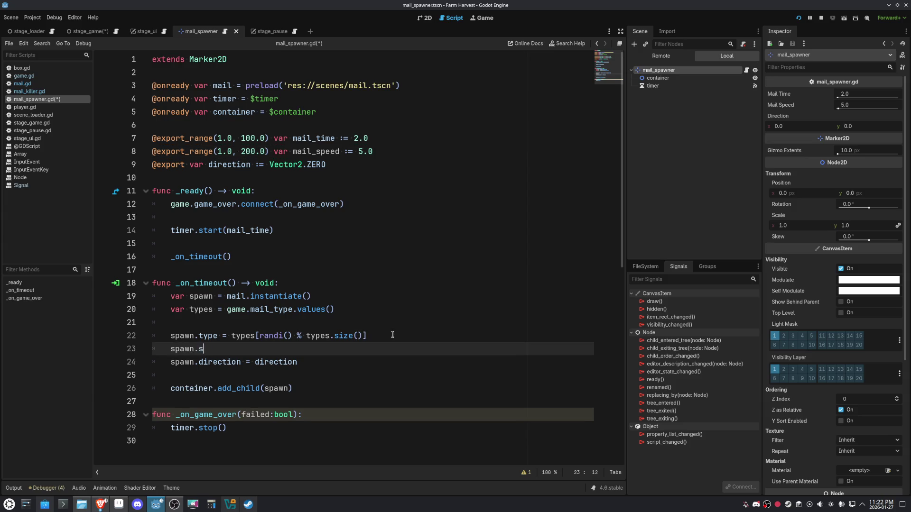
{"action": "key", "text": "BackSpace"}
{"action": "type", "text": "d = mail_speed"}
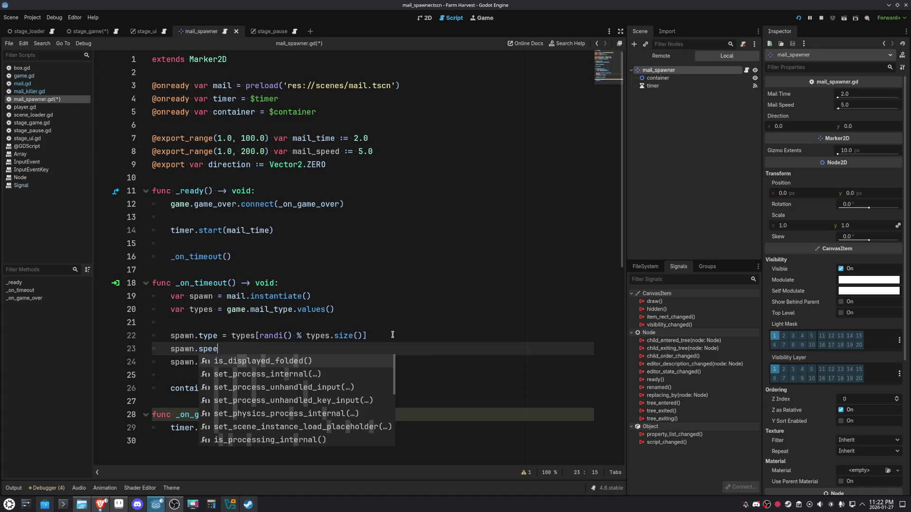
{"action": "key", "text": "alt+Down"}
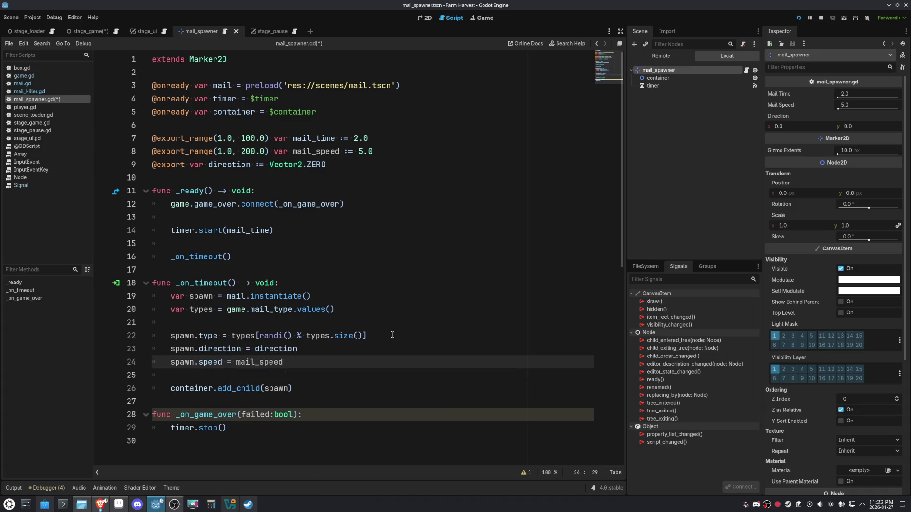
{"action": "left_click", "coordinate": [403, 336]}
{"action": "key", "text": "ctrl+s"}
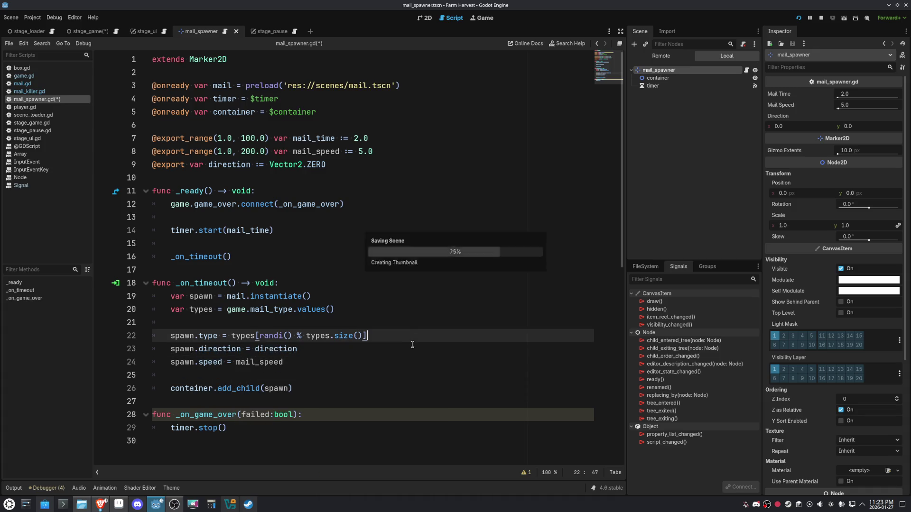
Review mail.gd and where mail_speed is used, then run the scene with F6 and stop it.
{"action": "left_click", "coordinate": [35, 85]}
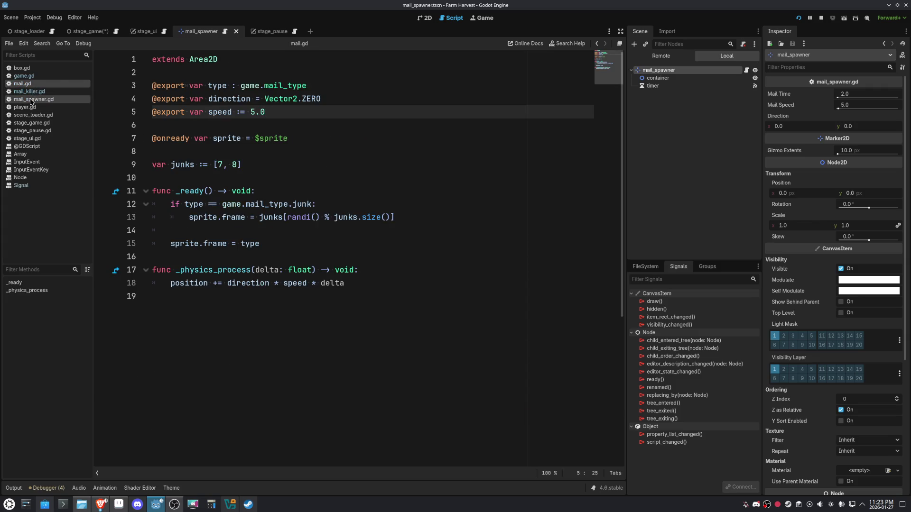
{"action": "left_click", "coordinate": [32, 100]}
{"action": "left_click", "coordinate": [422, 269]}
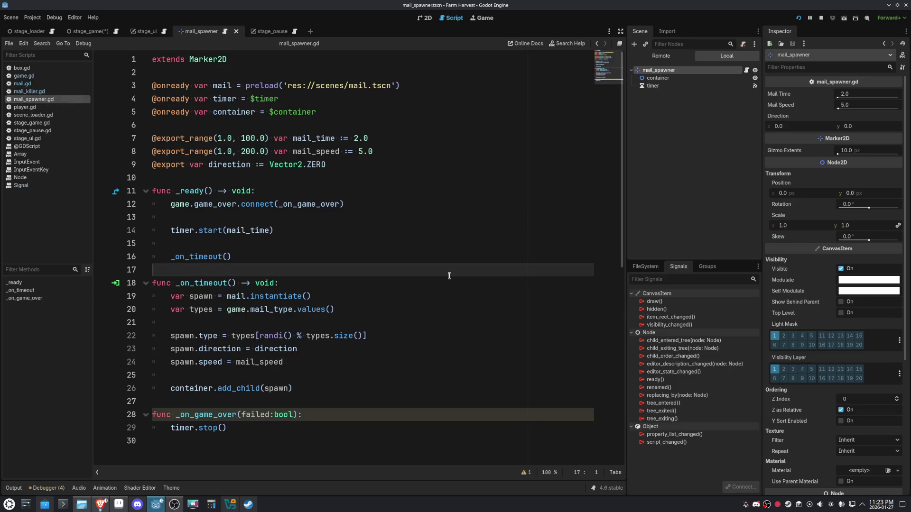
{"action": "double_click", "coordinate": [325, 151]}
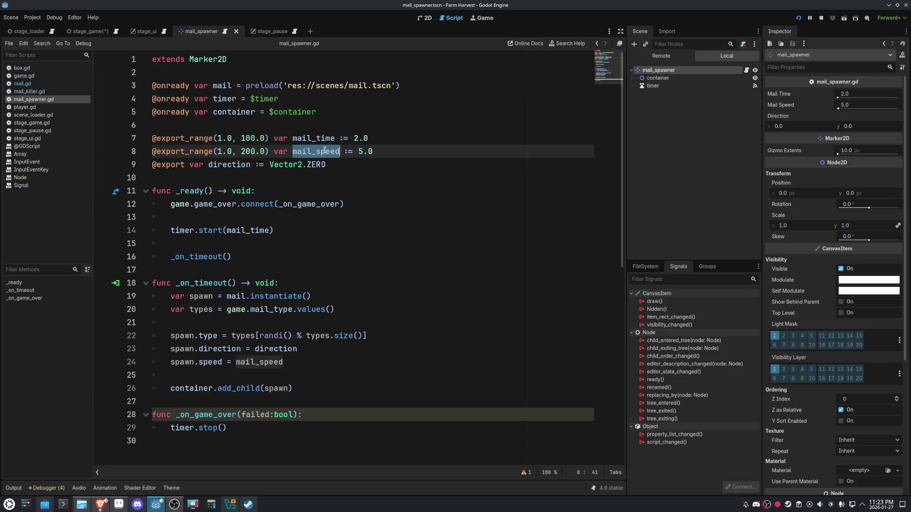
{"action": "left_click", "coordinate": [437, 209]}
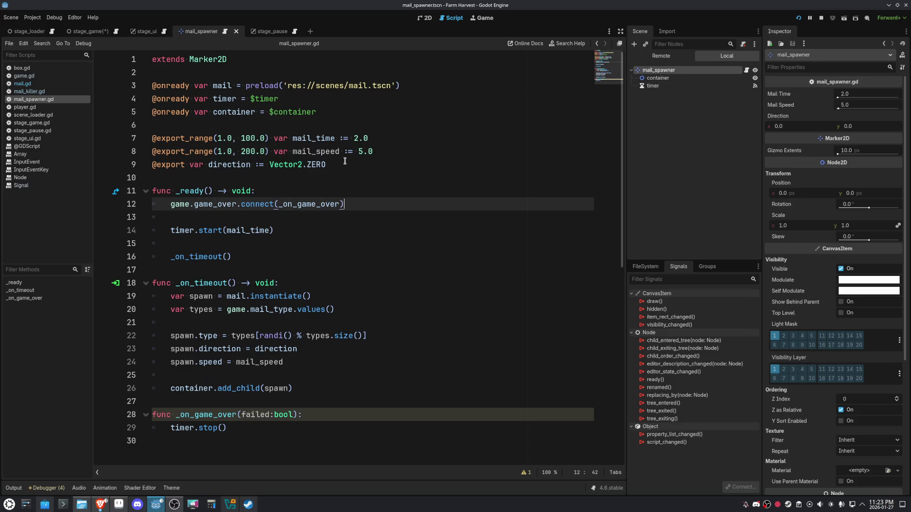
{"action": "double_click", "coordinate": [332, 151]}
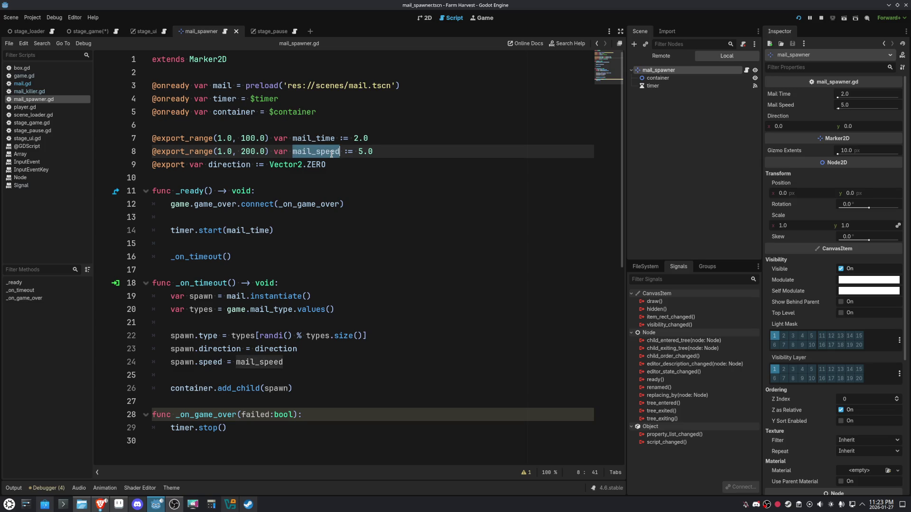
{"action": "left_click", "coordinate": [485, 257]}
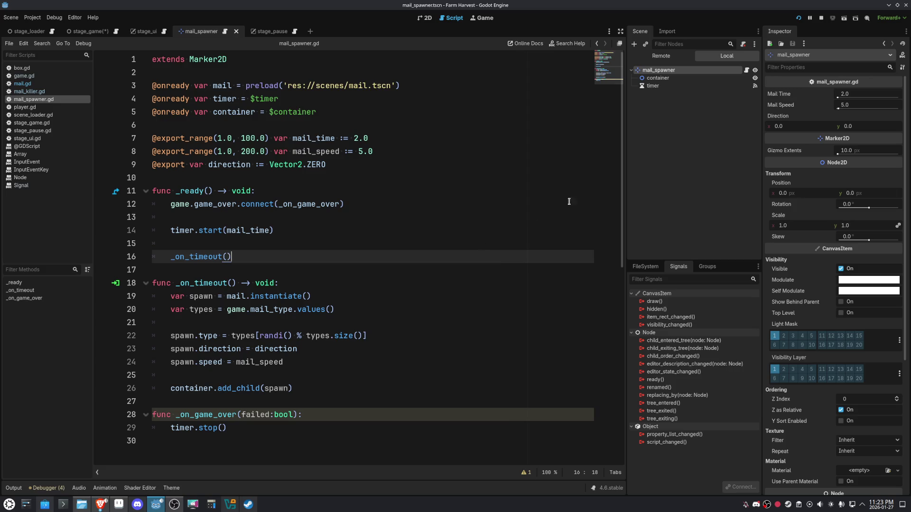
{"action": "key", "text": "F6"}
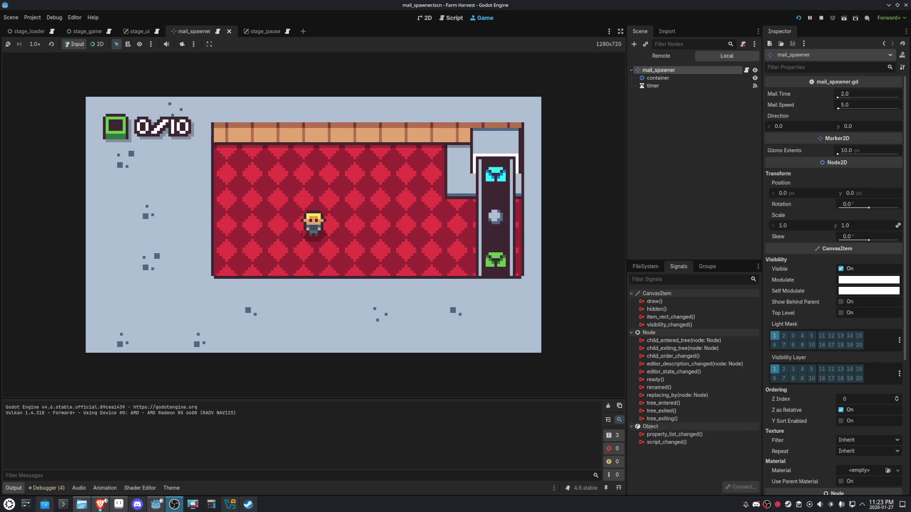
{"action": "key", "text": "F8"}
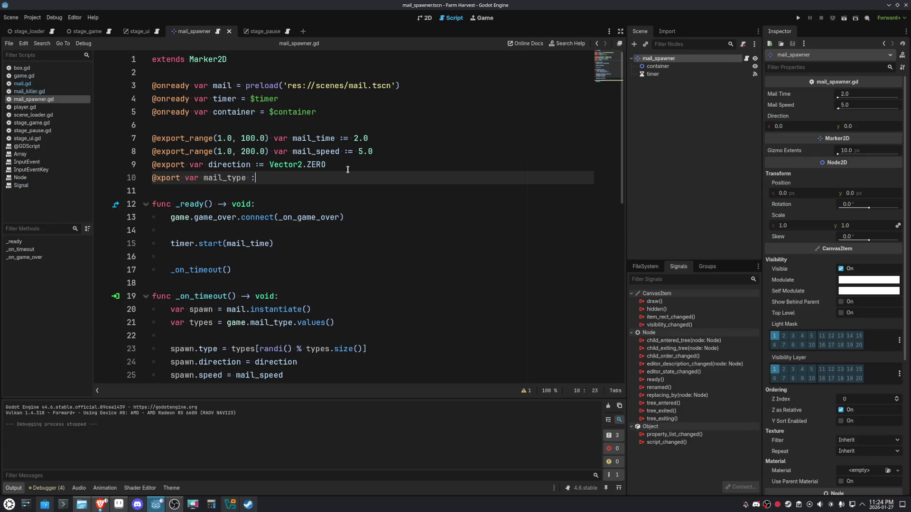
{"action": "type", "text": "Array["}
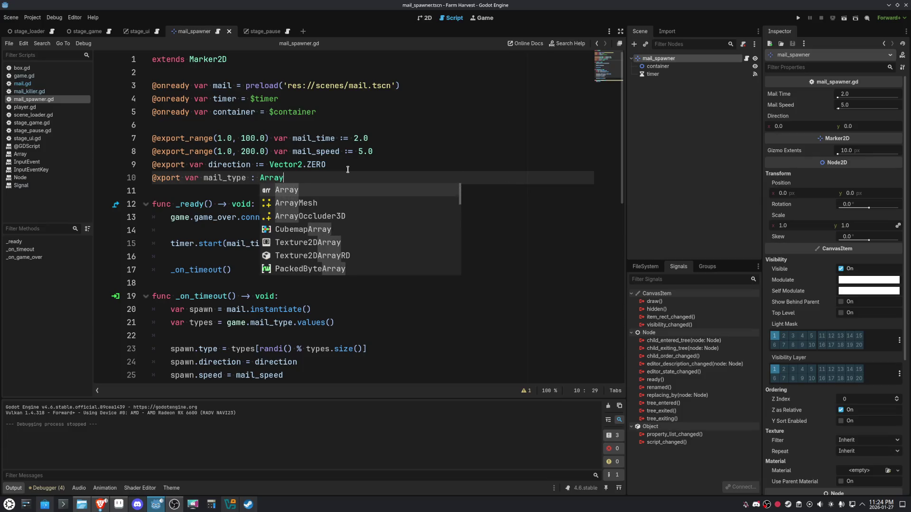
{"action": "type", "text": "game."}
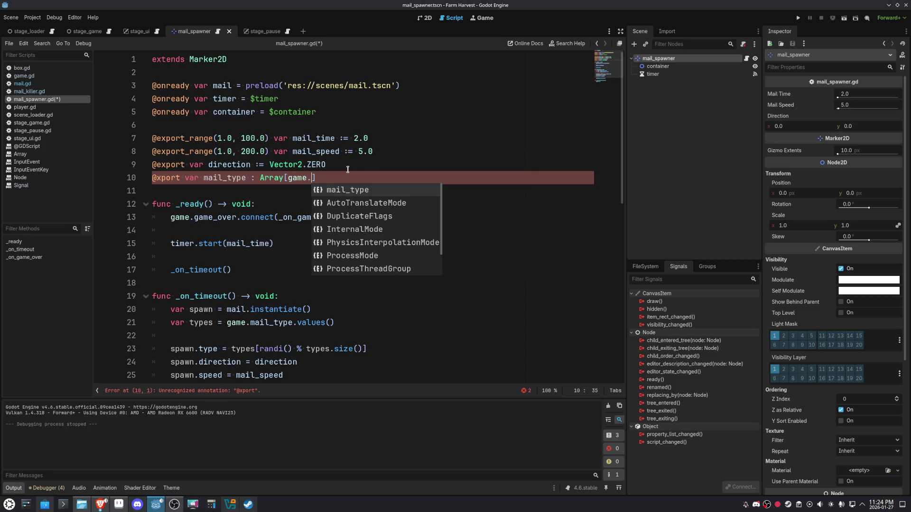
{"action": "key", "text": "Return"}
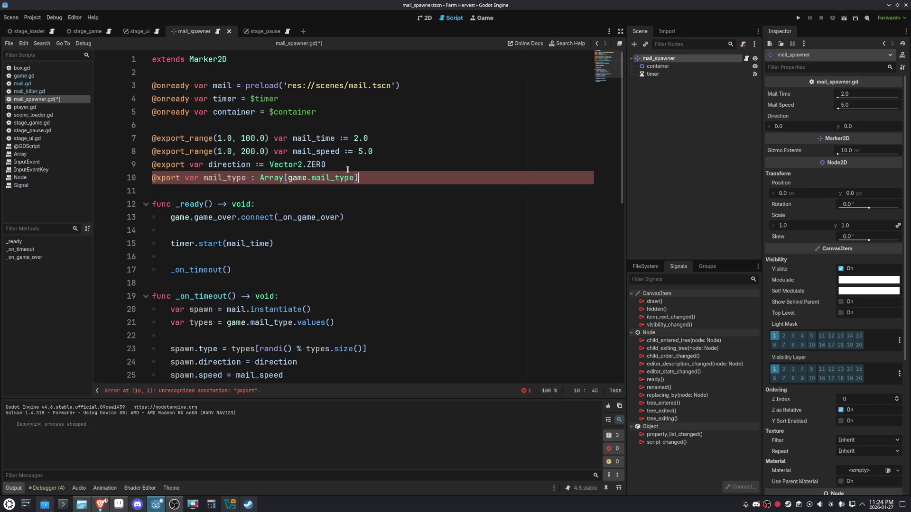
{"action": "type", "text": "= ["}
{"action": "key", "text": "Right"}
{"action": "key", "text": "BackSpace"}
{"action": "key", "text": "BackSpace"}
{"action": "key", "text": "BackSpace"}
{"action": "left_click", "coordinate": [394, 194]}
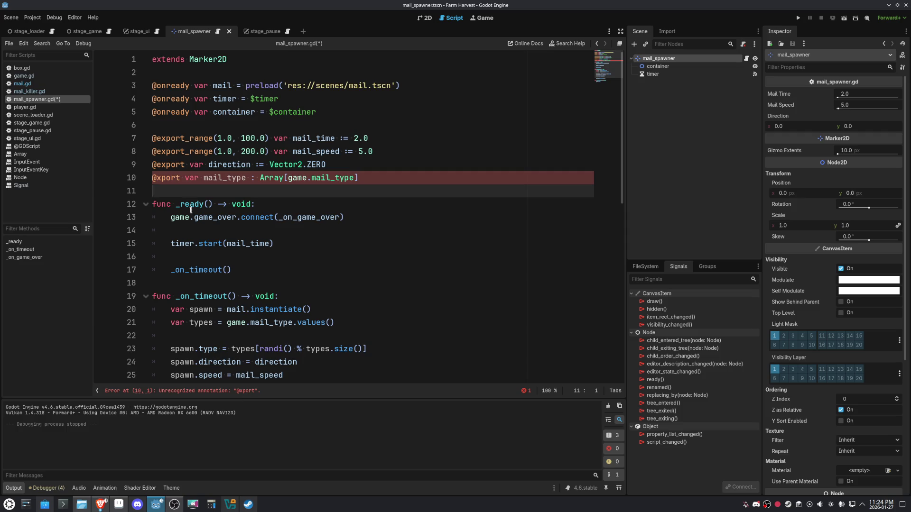
{"action": "left_click", "coordinate": [158, 178]}
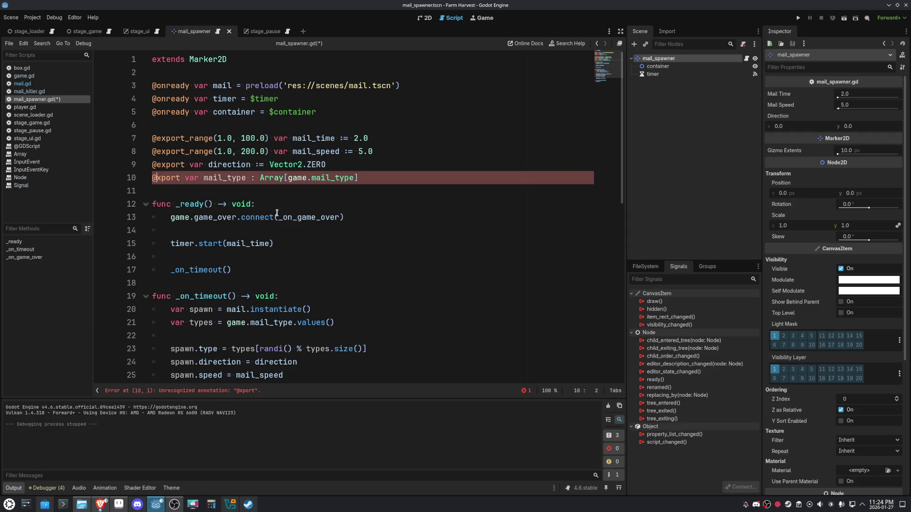
{"action": "type", "text": "e"}
{"action": "key", "text": "ctrl+s"}
{"action": "left_click", "coordinate": [430, 152]}
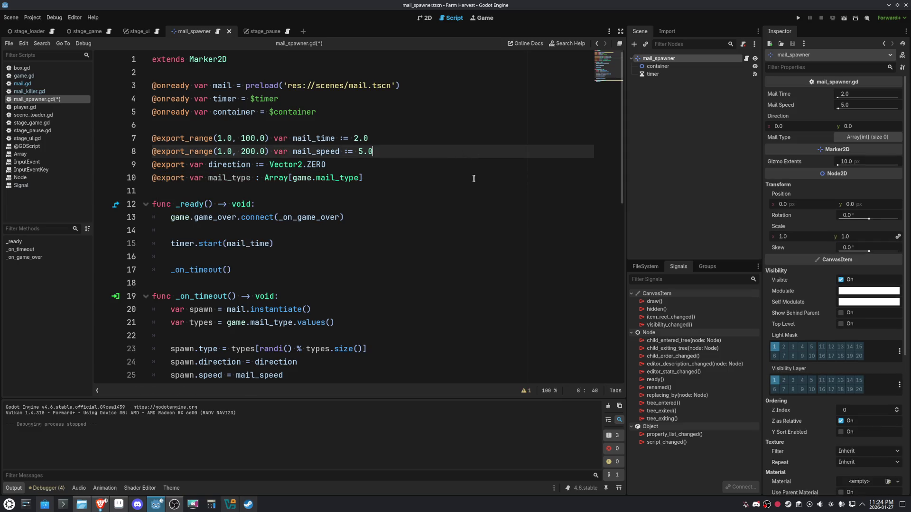
Expand the mail_spawner's Mail Type array and add three elements.
{"action": "double_click", "coordinate": [669, 59]}
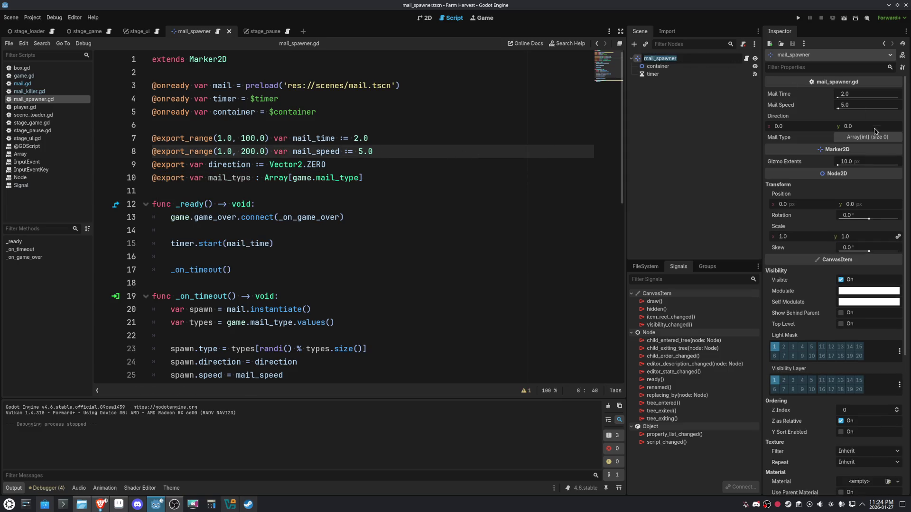
{"action": "key", "text": "Escape"}
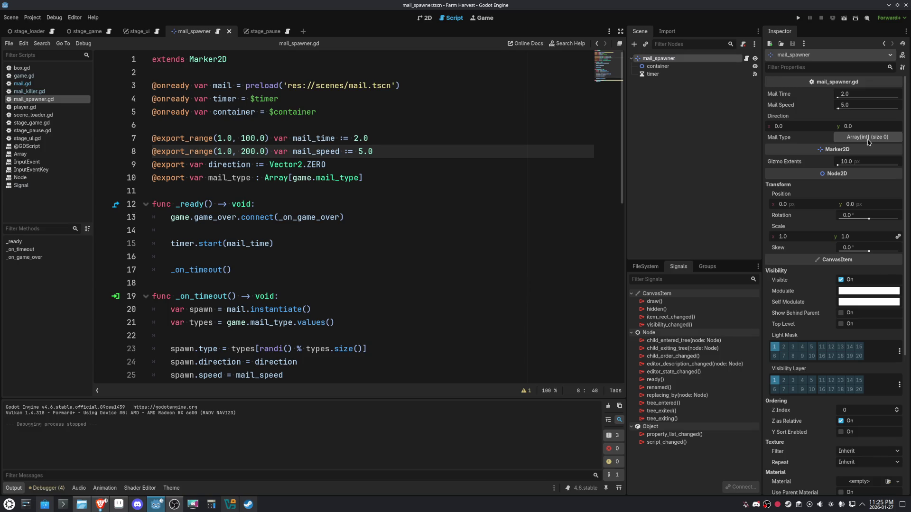
{"action": "left_click", "coordinate": [869, 143]}
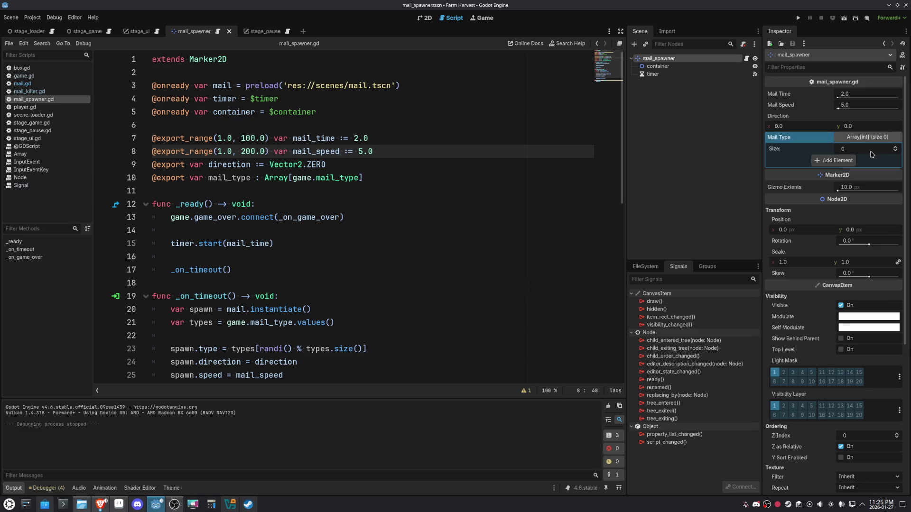
{"action": "left_click", "coordinate": [896, 148]}
{"action": "left_click", "coordinate": [895, 148]}
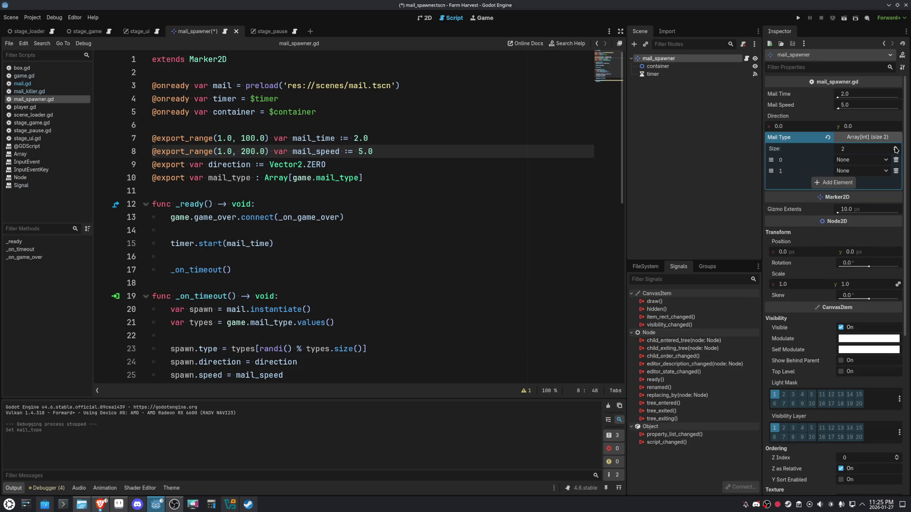
{"action": "left_click", "coordinate": [896, 148]}
Set the three elements to Gray, Blue and Junk, and save the scene.
{"action": "left_click", "coordinate": [859, 159]}
{"action": "left_click", "coordinate": [851, 177]}
{"action": "left_click", "coordinate": [858, 171]}
{"action": "left_click", "coordinate": [852, 189]}
{"action": "left_click", "coordinate": [861, 181]}
{"action": "left_click", "coordinate": [863, 182]}
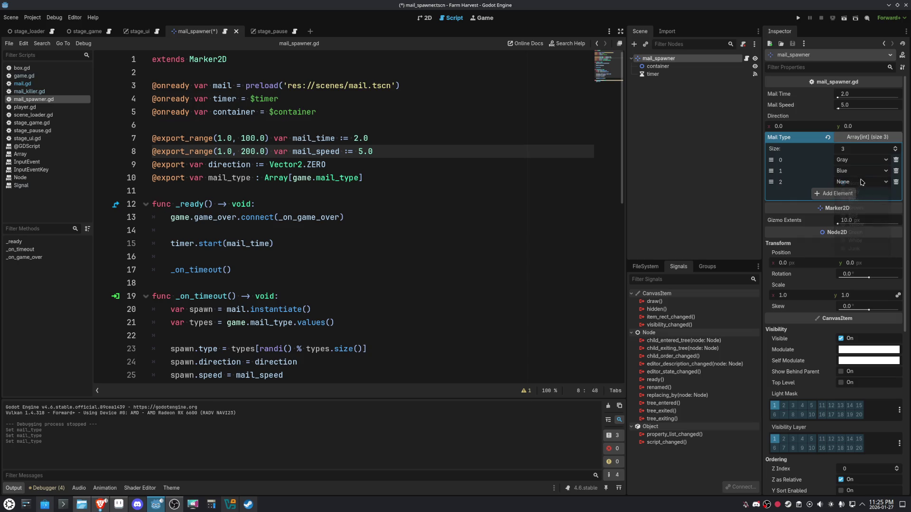
{"action": "left_click", "coordinate": [855, 183]}
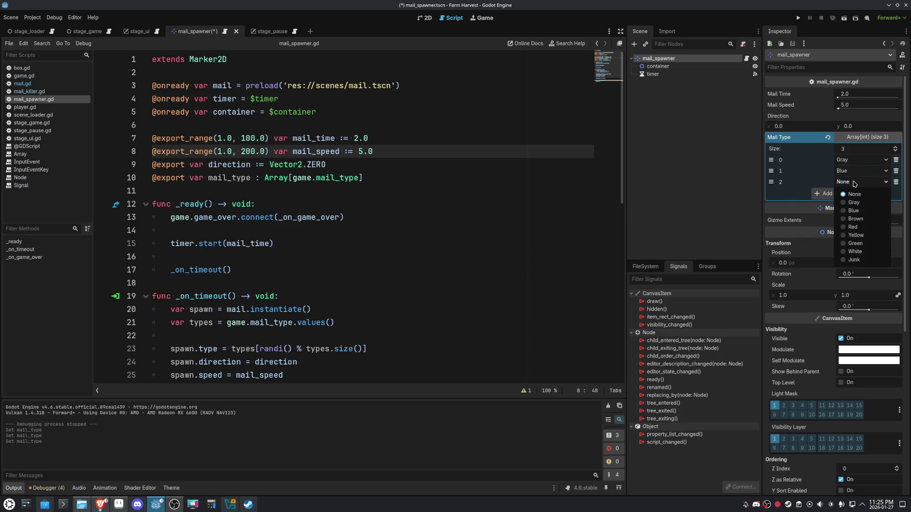
{"action": "left_click", "coordinate": [853, 260]}
{"action": "key", "text": "ctrl+s"}
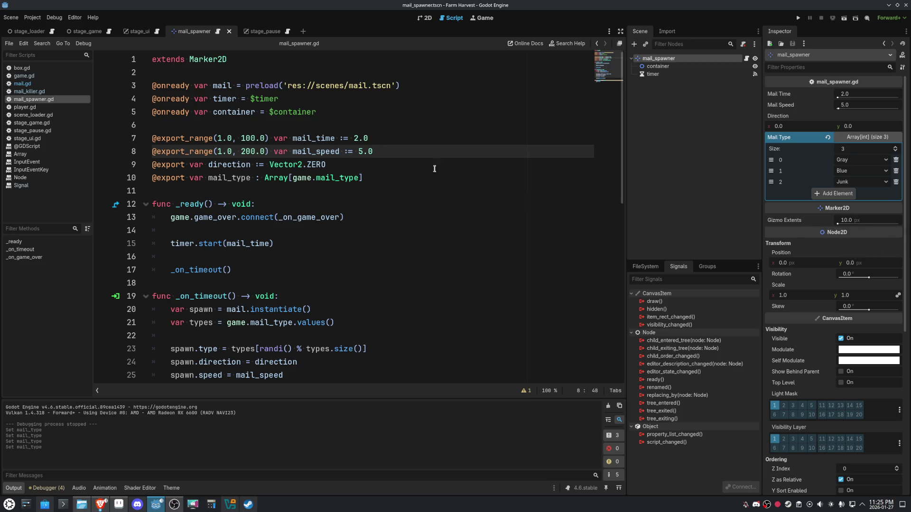
Replace game.mail_type.values() on line 21 with mail_type.
{"action": "double_click", "coordinate": [224, 178]}
{"action": "key", "text": "ctrl+c"}
{"action": "scroll", "coordinate": [426, 231], "scroll_direction": "down", "scroll_amount": 1}
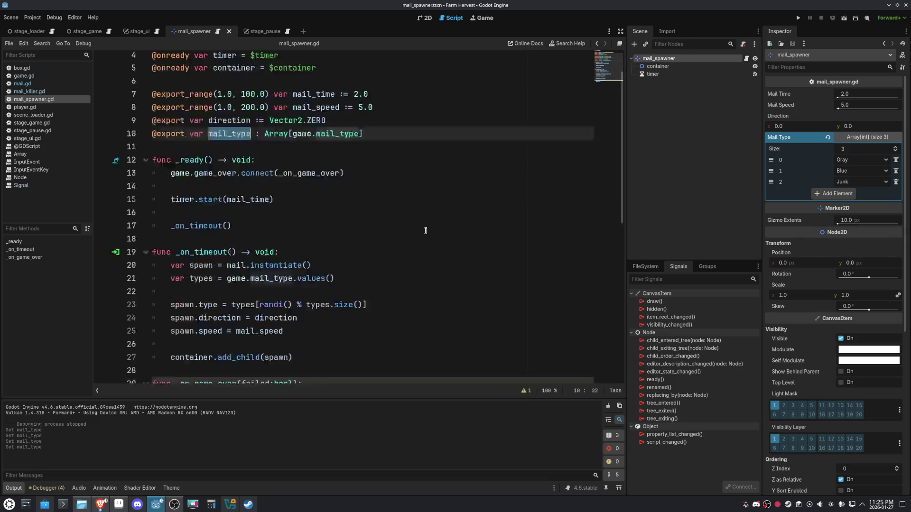
{"action": "scroll", "coordinate": [425, 231], "scroll_direction": "down", "scroll_amount": 2}
{"action": "left_click_drag", "start_coordinate": [349, 204], "coordinate": [222, 204]}
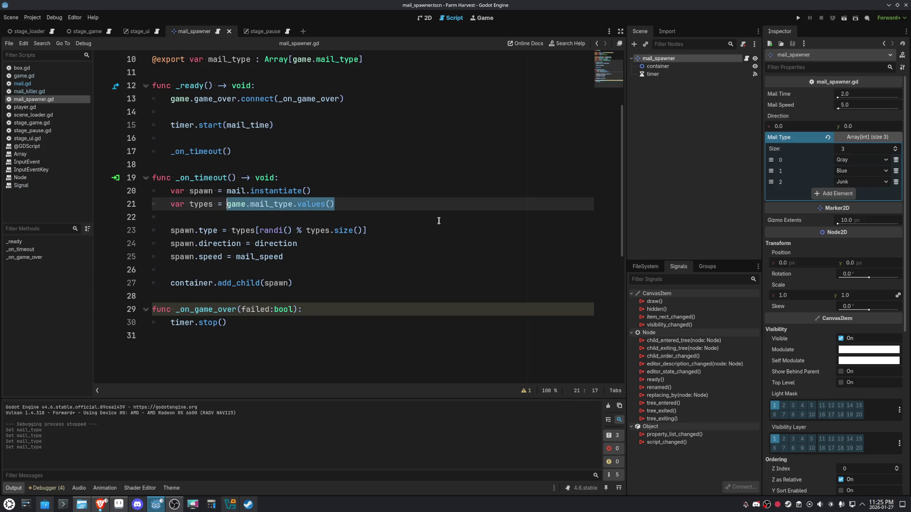
{"action": "key", "text": "ctrl+v"}
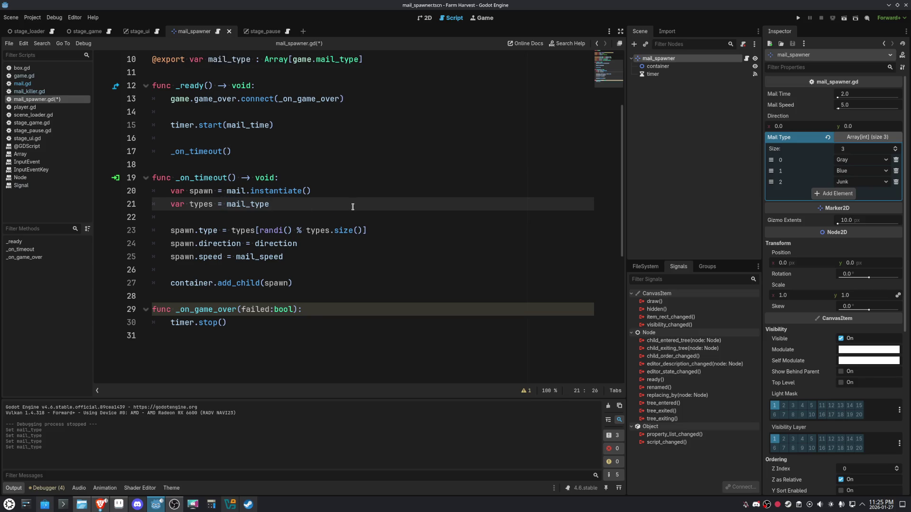
Replace both 'types' uses on line 23 with mail_type.
{"action": "double_click", "coordinate": [213, 204]}
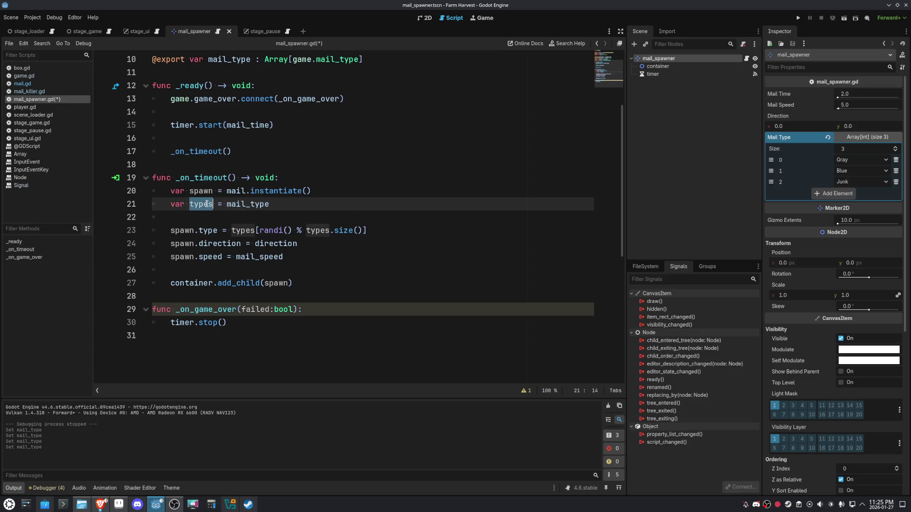
{"action": "double_click", "coordinate": [248, 204]}
{"action": "double_click", "coordinate": [243, 231]}
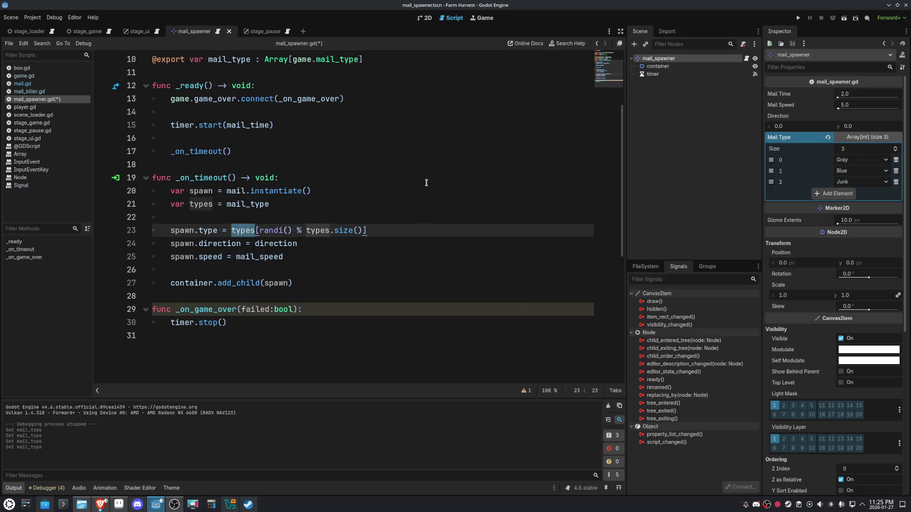
{"action": "key", "text": "ctrl+v"}
{"action": "left_click", "coordinate": [332, 231]}
{"action": "double_click", "coordinate": [332, 231]}
{"action": "key", "text": "ctrl+v"}
Delete the now-unused 'var types' line, save mail_spawner.gd, and show the 2D view.
{"action": "left_click", "coordinate": [368, 203]}
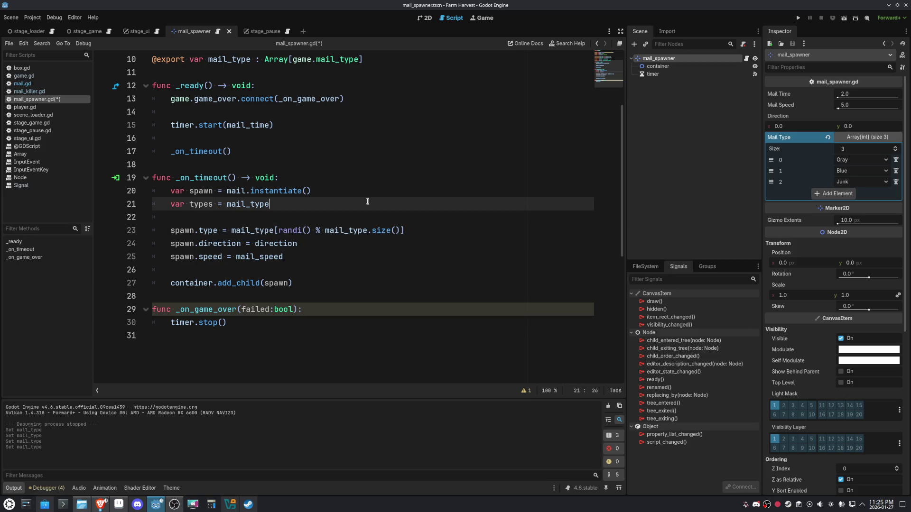
{"action": "key", "text": "ctrl+x"}
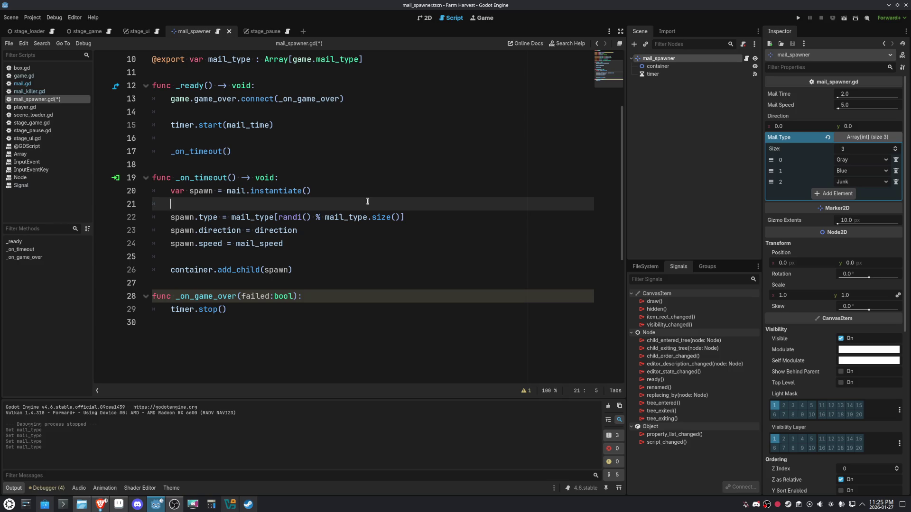
{"action": "scroll", "coordinate": [368, 201], "scroll_direction": "up", "scroll_amount": 3}
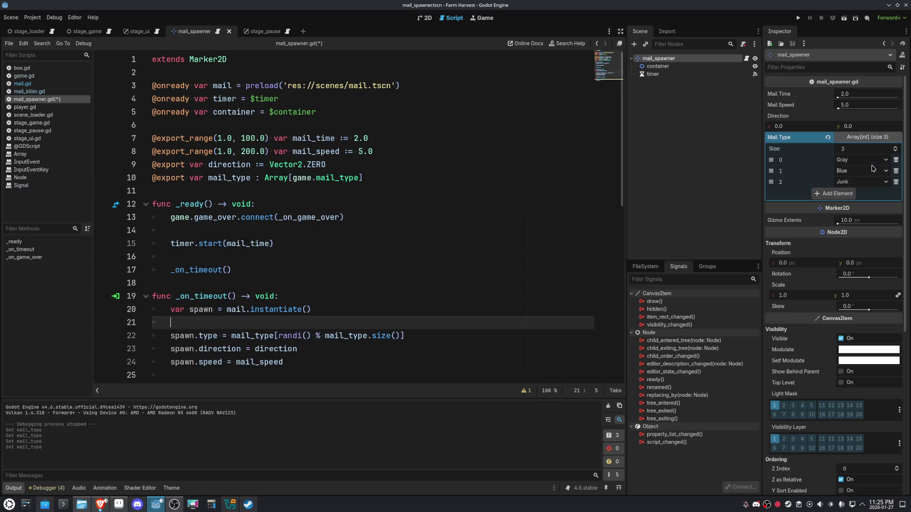
{"action": "key", "text": "ctrl+s"}
{"action": "left_click", "coordinate": [425, 17]}
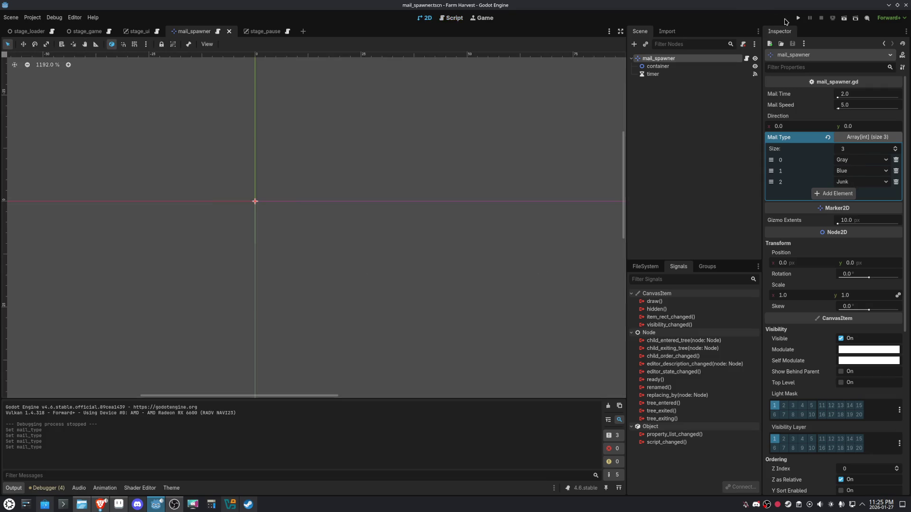
Reset Mail Type to an empty array and add 'if mail_time.is_empty():' in _ready.
{"action": "left_click", "coordinate": [827, 138]}
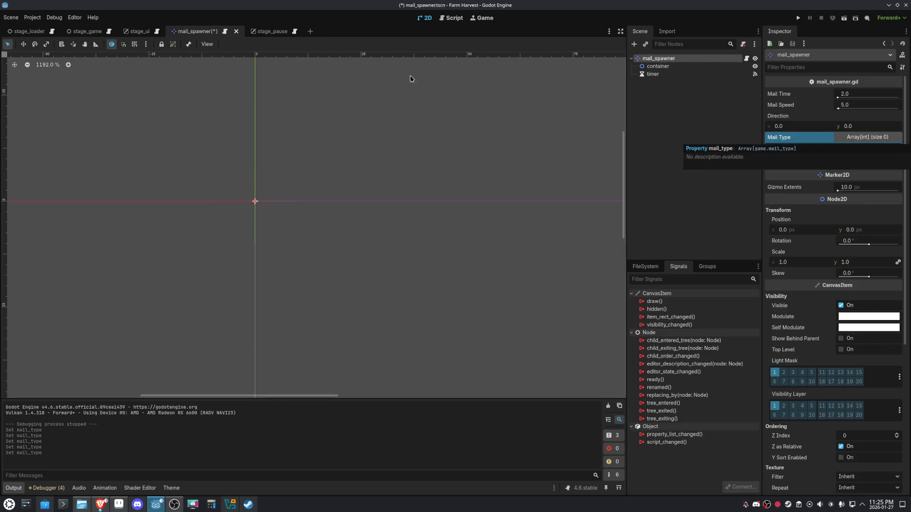
{"action": "key", "text": "ctrl+F3"}
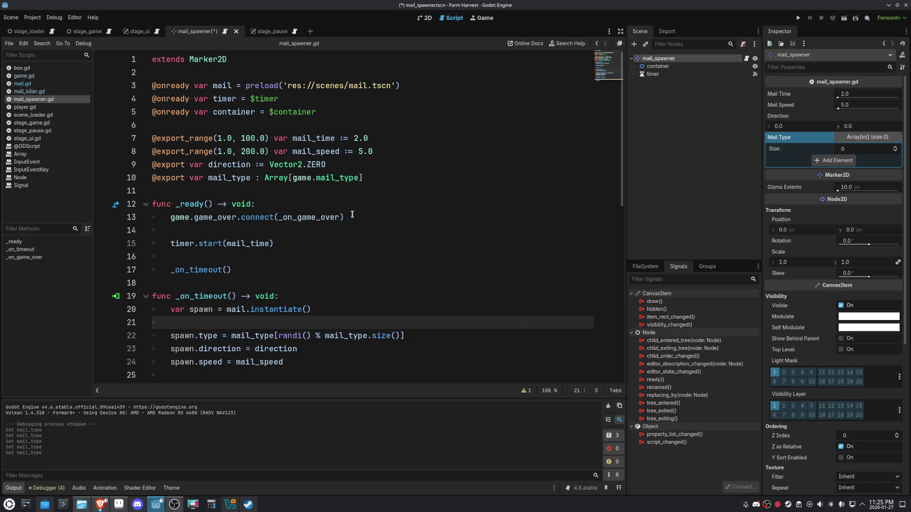
{"action": "left_click", "coordinate": [365, 207]}
{"action": "key", "text": "Return"}
{"action": "key", "text": "Return"}
{"action": "key", "text": "Up"}
{"action": "type", "text": "uf"}
{"action": "key", "text": "BackSpace"}
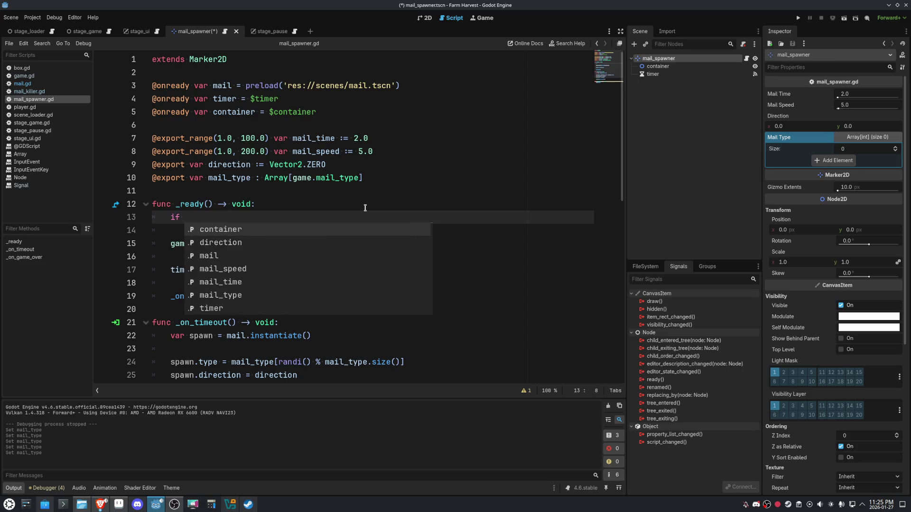
{"action": "type", "text": "mail_time."}
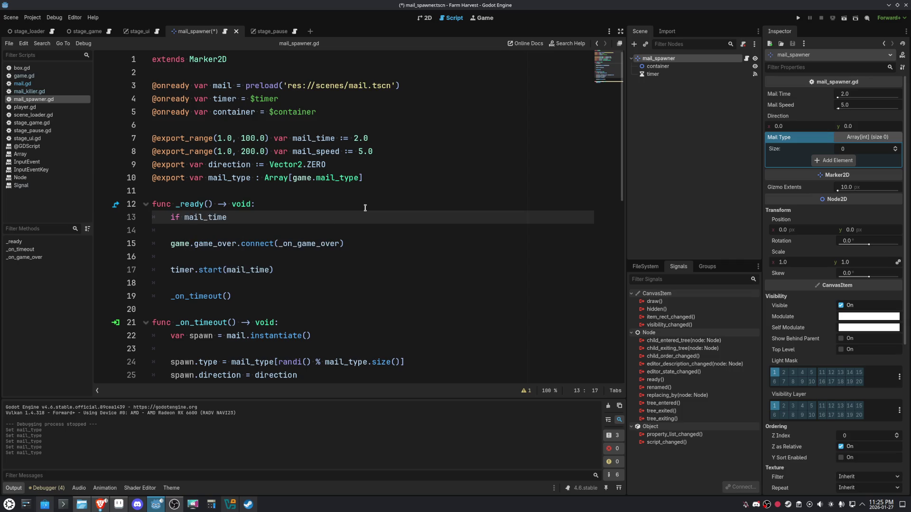
{"action": "type", "text": "is_empty("}
{"action": "type", "text": "):"}
{"action": "key", "text": "Return"}
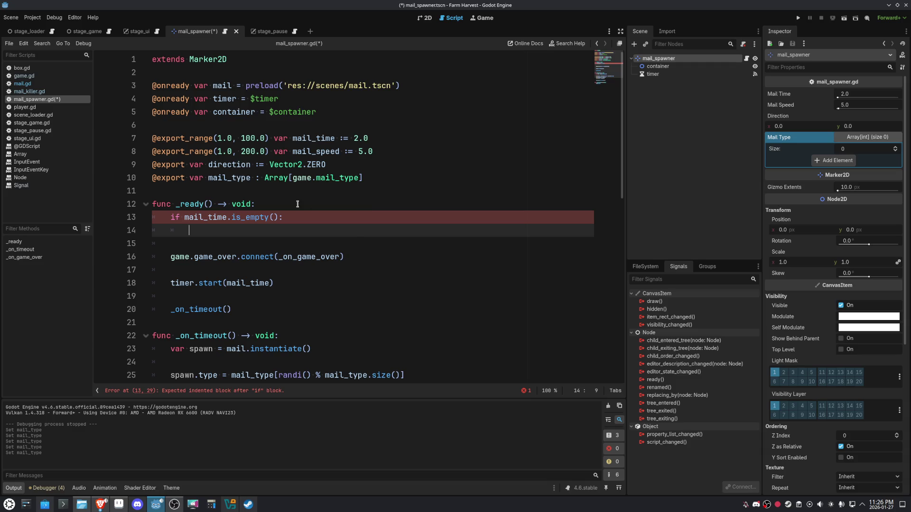
Correct the misspelled mail_time to mail_type in the if check.
{"action": "double_click", "coordinate": [241, 178]}
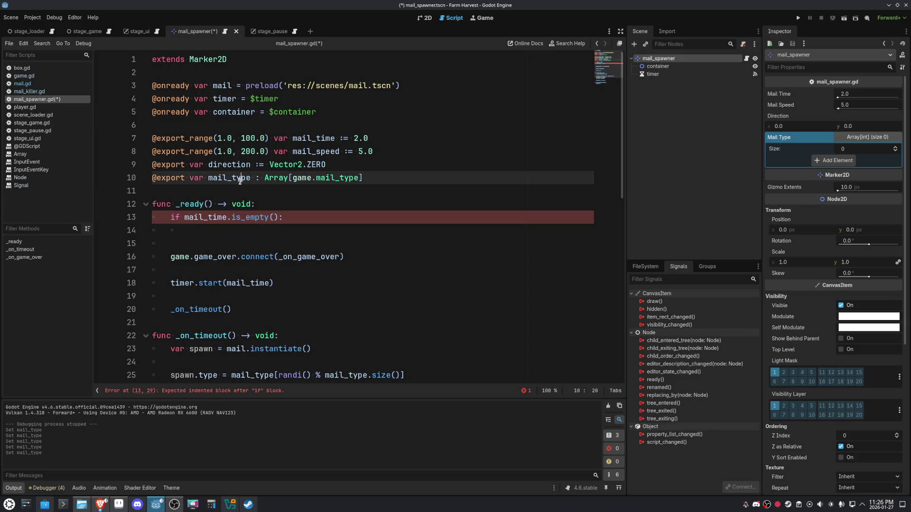
{"action": "left_click", "coordinate": [195, 217]}
{"action": "double_click", "coordinate": [195, 218]}
{"action": "key", "text": "ctrl+v"}
{"action": "left_click", "coordinate": [265, 233]}
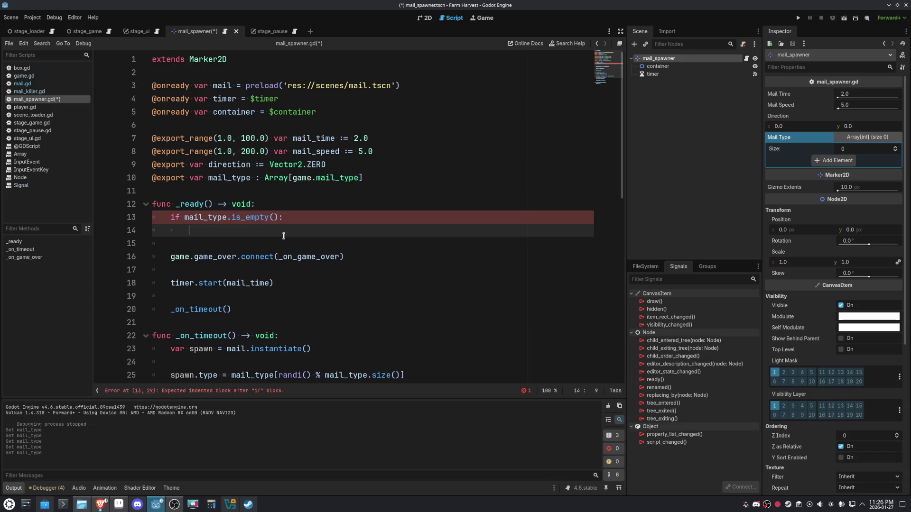
Start an 'assert(' line above the if check and open assert's documentation.
{"action": "key", "text": "Up"}
{"action": "key", "text": "Up"}
{"action": "key", "text": "End"}
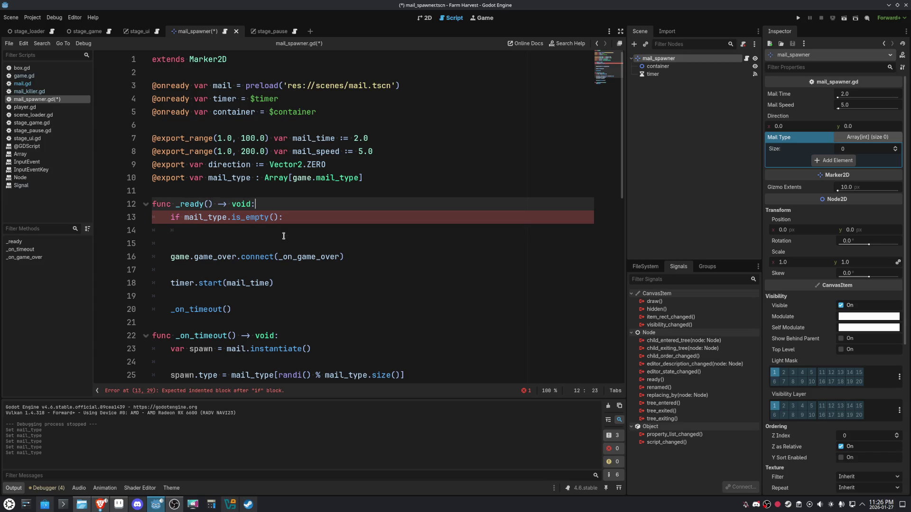
{"action": "key", "text": "Return"}
{"action": "key", "text": "Return"}
{"action": "key", "text": "Up"}
{"action": "type", "text": "assert("}
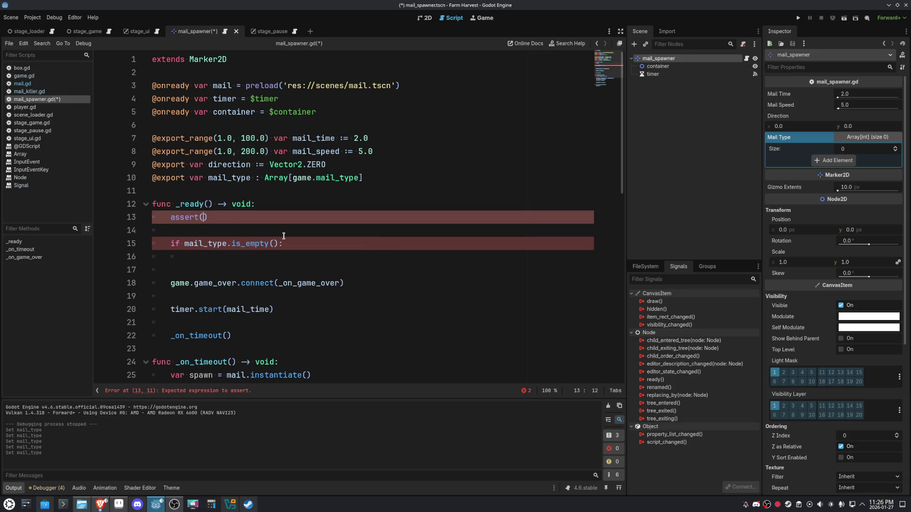
{"action": "left_click", "coordinate": [189, 222], "text": "ctrl"}
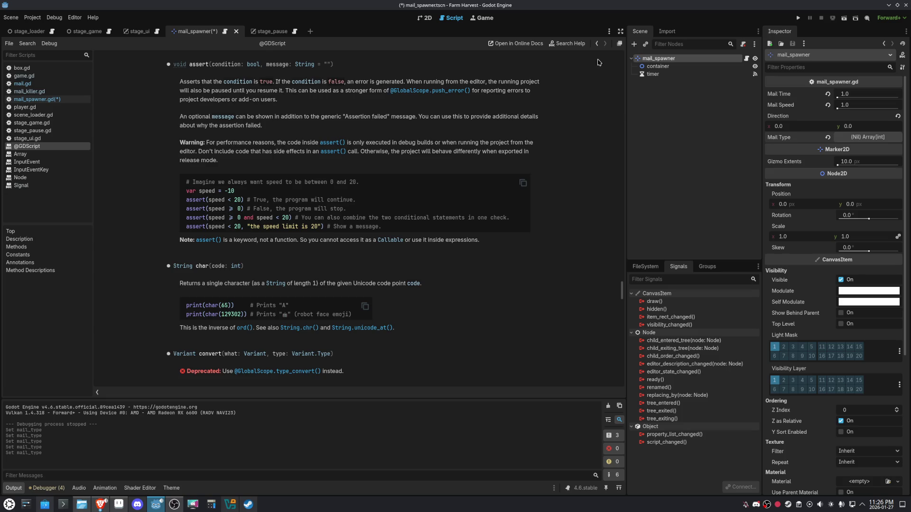
Copy the mail_type.is_empty() condition into the assert call.
{"action": "left_click", "coordinate": [597, 43]}
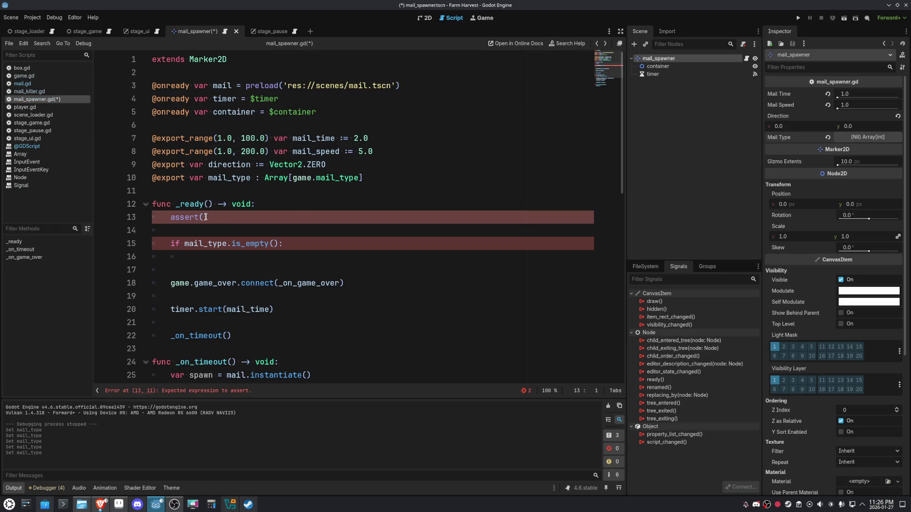
{"action": "left_click_drag", "start_coordinate": [279, 243], "coordinate": [190, 242]}
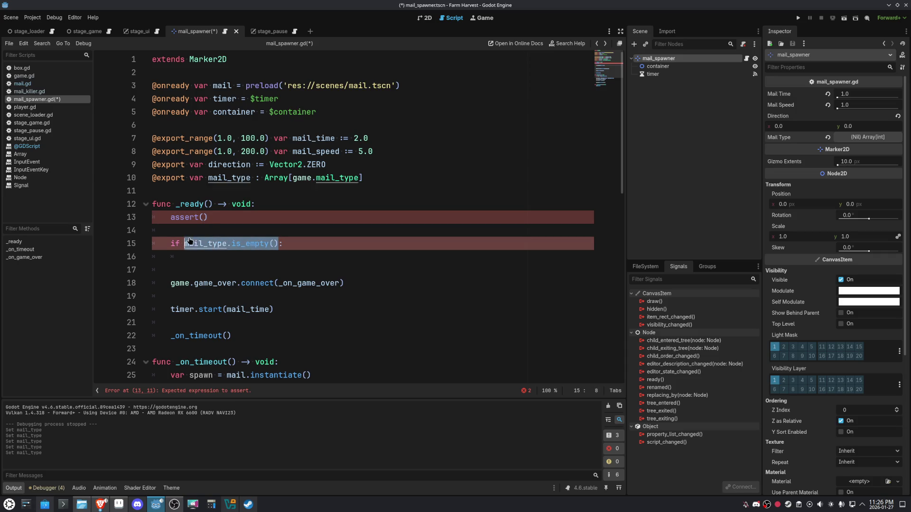
{"action": "left_click", "coordinate": [206, 216]}
{"action": "key", "text": "ctrl+v"}
{"action": "type", "text": ")"}
Negate the condition with 'not' and add the message 'mail type is empty!'.
{"action": "left_click", "coordinate": [206, 216]}
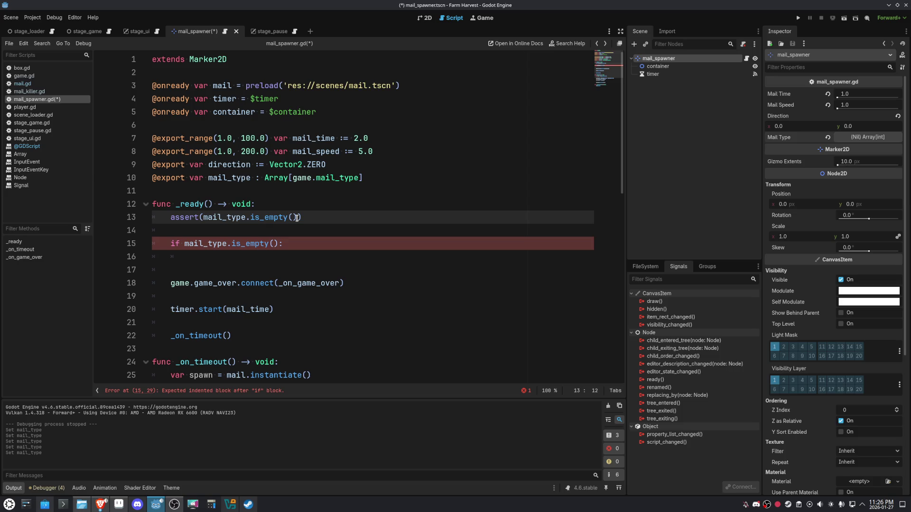
{"action": "left_click", "coordinate": [195, 217], "text": "ctrl"}
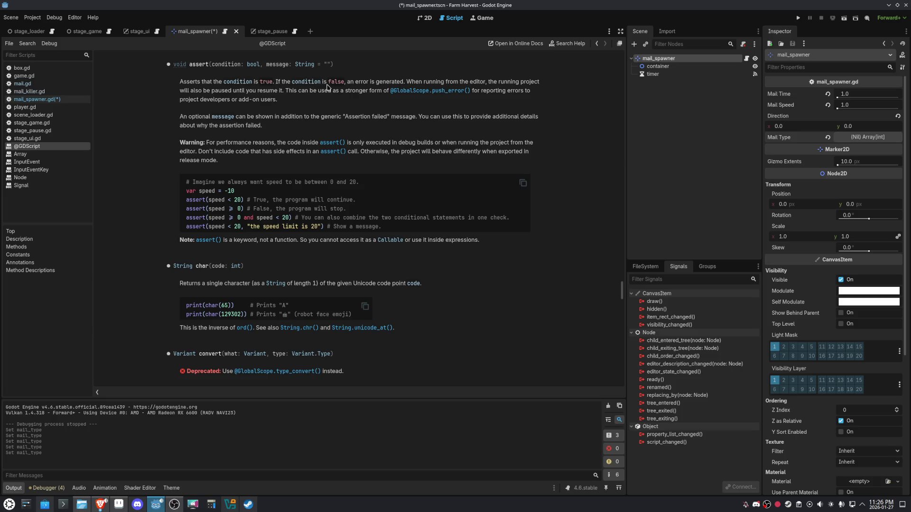
{"action": "left_click", "coordinate": [597, 43]}
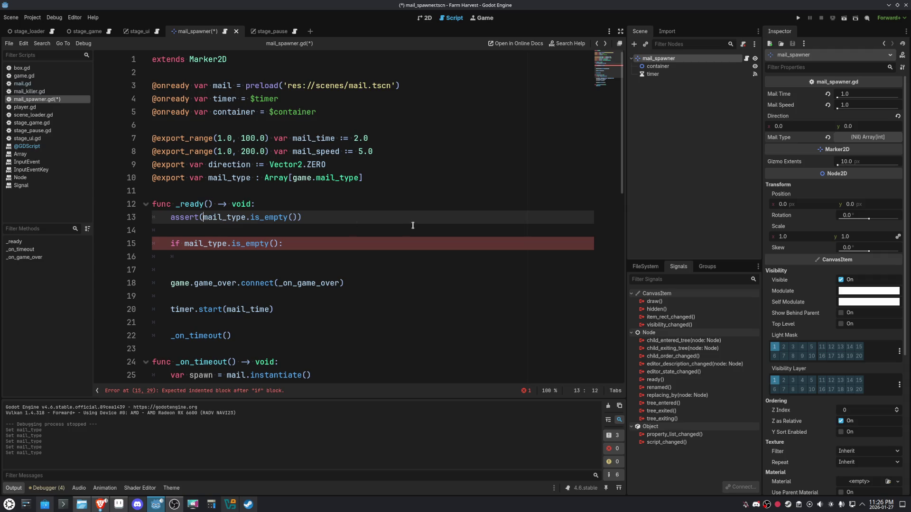
{"action": "type", "text": "not"}
{"action": "key", "text": "Left"}
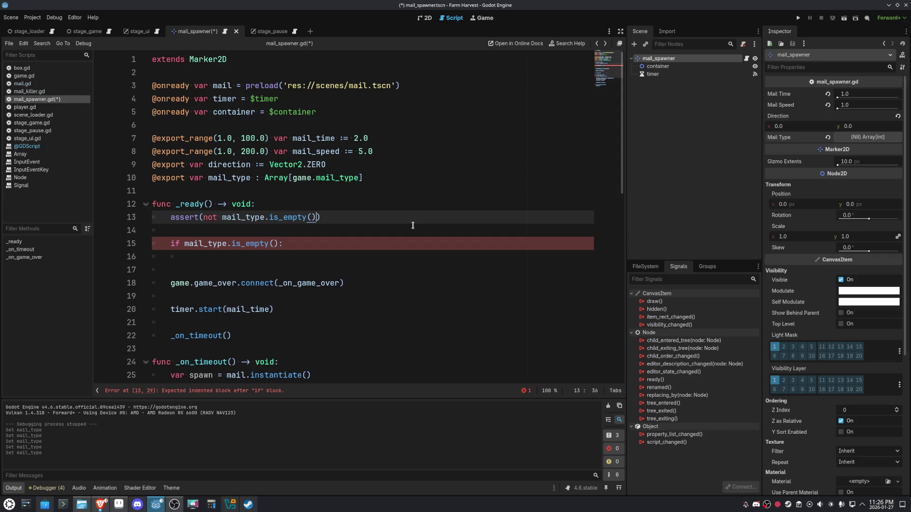
{"action": "type", "text": ","}
{"action": "type", "text": " '"}
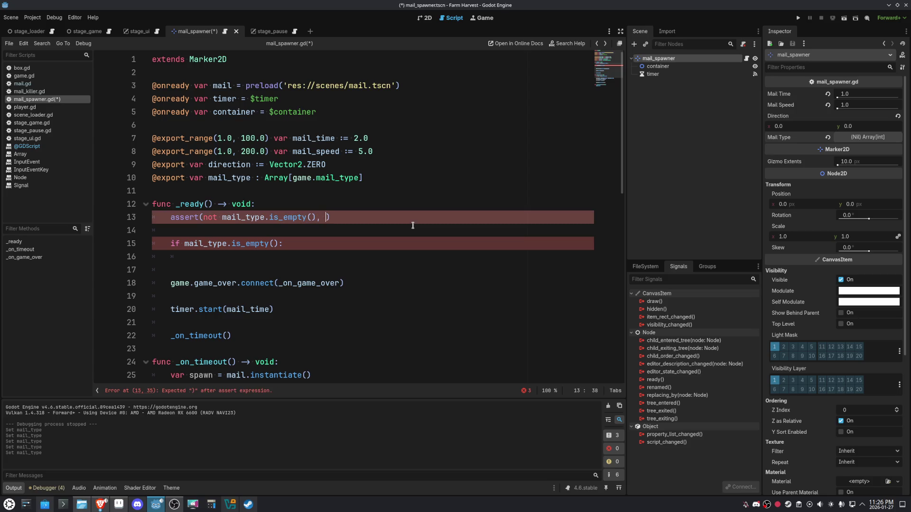
{"action": "type", "text": "mail ty"}
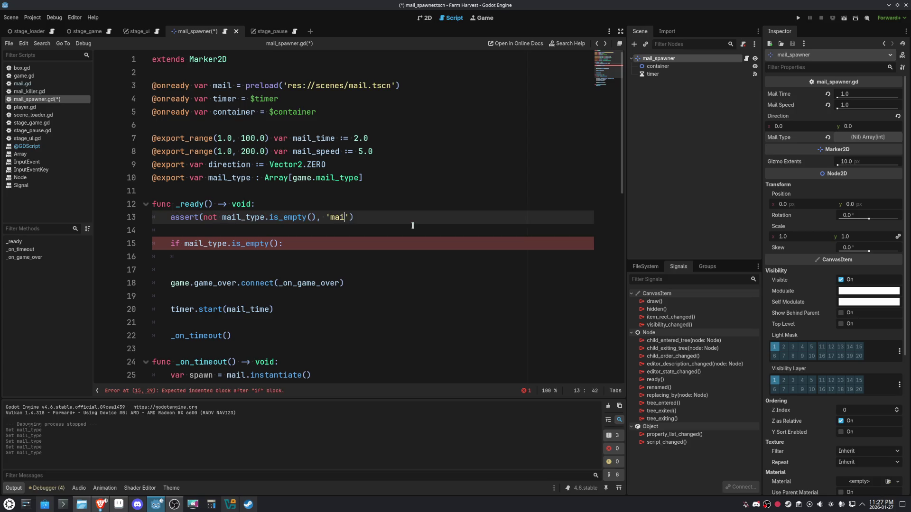
{"action": "type", "text": "pe is empty"}
{"action": "type", "text": "!"}
Delete the leftover if line and blank lines, then save mail_spawner.gd.
{"action": "key", "text": "Down"}
{"action": "key", "text": "ctrl+shift+k"}
{"action": "key", "text": "ctrl+shift+k"}
{"action": "key", "text": "ctrl+shift+k"}
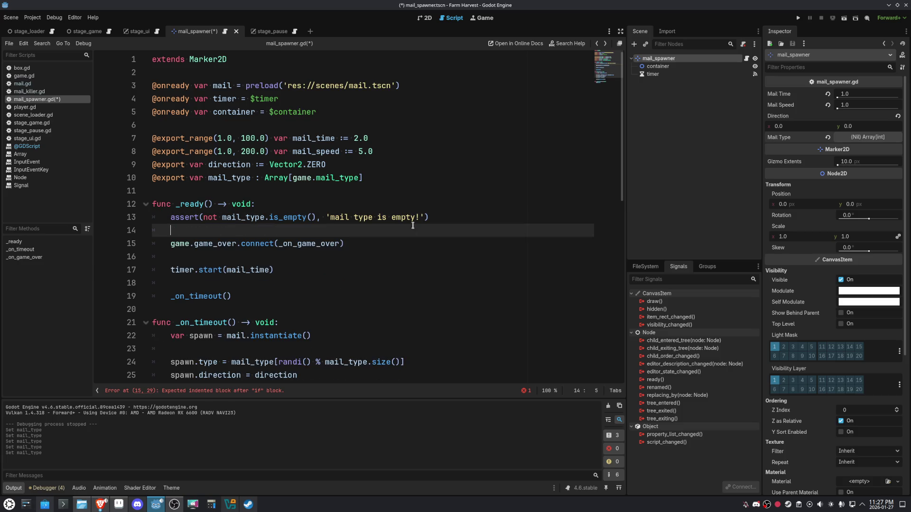
{"action": "left_click", "coordinate": [440, 176]}
{"action": "key", "text": "ctrl+s"}
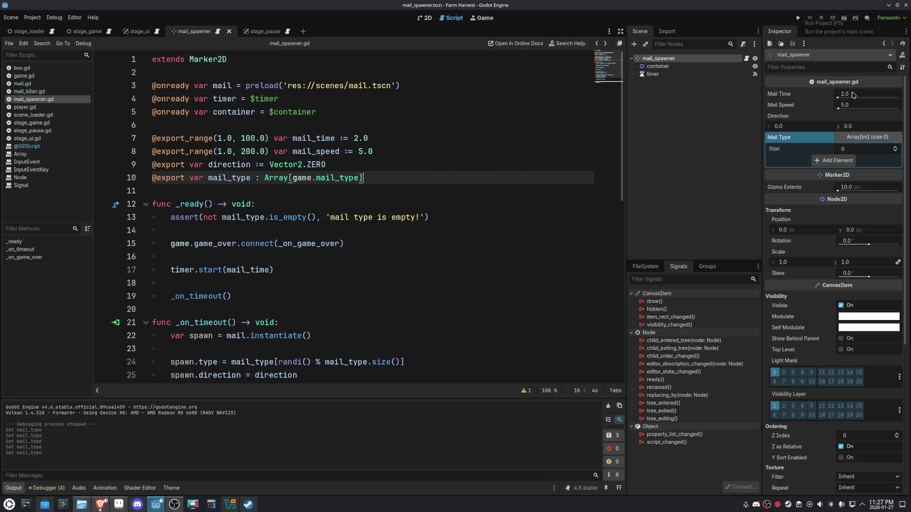
Run stage_game with mail_spawner selected to hit the 'mail type is empty!' assertion, then stop.
{"action": "left_click", "coordinate": [863, 139]}
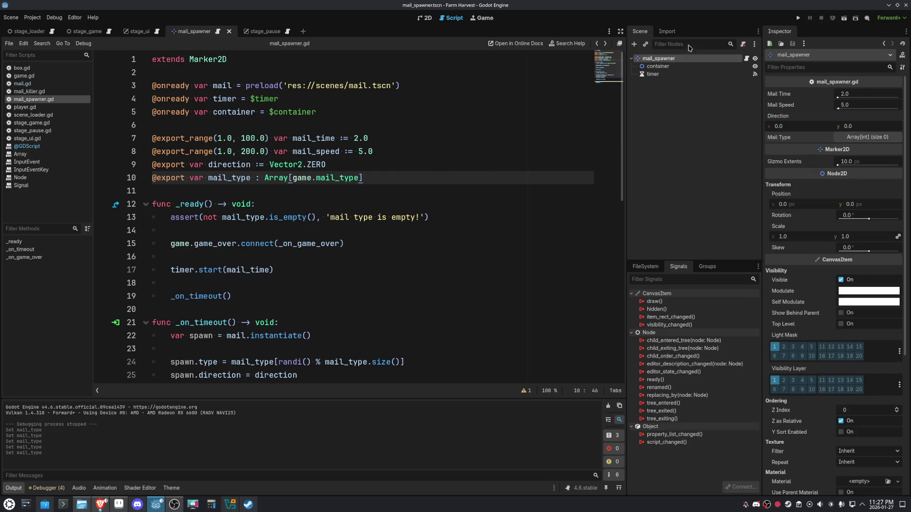
{"action": "left_click", "coordinate": [83, 29]}
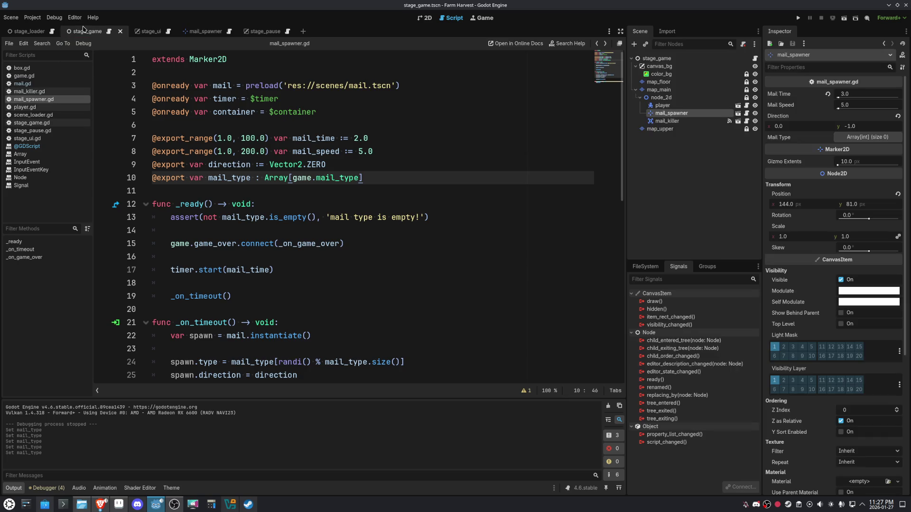
{"action": "left_click", "coordinate": [672, 121]}
{"action": "left_click", "coordinate": [677, 114]}
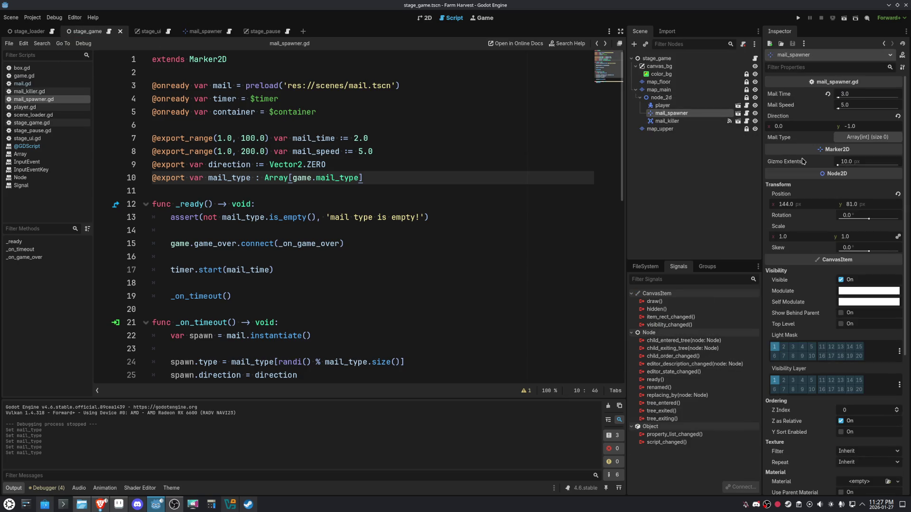
{"action": "left_click", "coordinate": [798, 18]}
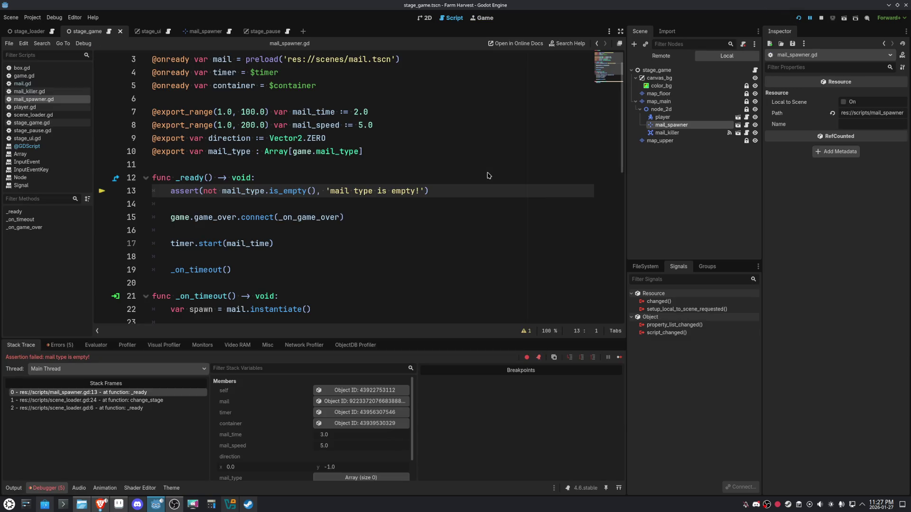
{"action": "left_click", "coordinate": [821, 18]}
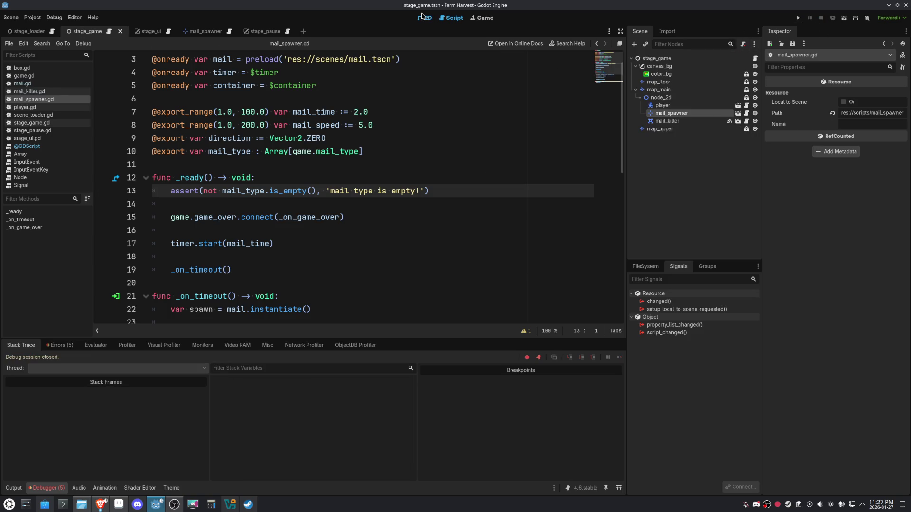
Select mail_spawner in the 2D view and add three elements to its Mail Type array.
{"action": "left_click", "coordinate": [422, 17]}
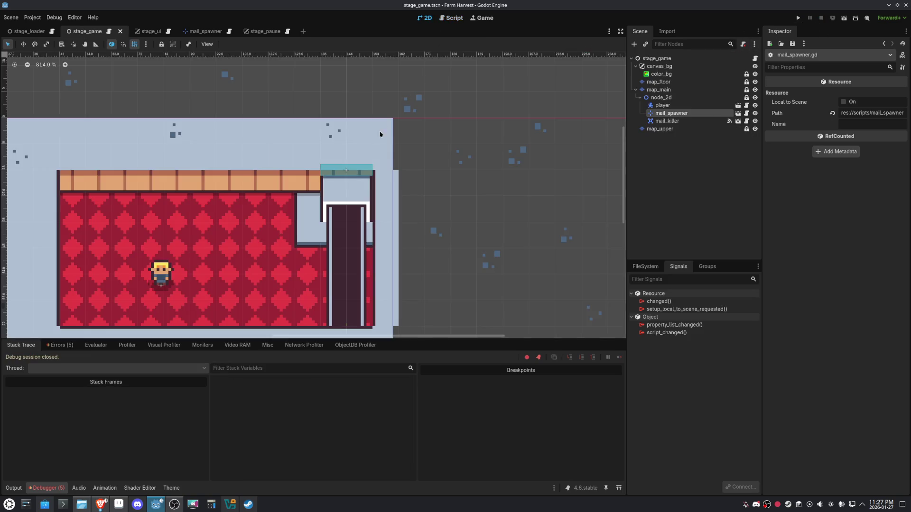
{"action": "left_click", "coordinate": [663, 122]}
{"action": "left_click", "coordinate": [669, 114]}
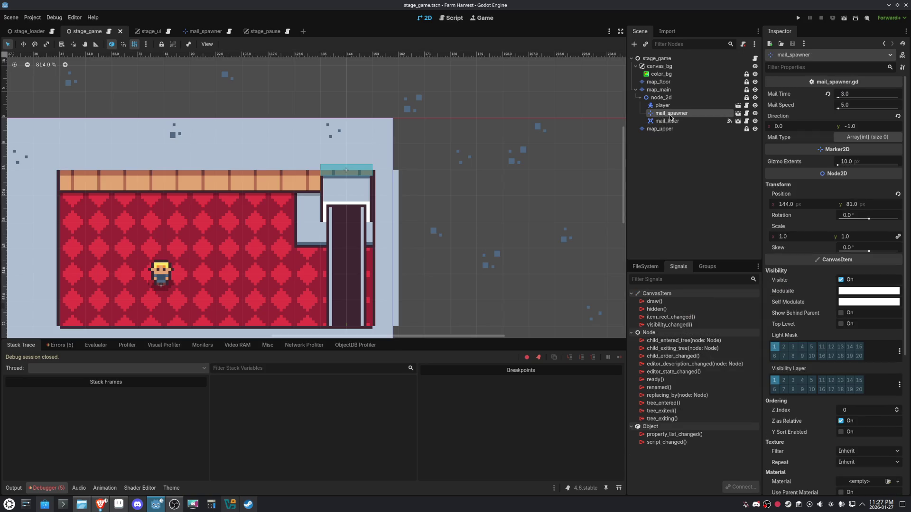
{"action": "left_click", "coordinate": [849, 137]}
{"action": "left_click", "coordinate": [847, 162]}
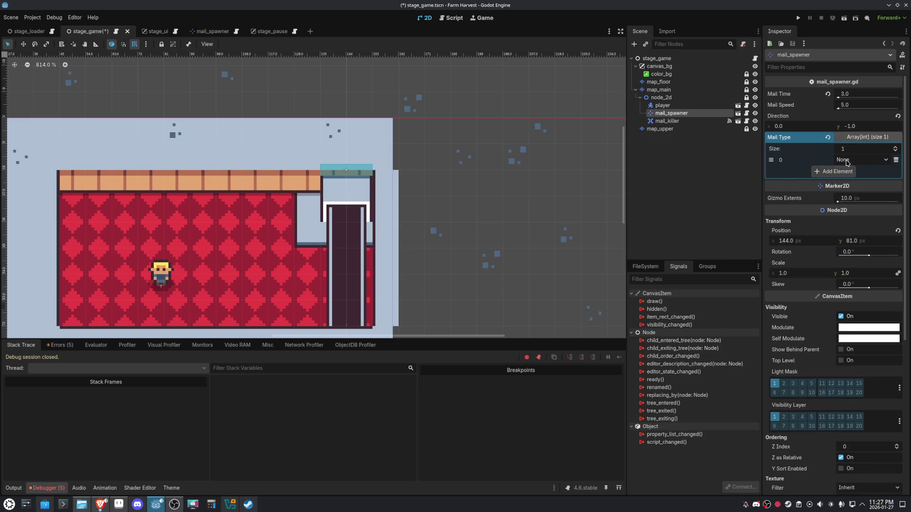
{"action": "left_click", "coordinate": [839, 171]}
{"action": "left_click", "coordinate": [840, 183]}
Set the three Mail Type elements to Gray, Blue and Junk.
{"action": "left_click", "coordinate": [853, 161]}
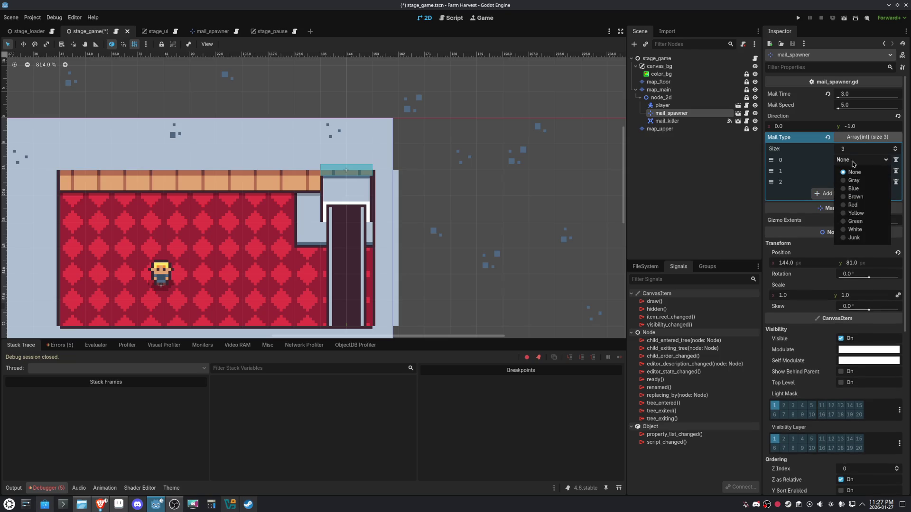
{"action": "left_click", "coordinate": [854, 181]}
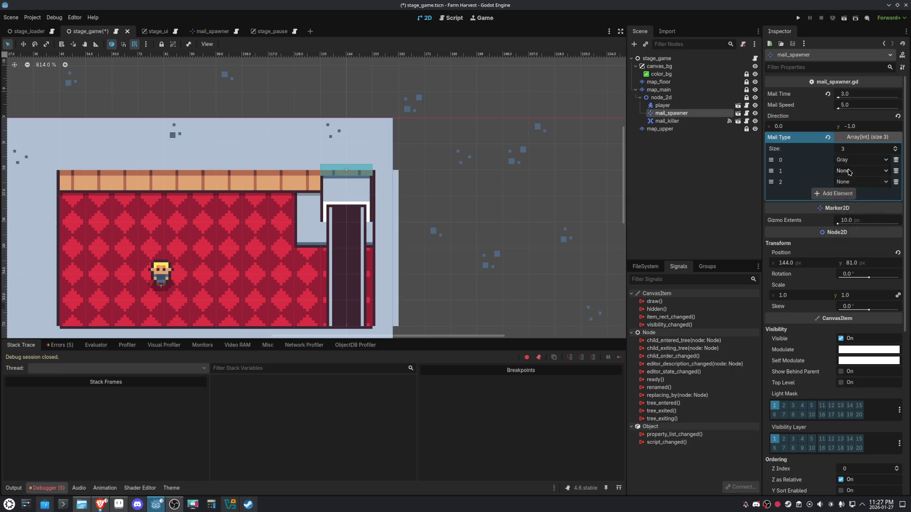
{"action": "left_click", "coordinate": [849, 171]}
{"action": "left_click", "coordinate": [854, 199]}
{"action": "left_click", "coordinate": [850, 183]}
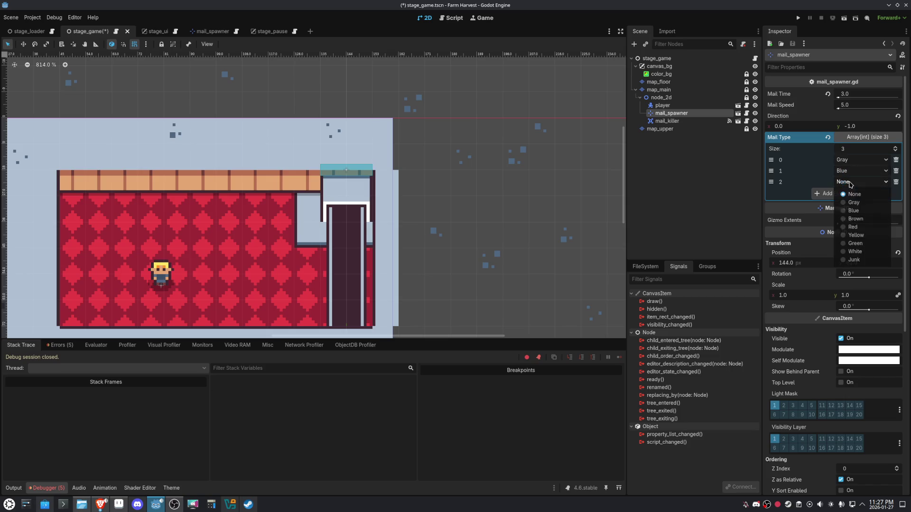
{"action": "left_click", "coordinate": [854, 259]}
Save the stage_game scene and run the game to test the spawner.
{"action": "key", "text": "ctrl+s"}
{"action": "left_click", "coordinate": [798, 18]}
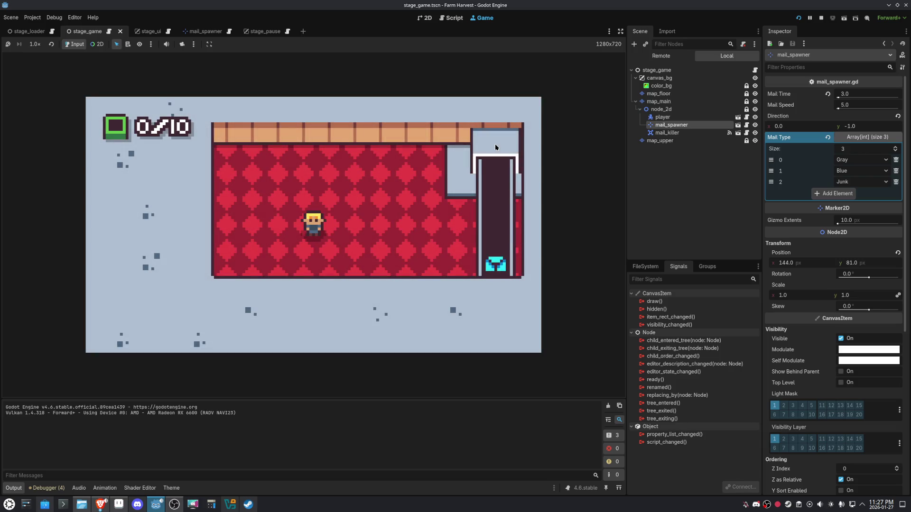
{"action": "left_click", "coordinate": [453, 18]}
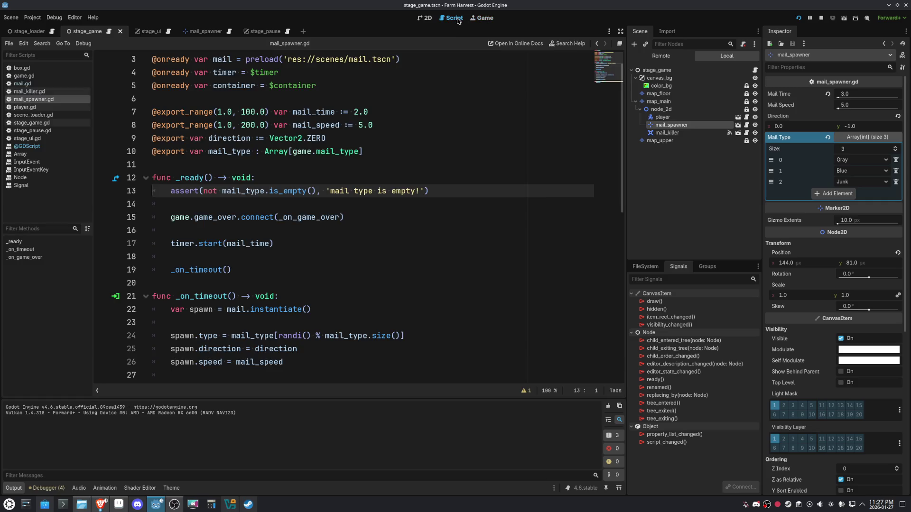
{"action": "left_click", "coordinate": [567, 44]}
{"action": "type", "text": "err"}
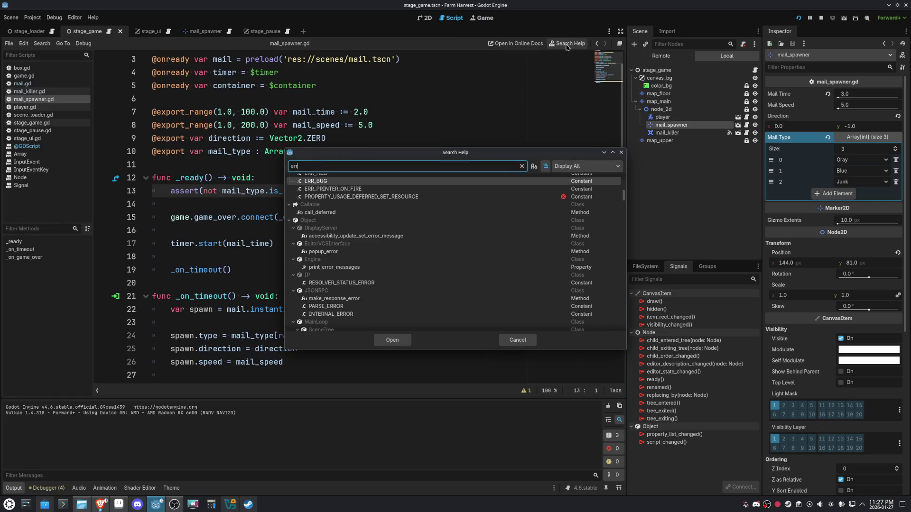
{"action": "scroll", "coordinate": [433, 210], "scroll_direction": "up", "scroll_amount": 10}
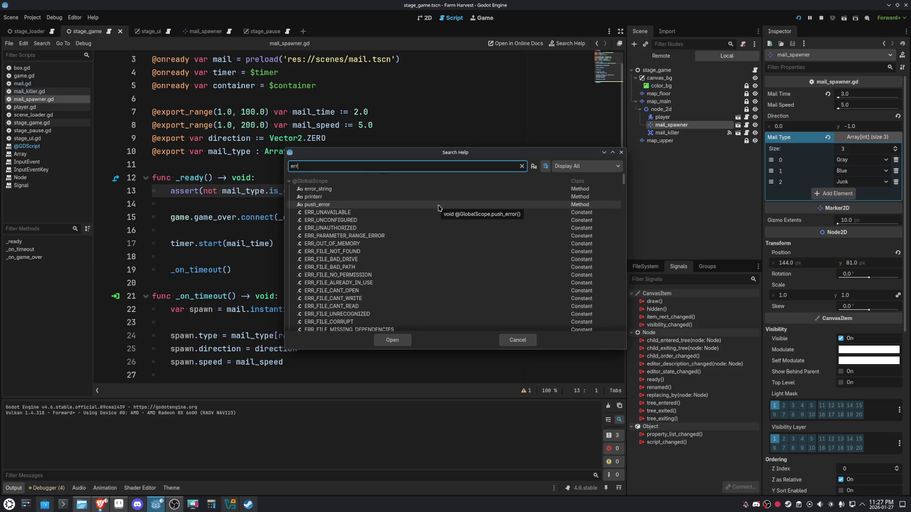
{"action": "left_click", "coordinate": [338, 198]}
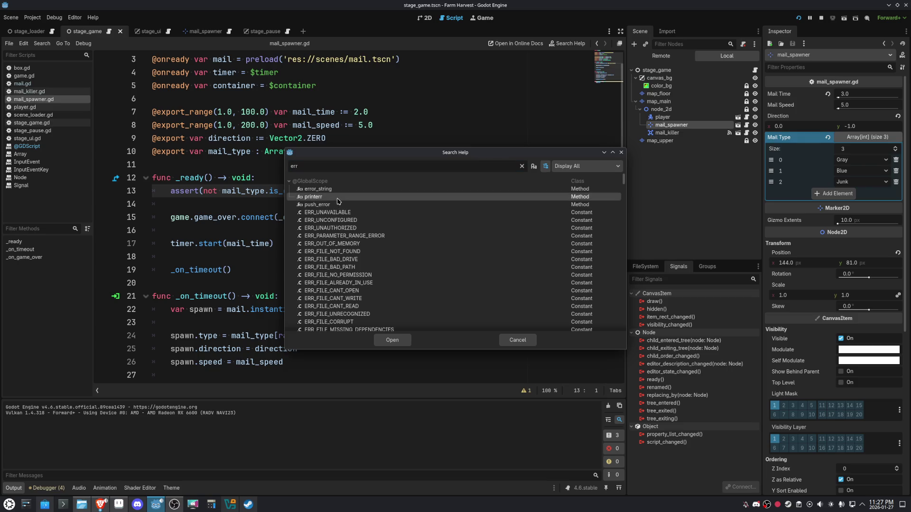
{"action": "double_click", "coordinate": [333, 209]}
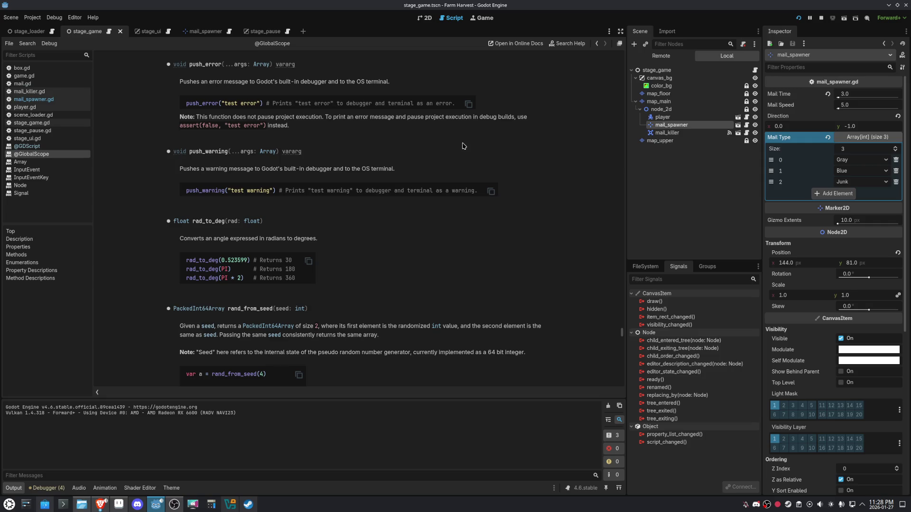
{"action": "left_click", "coordinate": [597, 43]}
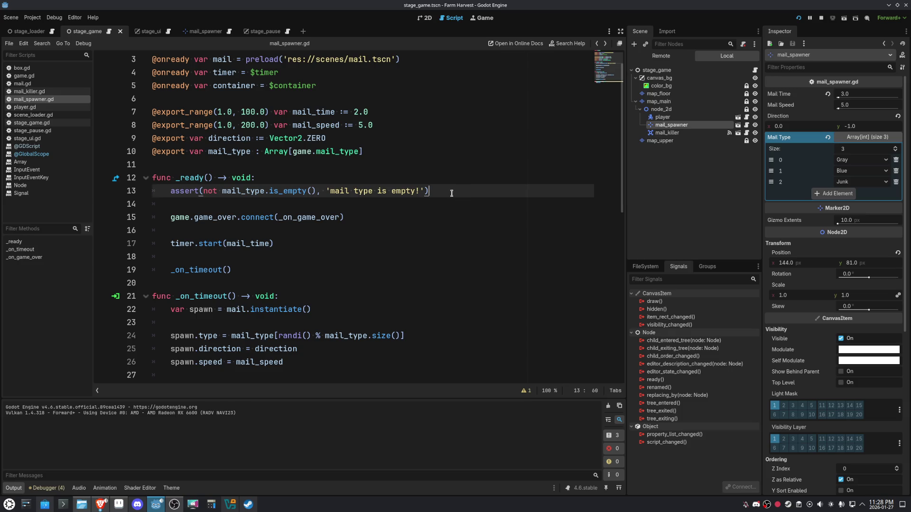
Add the comment '# assert contition is on false, not true' above the assert and save.
{"action": "left_click", "coordinate": [460, 179]}
{"action": "key", "text": "Return"}
{"action": "type", "text": "contition is no"}
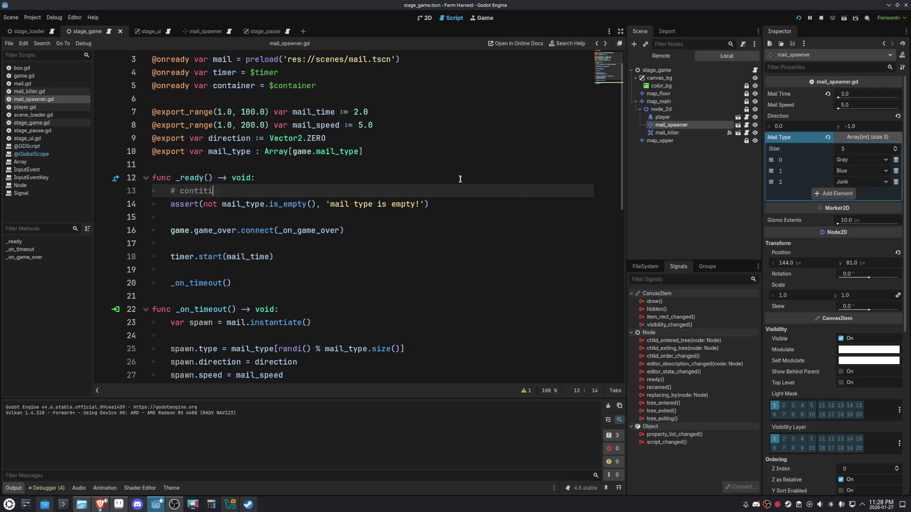
{"action": "key", "text": "BackSpace"}
{"action": "key", "text": "BackSpace"}
{"action": "type", "text": "on fa"}
{"action": "type", "text": "lse, not true"}
{"action": "left_click", "coordinate": [181, 191]}
{"action": "type", "text": "assert"}
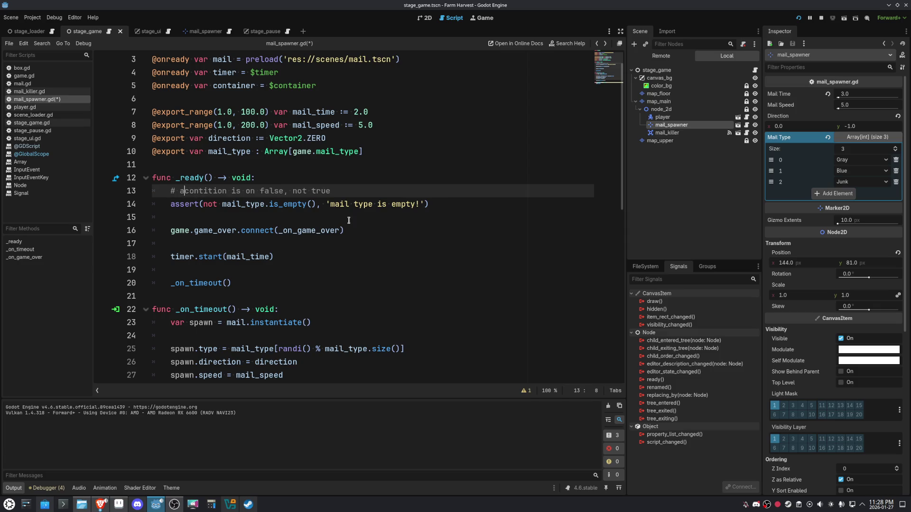
{"action": "left_click", "coordinate": [431, 233]}
{"action": "left_click", "coordinate": [431, 244]}
{"action": "left_click", "coordinate": [445, 261]}
{"action": "key", "text": "ctrl+s"}
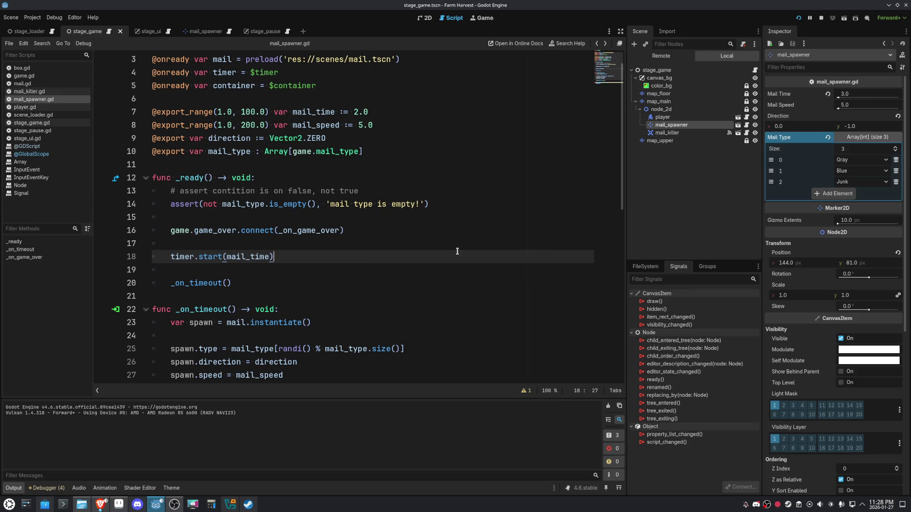
Change the assert message to 'mail_type is empty!'.
{"action": "left_click", "coordinate": [354, 204]}
{"action": "key", "text": "BackSpace"}
{"action": "type", "text": "_"}
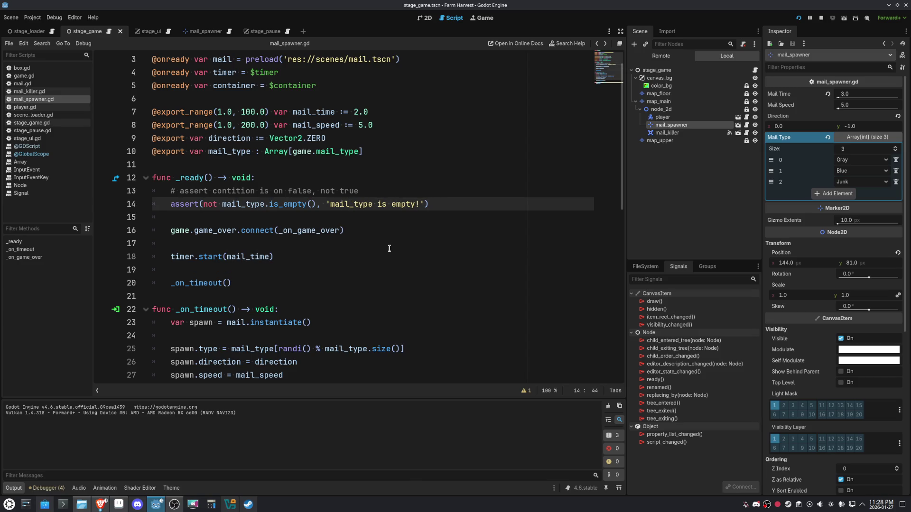
{"action": "left_click", "coordinate": [389, 249]}
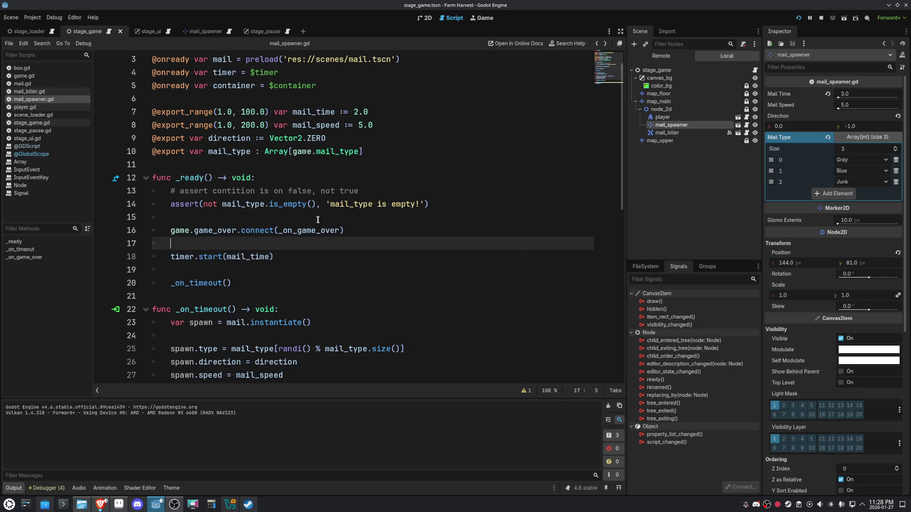
Check the _on_game_over definition, then stop the running game.
{"action": "double_click", "coordinate": [294, 230]}
{"action": "left_click", "coordinate": [294, 230], "text": "ctrl"}
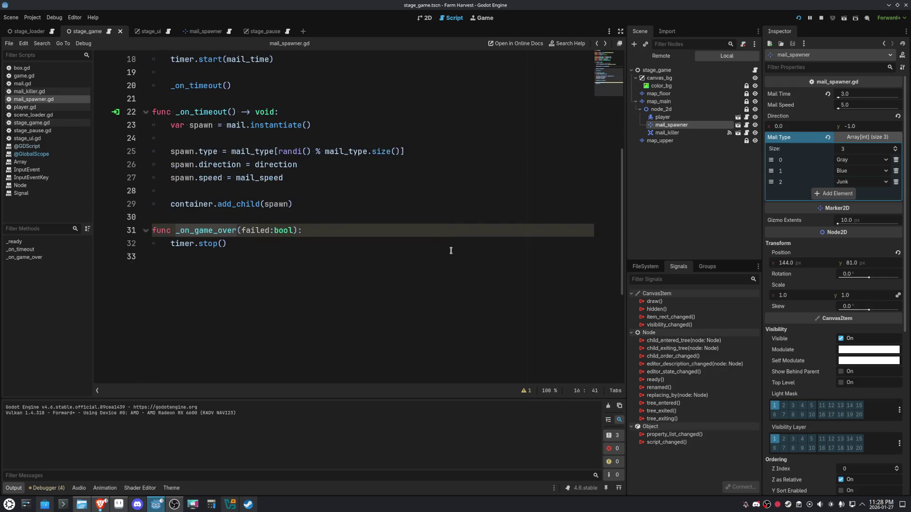
{"action": "key", "text": "alt+Left"}
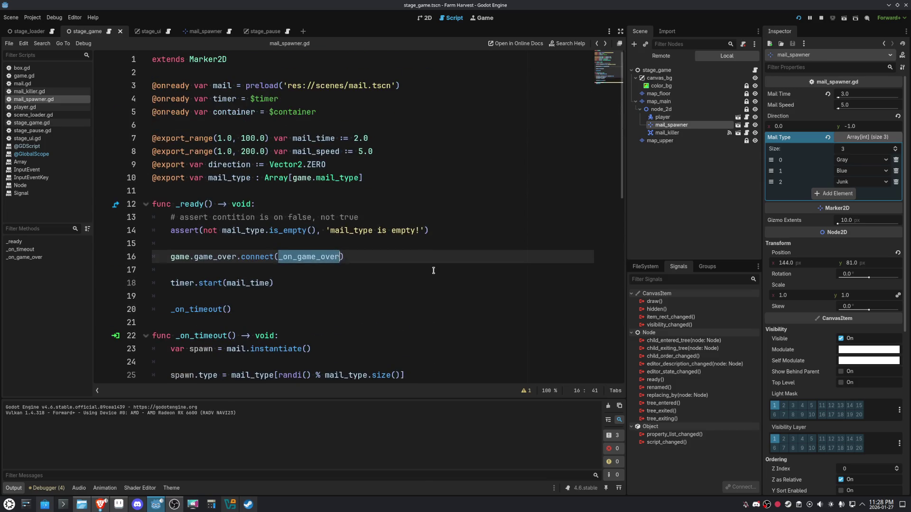
{"action": "left_click", "coordinate": [823, 19]}
{"action": "left_click", "coordinate": [118, 504]}
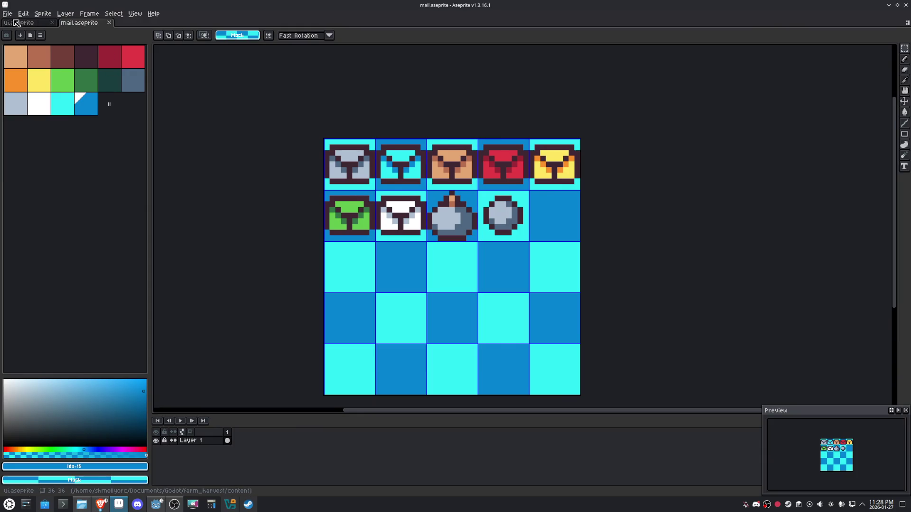
In ui.aseprite, pick the dark outline colour and sketch dark pixels in row 3's first empty tile.
{"action": "left_click", "coordinate": [17, 23]}
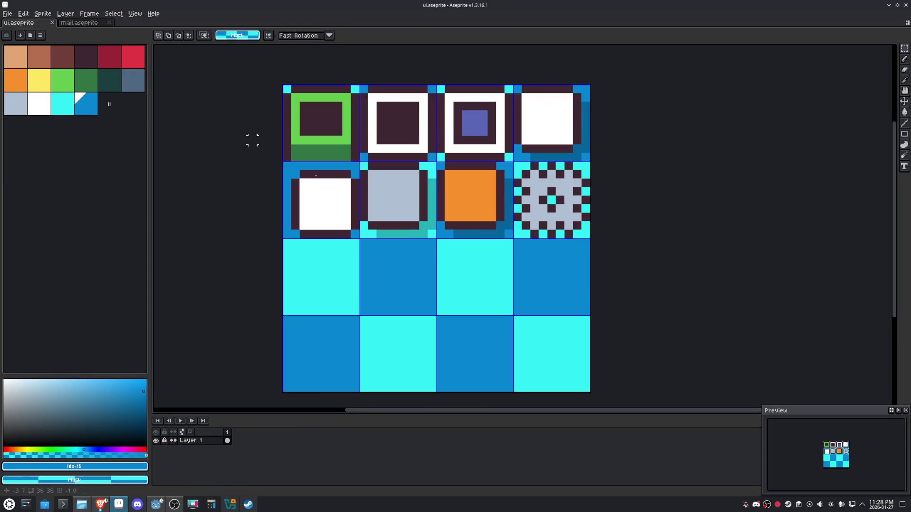
{"action": "left_click", "coordinate": [442, 237], "text": "alt"}
{"action": "scroll", "coordinate": [303, 266], "scroll_direction": "up", "scroll_amount": 1}
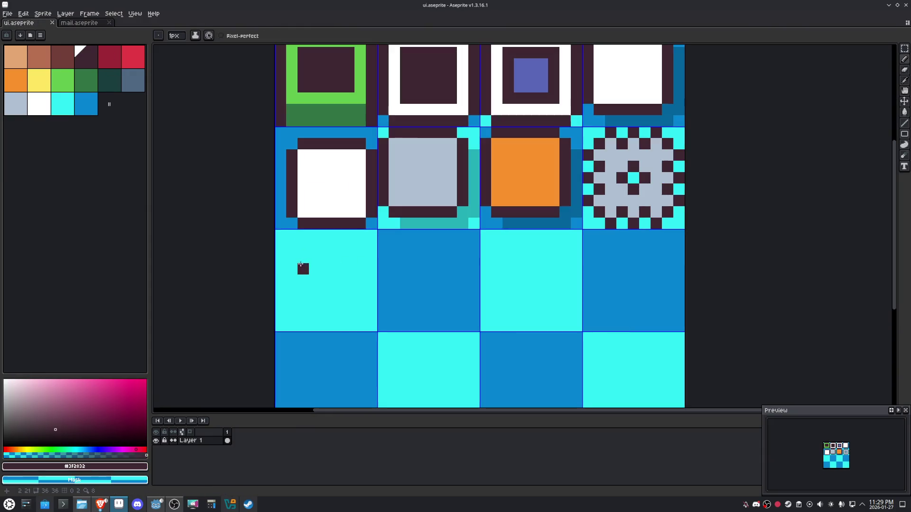
{"action": "left_click", "coordinate": [280, 235]}
{"action": "left_click", "coordinate": [315, 269], "text": "shift"}
{"action": "left_click", "coordinate": [371, 326], "text": "shift"}
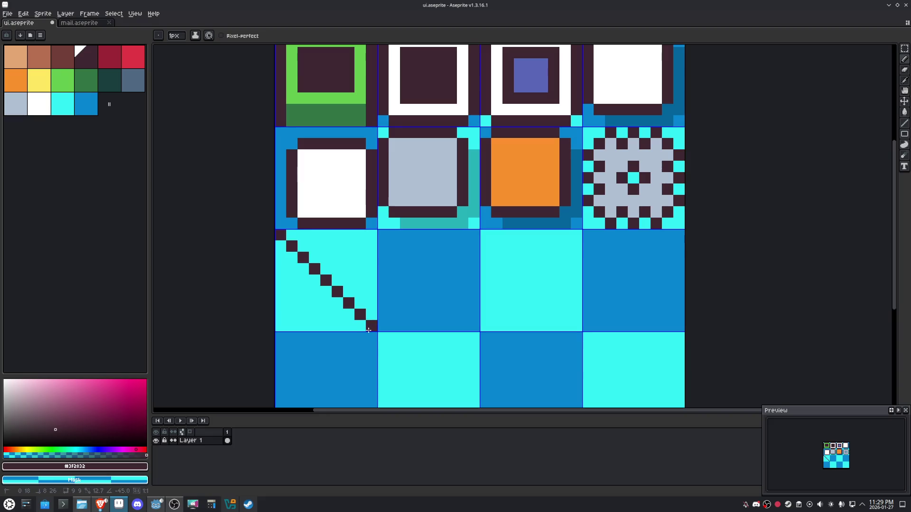
{"action": "left_click", "coordinate": [372, 235]}
{"action": "left_click", "coordinate": [281, 315], "text": "shift"}
{"action": "key", "text": "ctrl+z"}
{"action": "left_click", "coordinate": [280, 326], "text": "shift"}
{"action": "left_click", "coordinate": [326, 326]}
{"action": "left_click", "coordinate": [272, 280], "text": "shift"}
{"action": "key", "text": "ctrl+z"}
{"action": "left_click", "coordinate": [337, 314]}
{"action": "left_click", "coordinate": [360, 292]}
{"action": "left_click", "coordinate": [371, 280]}
{"action": "left_click", "coordinate": [371, 269]}
{"action": "left_click", "coordinate": [360, 257]}
{"action": "left_click", "coordinate": [280, 270]}
{"action": "left_click", "coordinate": [280, 258]}
{"action": "left_click", "coordinate": [290, 259]}
{"action": "key", "text": "ctrl+z"}
{"action": "left_click", "coordinate": [348, 235]}
{"action": "left_click", "coordinate": [349, 246]}
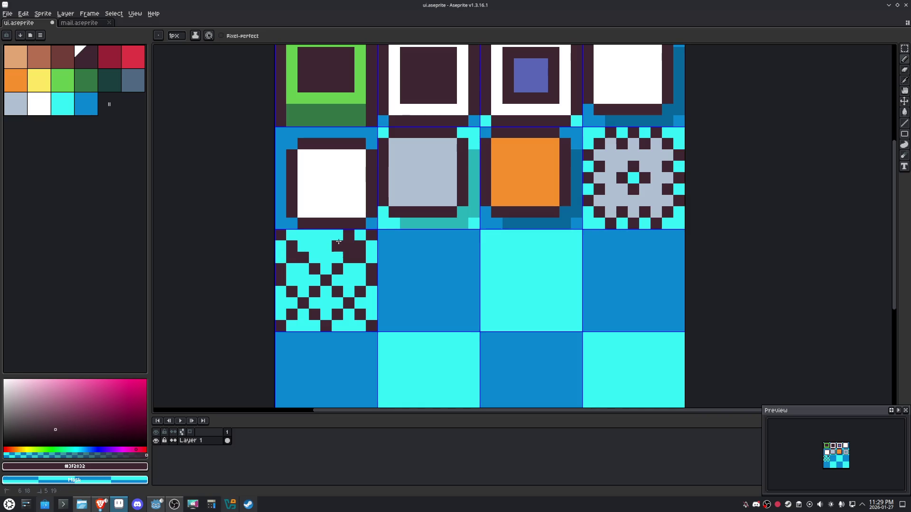
Erase the stray diagonal and edge pixels from the tile.
{"action": "right_click", "coordinate": [337, 246]}
{"action": "right_click", "coordinate": [349, 235]}
{"action": "right_click", "coordinate": [349, 246]}
{"action": "right_click", "coordinate": [337, 269]}
{"action": "right_click", "coordinate": [326, 281]}
{"action": "right_click", "coordinate": [334, 287]}
{"action": "right_click", "coordinate": [317, 270]}
{"action": "right_click", "coordinate": [314, 292]}
{"action": "right_click", "coordinate": [281, 315]}
{"action": "right_click", "coordinate": [281, 326]}
{"action": "left_click", "coordinate": [359, 327]}
{"action": "right_click", "coordinate": [359, 327]}
{"action": "right_click", "coordinate": [372, 326]}
{"action": "right_click", "coordinate": [361, 314]}
{"action": "right_click", "coordinate": [360, 246]}
{"action": "right_click", "coordinate": [292, 246]}
{"action": "right_click", "coordinate": [280, 235]}
Draw the heart's two lobes and top edge, erasing misplaced pixels to refine the shape.
{"action": "left_click", "coordinate": [292, 246]}
{"action": "left_click", "coordinate": [281, 257]}
{"action": "left_click", "coordinate": [303, 246]}
{"action": "right_click", "coordinate": [371, 246]}
{"action": "left_click", "coordinate": [372, 258]}
{"action": "left_click", "coordinate": [360, 246]}
{"action": "left_click", "coordinate": [349, 246]}
{"action": "right_click", "coordinate": [349, 258]}
{"action": "right_click", "coordinate": [357, 258]}
{"action": "right_click", "coordinate": [303, 257]}
{"action": "left_click", "coordinate": [326, 258]}
{"action": "left_click", "coordinate": [338, 258]}
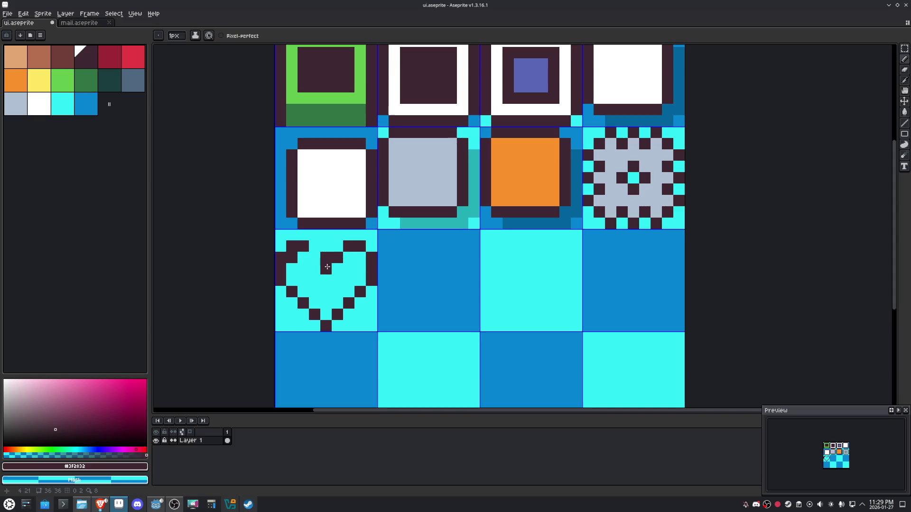
{"action": "left_click", "coordinate": [315, 258]}
{"action": "left_click", "coordinate": [338, 246]}
{"action": "left_click", "coordinate": [315, 246]}
{"action": "right_click", "coordinate": [314, 258]}
{"action": "right_click", "coordinate": [326, 269]}
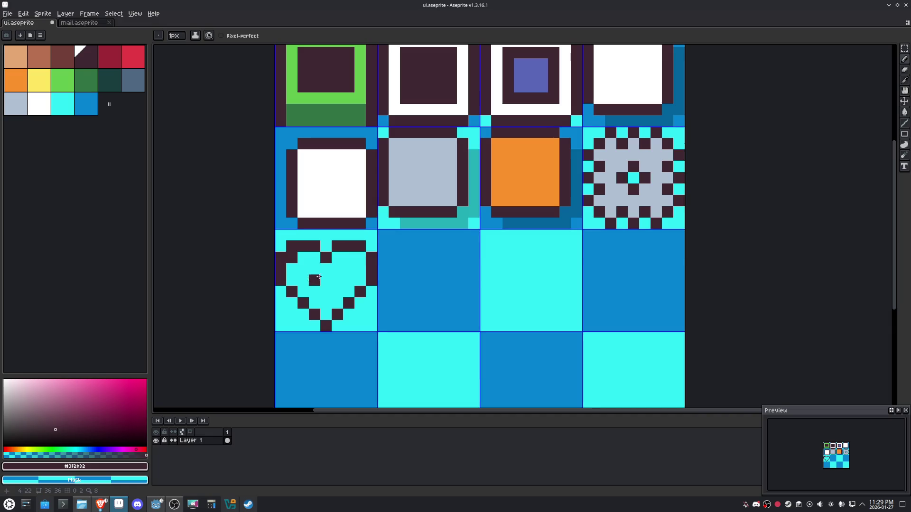
{"action": "right_click", "coordinate": [278, 256]}
{"action": "right_click", "coordinate": [291, 246]}
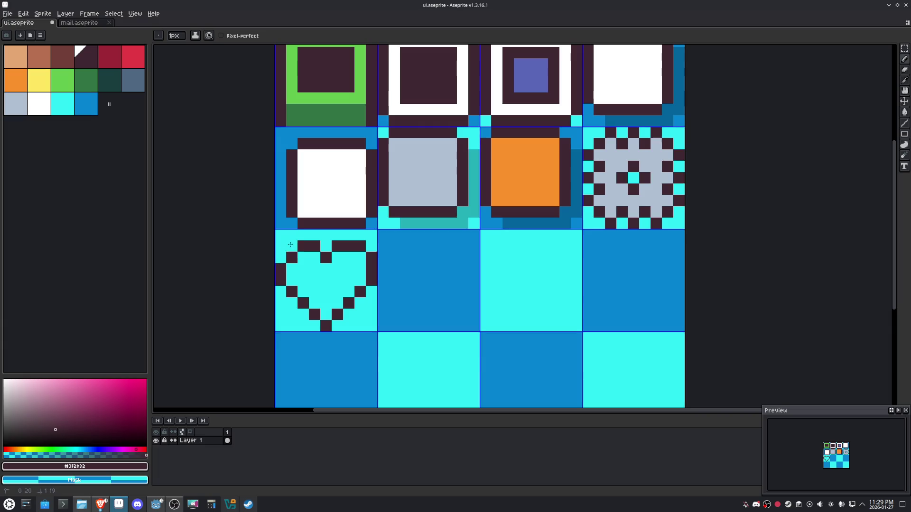
{"action": "left_click", "coordinate": [360, 258]}
Move the red heart tile up one pixel within its cell.
{"action": "key", "text": "m"}
{"action": "left_click_drag", "start_coordinate": [398, 340], "coordinate": [263, 233]}
{"action": "left_click_drag", "start_coordinate": [315, 271], "coordinate": [315, 264]}
{"action": "mouse_move", "coordinate": [453, 339]}
{"action": "left_mouse_down"}
{"action": "mouse_move", "coordinate": [306, 297]}
{"action": "mouse_move", "coordinate": [268, 269]}
{"action": "left_mouse_up"}
{"action": "key", "text": "ctrl+d"}
Fill the notches at the heart's left and right edges and refill its interior red.
{"action": "key", "text": "b"}
{"action": "left_click", "coordinate": [372, 269]}
{"action": "left_click", "coordinate": [280, 269]}
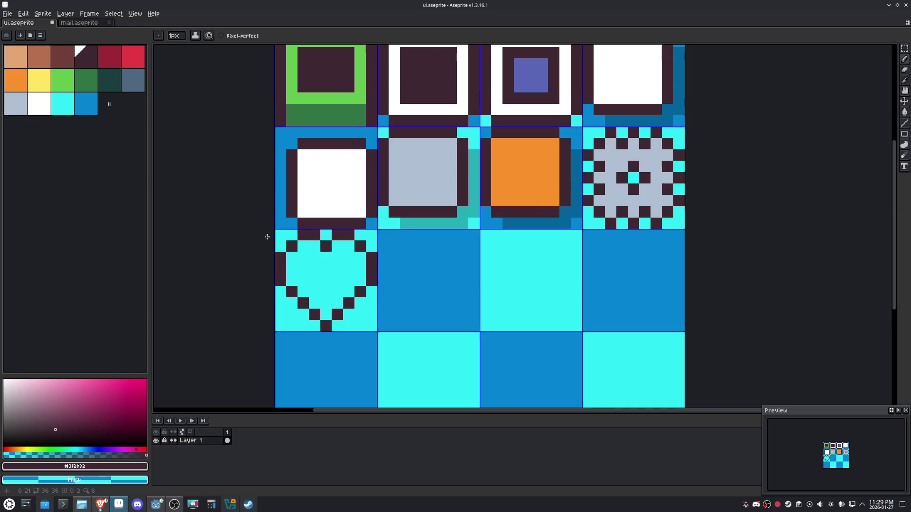
{"action": "left_click", "coordinate": [133, 57]}
{"action": "key", "text": "g"}
{"action": "left_click", "coordinate": [306, 269]}
{"action": "left_click", "coordinate": [118, 60]}
{"action": "left_click", "coordinate": [334, 279]}
{"action": "key", "text": "v"}
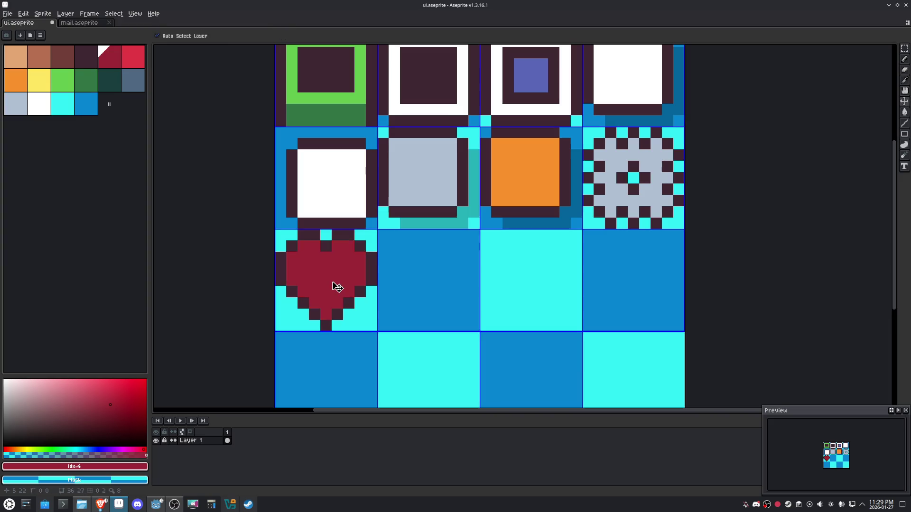
{"action": "key", "text": "ctrl+z"}
{"action": "key", "text": "ctrl+z"}
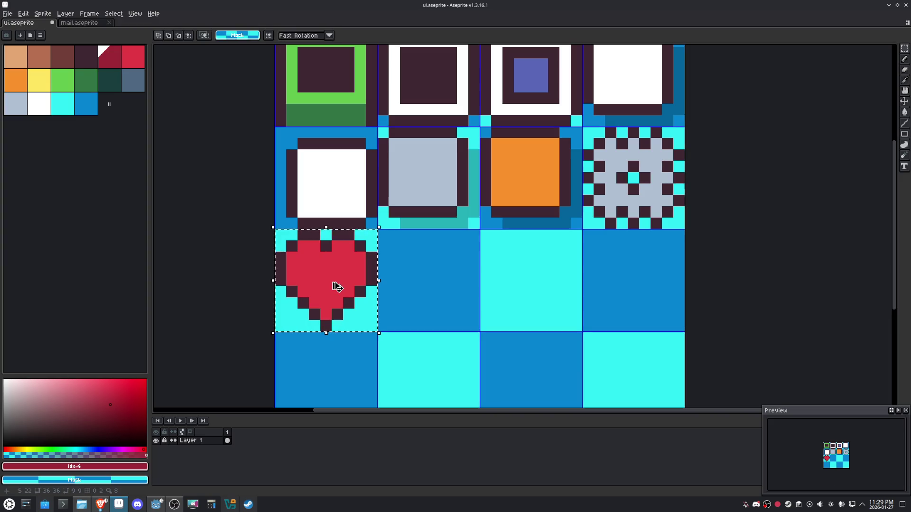
Copy the heart into the cell to its right and fill the copy light grey.
{"action": "left_click_drag", "start_coordinate": [337, 287], "coordinate": [440, 287]}
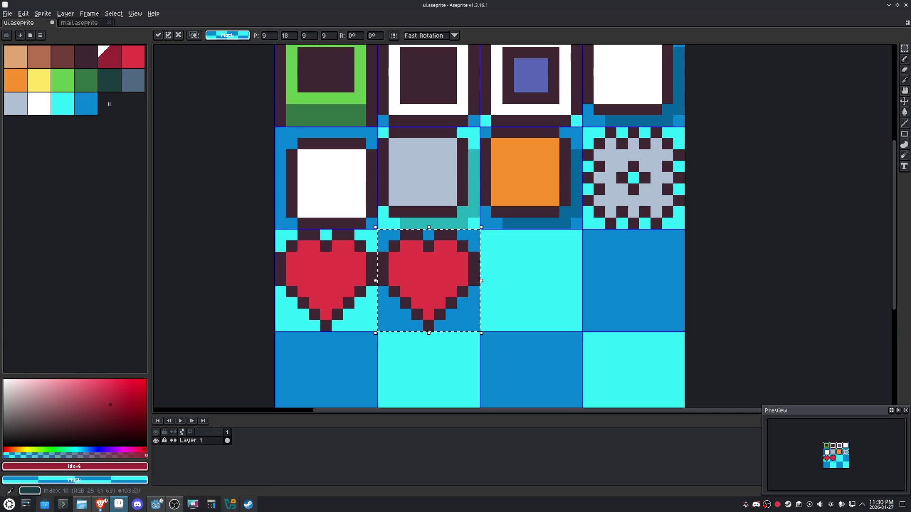
{"action": "left_click", "coordinate": [16, 104]}
{"action": "key", "text": "g"}
{"action": "left_click", "coordinate": [437, 265]}
{"action": "key", "text": "m"}
{"action": "key", "text": "ctrl+d"}
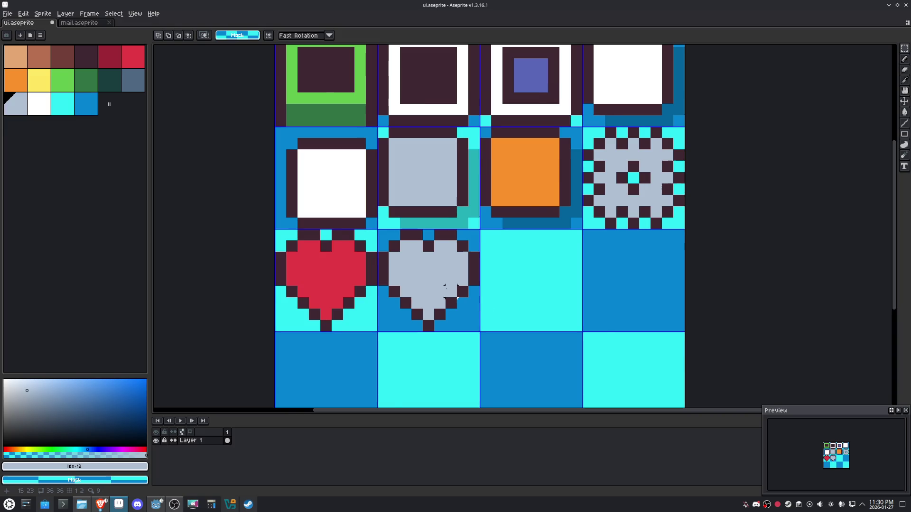
{"action": "scroll", "coordinate": [446, 287], "scroll_direction": "down", "scroll_amount": 1}
Save ui.aseprite and export the sprite sheet as an image.
{"action": "key", "text": "ctrl+s"}
{"action": "left_click", "coordinate": [8, 13]}
{"action": "mouse_move", "coordinate": [71, 84]}
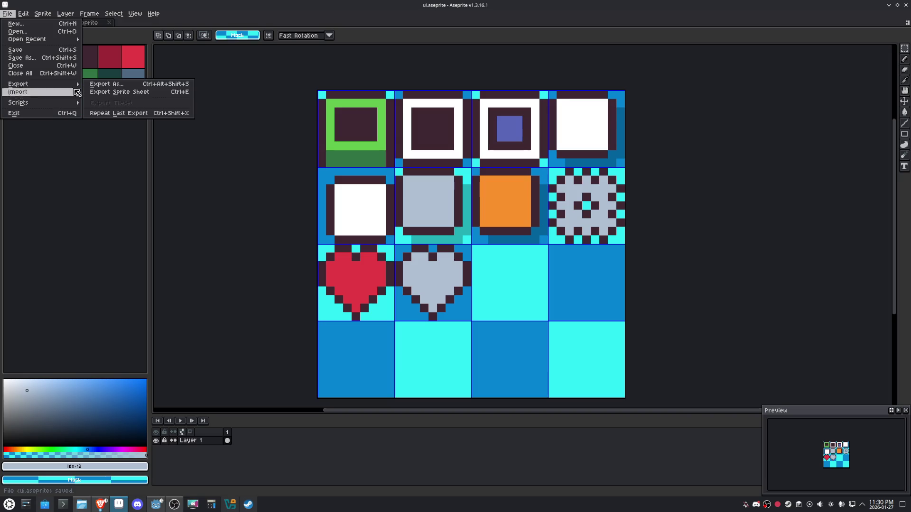
{"action": "left_click", "coordinate": [106, 84]}
{"action": "left_click", "coordinate": [336, 237]}
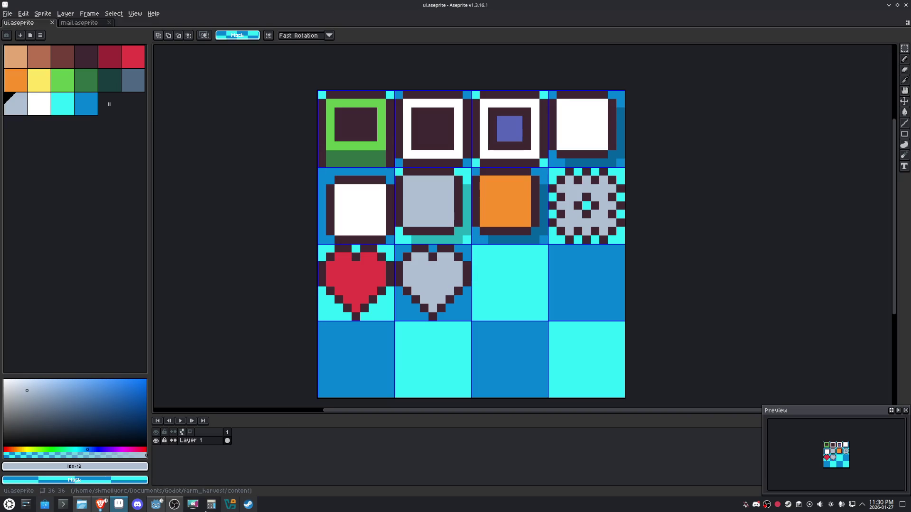
{"action": "left_click", "coordinate": [155, 507]}
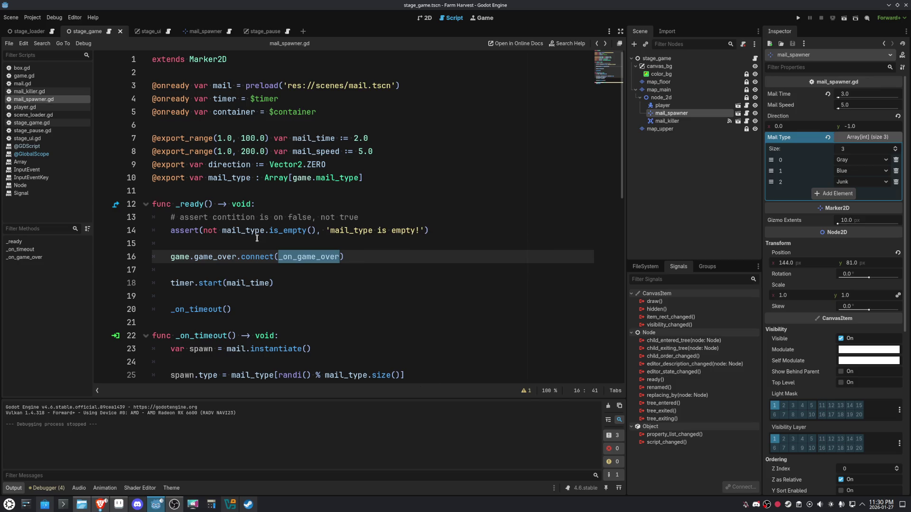
In game.gd, below ui_shown, add var save = { player = { health = 3, max_health = 3 } }.
{"action": "left_click", "coordinate": [26, 77]}
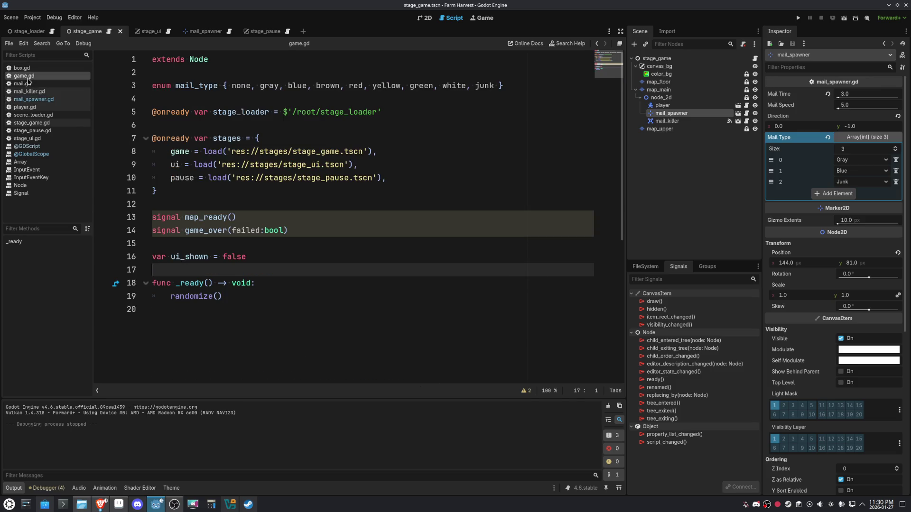
{"action": "left_click", "coordinate": [294, 254]}
{"action": "key", "text": "Return"}
{"action": "key", "text": "Return"}
{"action": "type", "text": "var save = "}
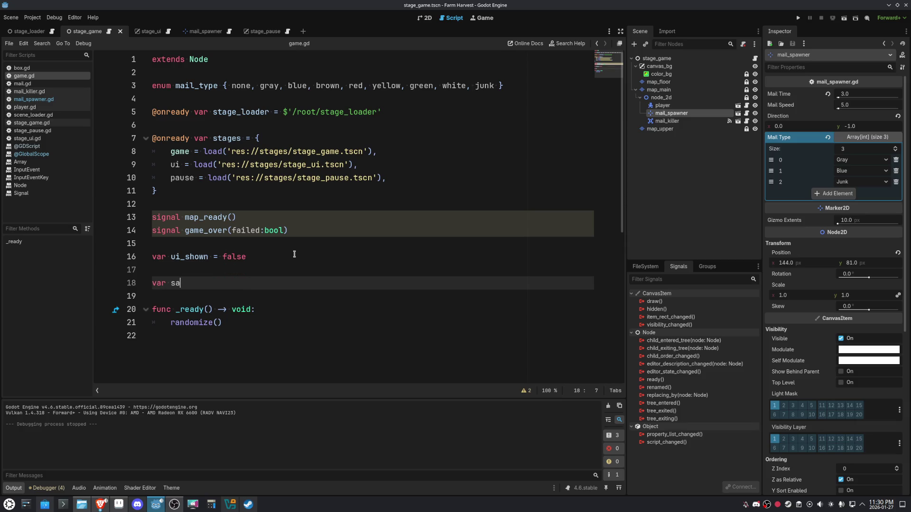
{"action": "type", "text": "{"}
{"action": "key", "text": "Return"}
{"action": "type", "text": "pla"}
{"action": "key", "text": "BackSpace"}
{"action": "type", "text": "yer = {"}
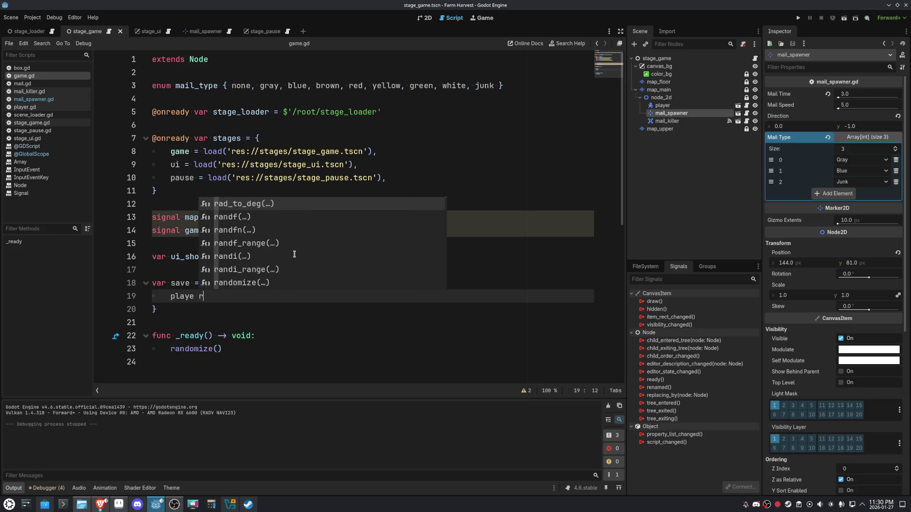
{"action": "key", "text": "Return"}
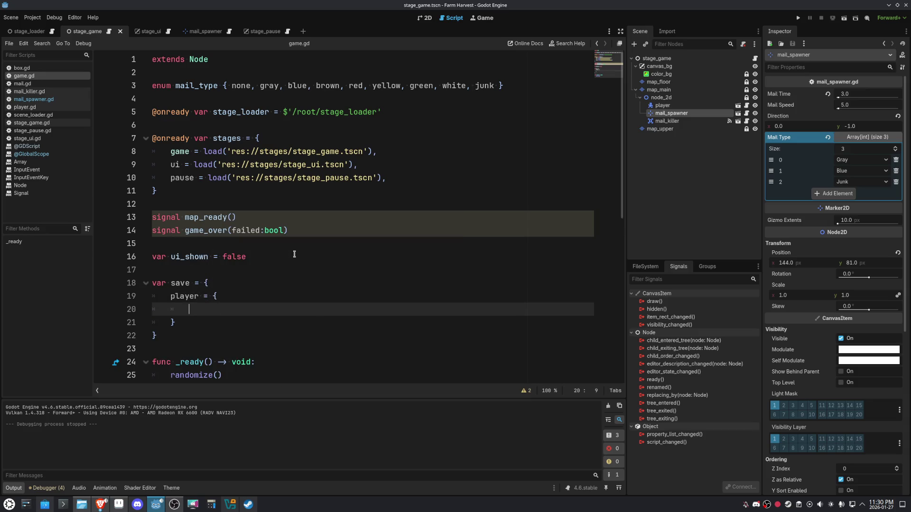
{"action": "type", "text": "ealth "}
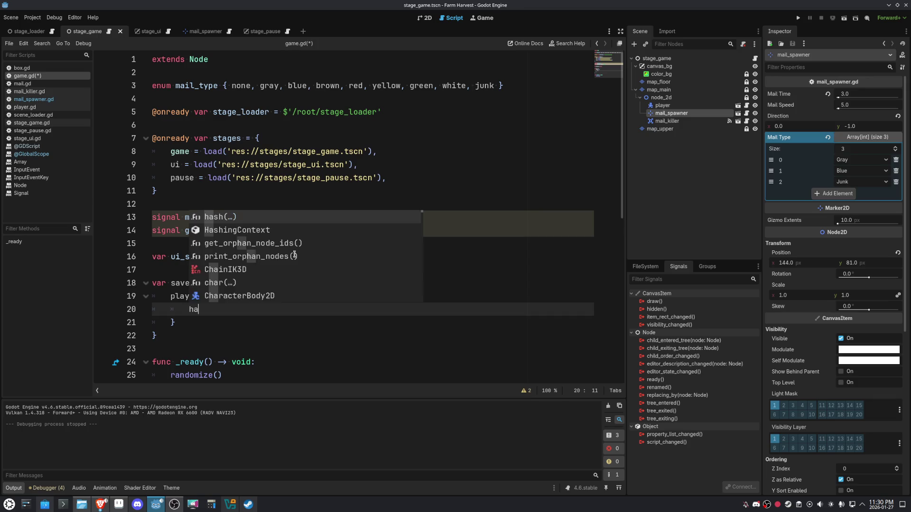
{"action": "type", "text": "= "}
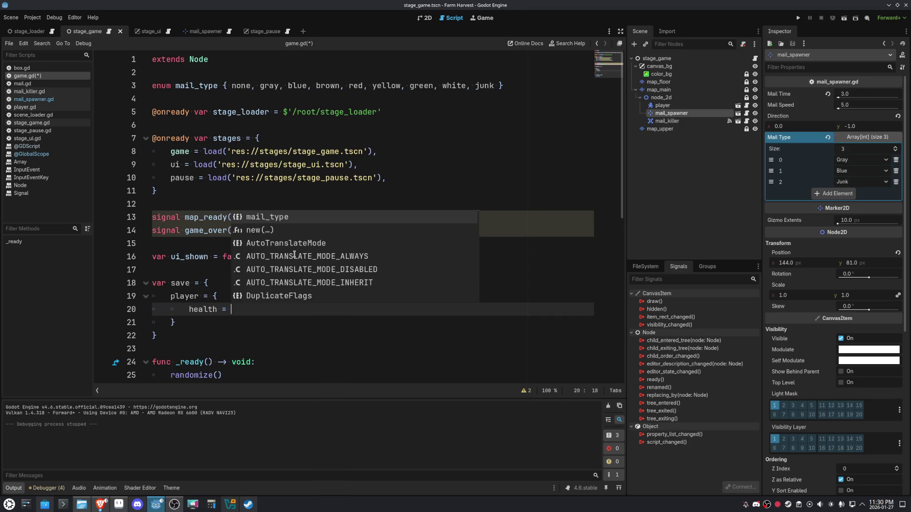
{"action": "type", "text": "3, "}
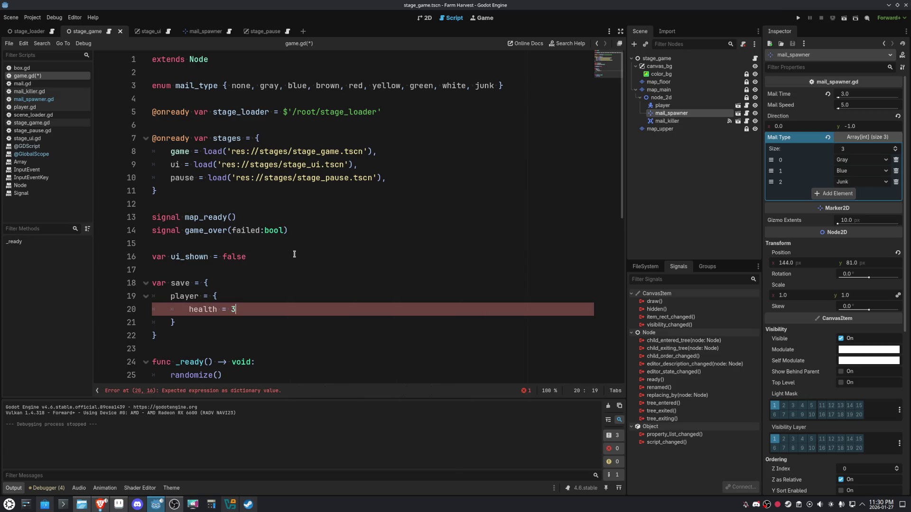
{"action": "type", "text": "max_h"}
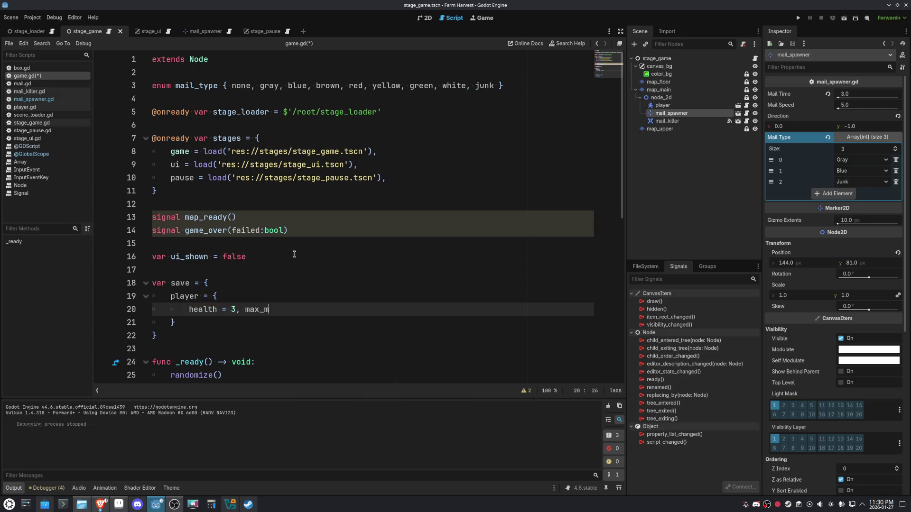
{"action": "type", "text": "ealth = 3"}
Save game.gd and return to mail_spawner.gd.
{"action": "key", "text": "ctrl+s"}
{"action": "left_click", "coordinate": [406, 300]}
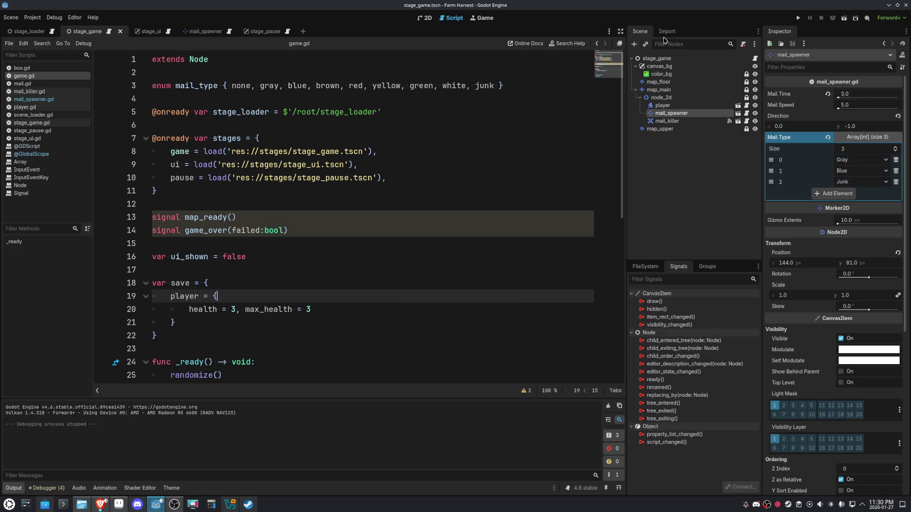
{"action": "left_click", "coordinate": [597, 44]}
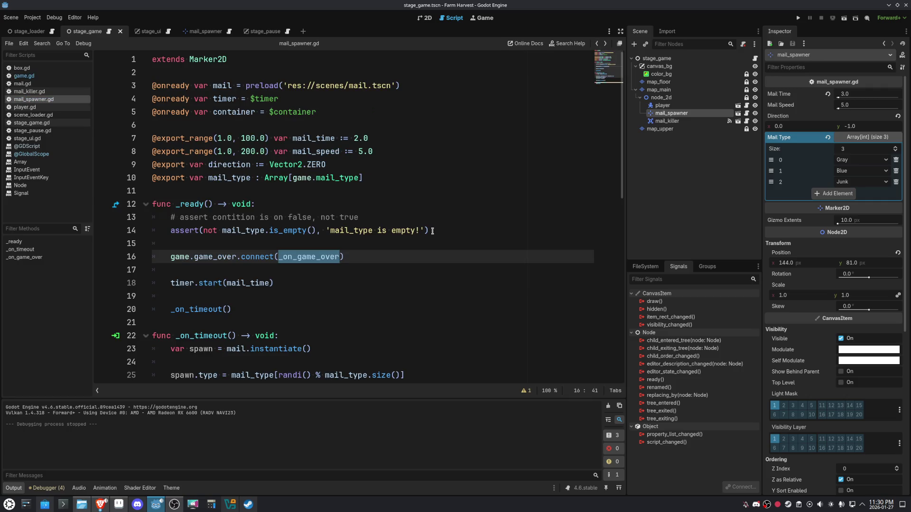
Create a new User Interface scene and change its root node's type to GridContainer.
{"action": "left_click", "coordinate": [303, 31]}
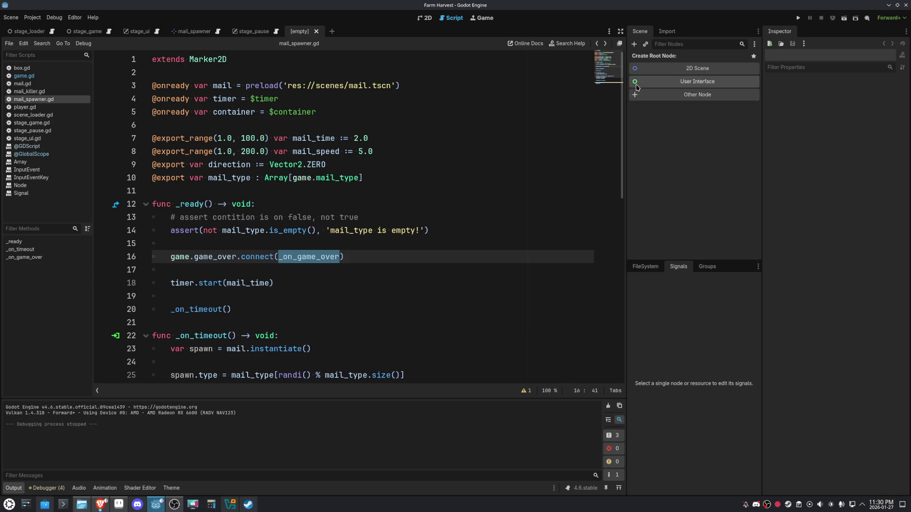
{"action": "left_click", "coordinate": [636, 84]}
{"action": "left_click", "coordinate": [429, 21]}
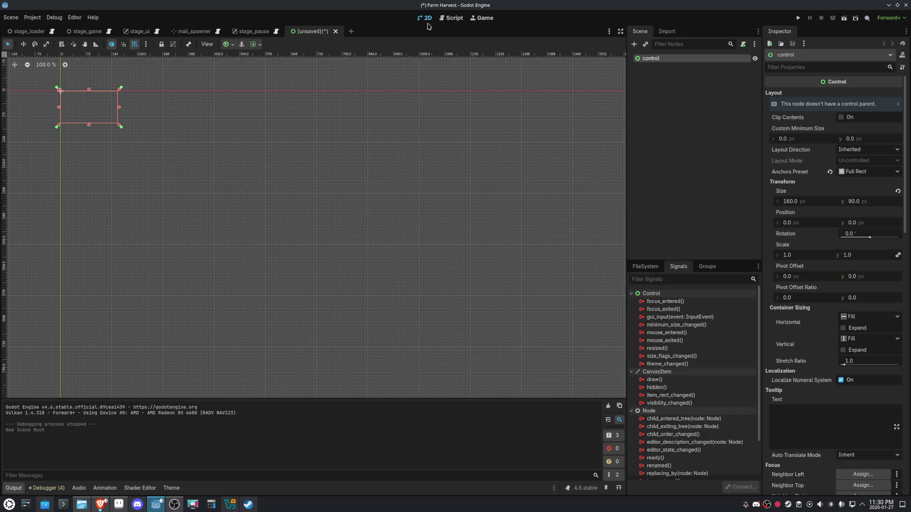
{"action": "scroll", "coordinate": [262, 218], "scroll_direction": "up", "scroll_amount": 2}
{"action": "scroll", "coordinate": [261, 218], "scroll_direction": "up", "scroll_amount": 1}
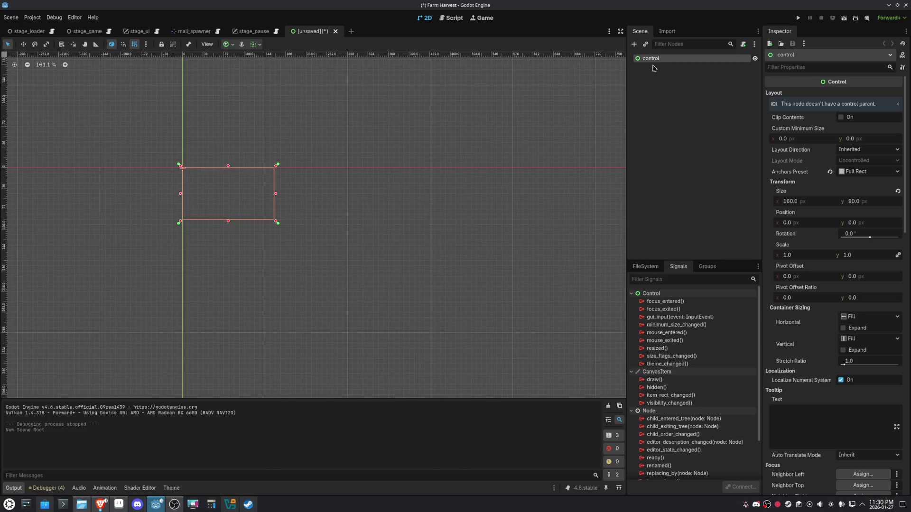
{"action": "right_click", "coordinate": [655, 59]}
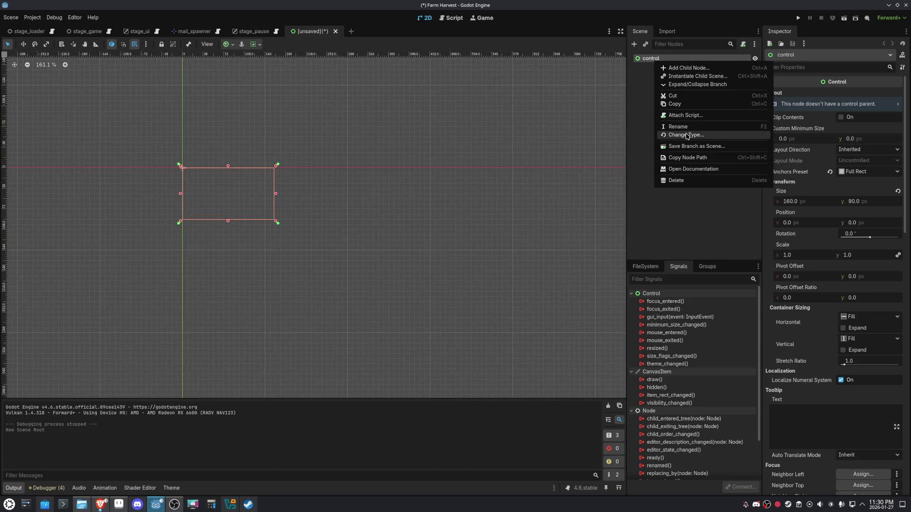
{"action": "left_click", "coordinate": [686, 135]}
{"action": "type", "text": "grid"}
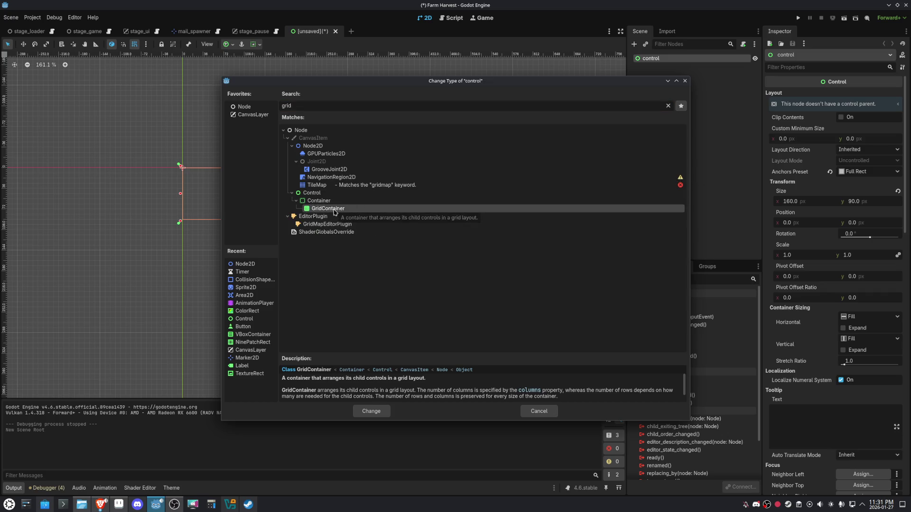
{"action": "double_click", "coordinate": [318, 209]}
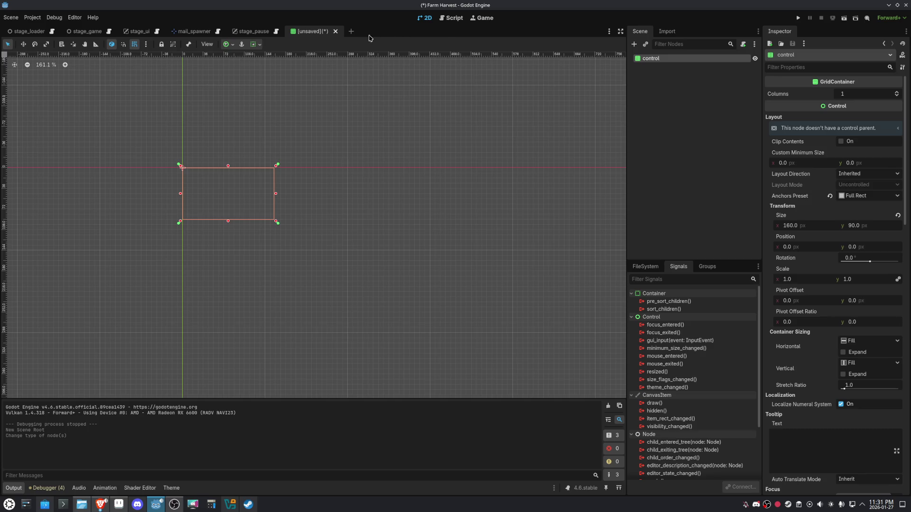
Add a Control child to the GridContainer with a 9 × 9 custom minimum size.
{"action": "left_click", "coordinate": [634, 44]}
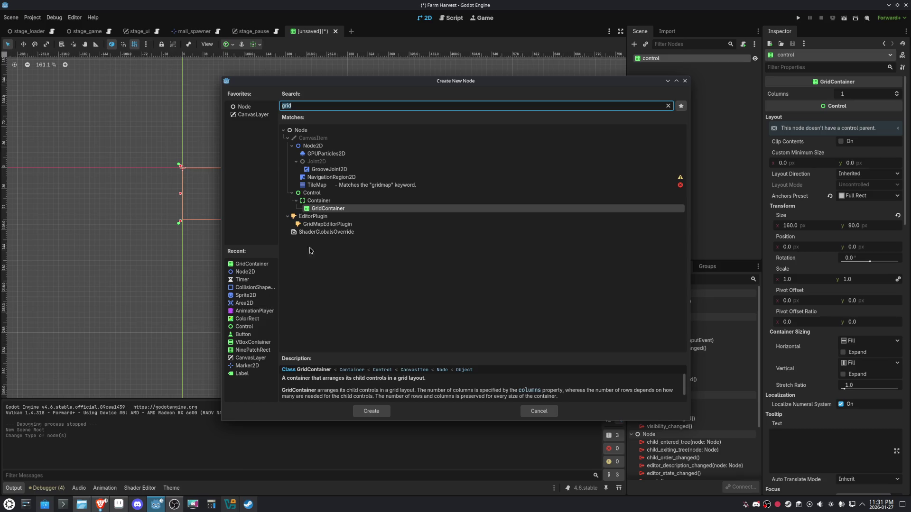
{"action": "left_click", "coordinate": [314, 194]}
{"action": "double_click", "coordinate": [314, 194]}
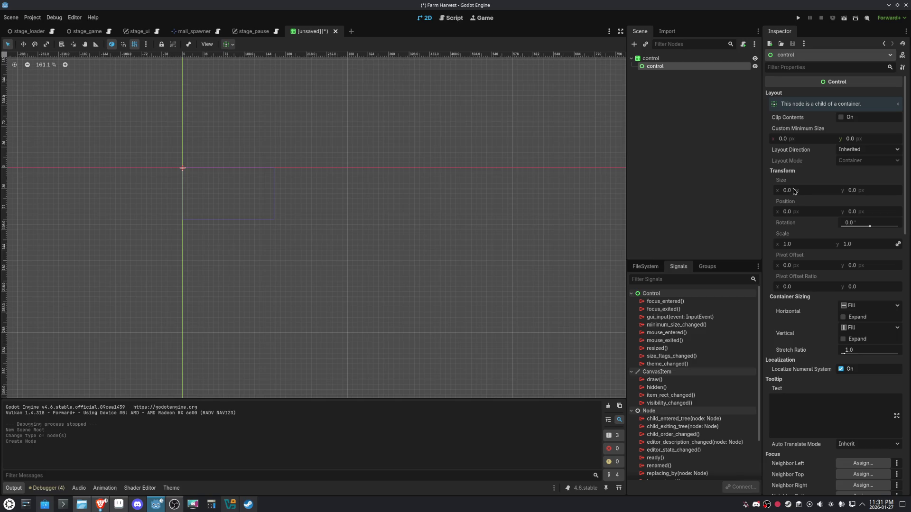
{"action": "left_click", "coordinate": [814, 141]}
{"action": "key", "text": "Tab"}
{"action": "type", "text": "9"}
{"action": "scroll", "coordinate": [254, 171], "scroll_direction": "up", "scroll_amount": 8}
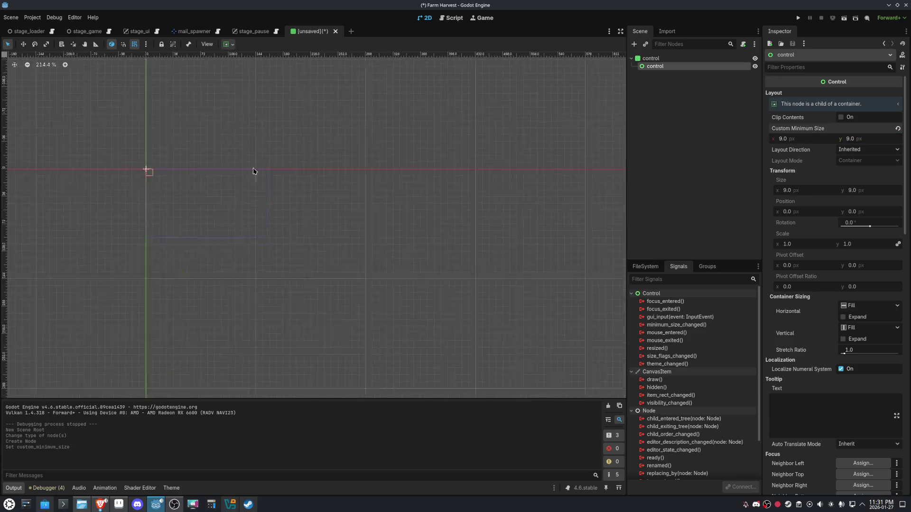
{"action": "scroll", "coordinate": [81, 188], "scroll_direction": "up", "scroll_amount": 3}
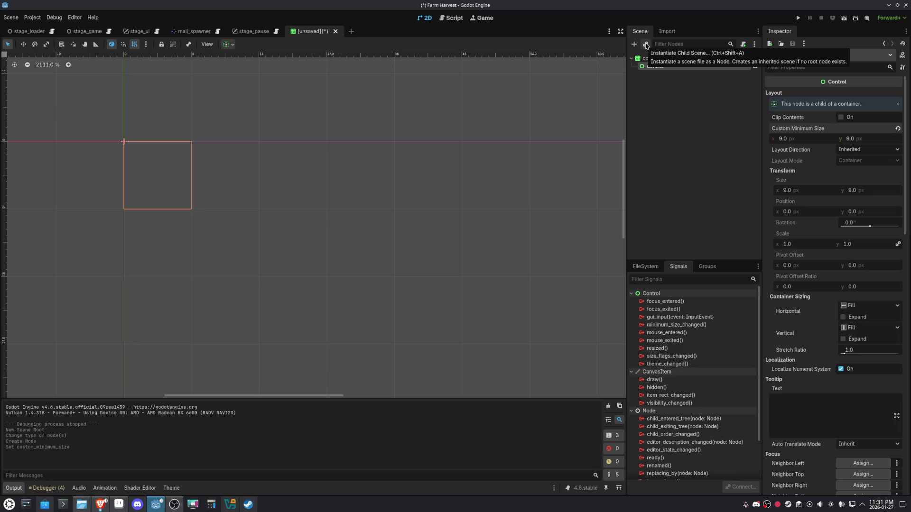
{"action": "left_click", "coordinate": [645, 44]}
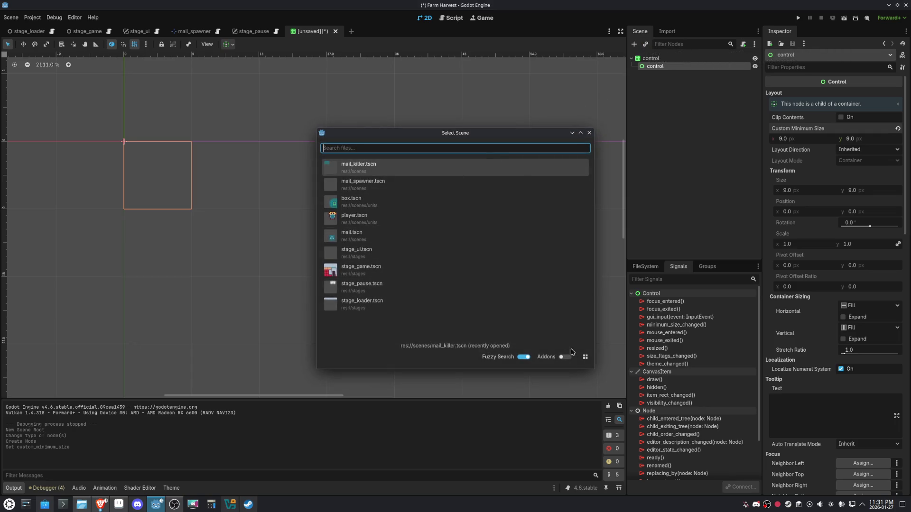
{"action": "left_click", "coordinate": [589, 133]}
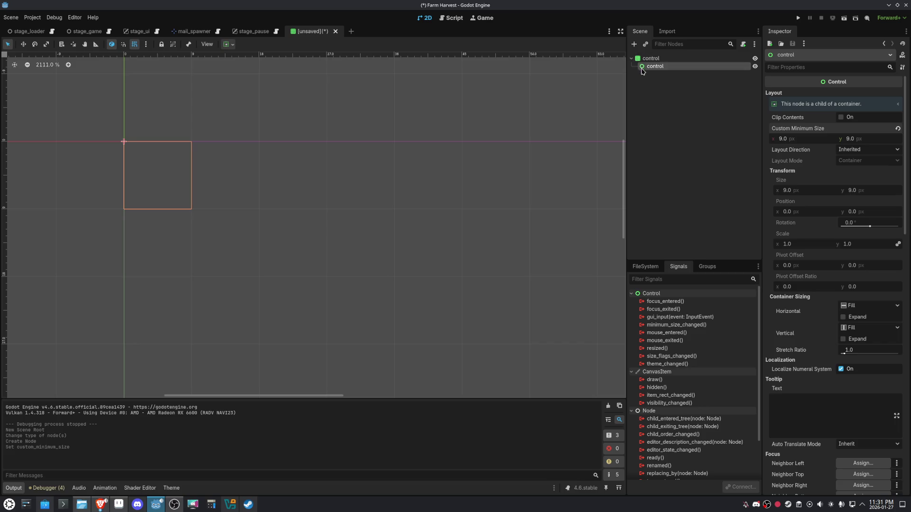
Add a TextureRect child node under control.
{"action": "left_click", "coordinate": [633, 44]}
{"action": "type", "text": "texture"}
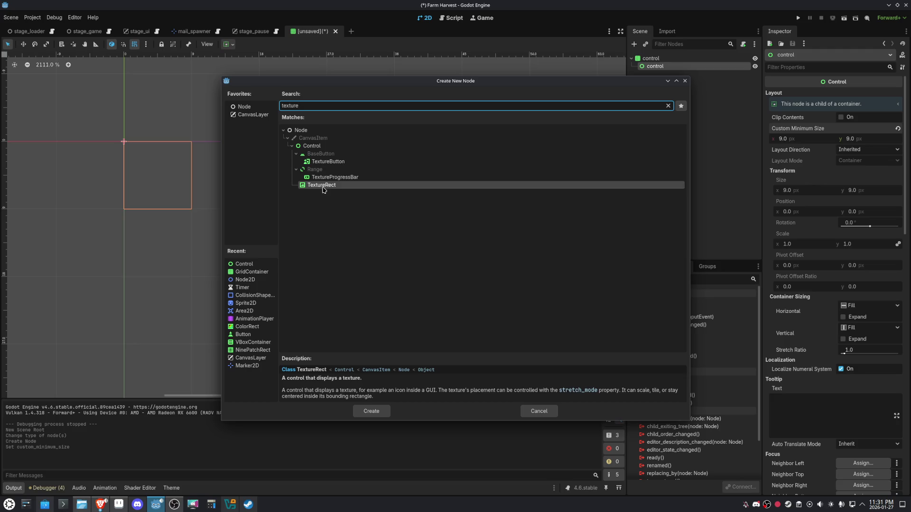
{"action": "double_click", "coordinate": [323, 185]}
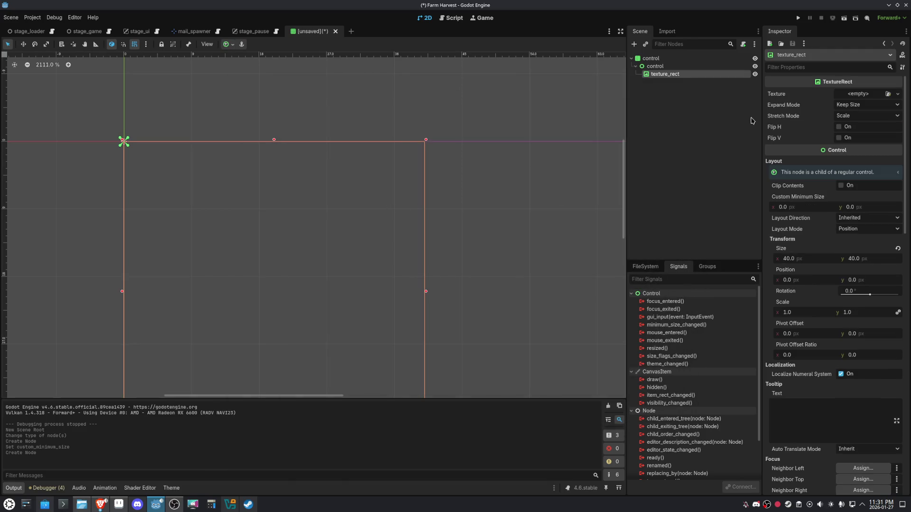
Give the TextureRect a new AtlasTexture that uses ui.png as its atlas image.
{"action": "left_click", "coordinate": [897, 94]}
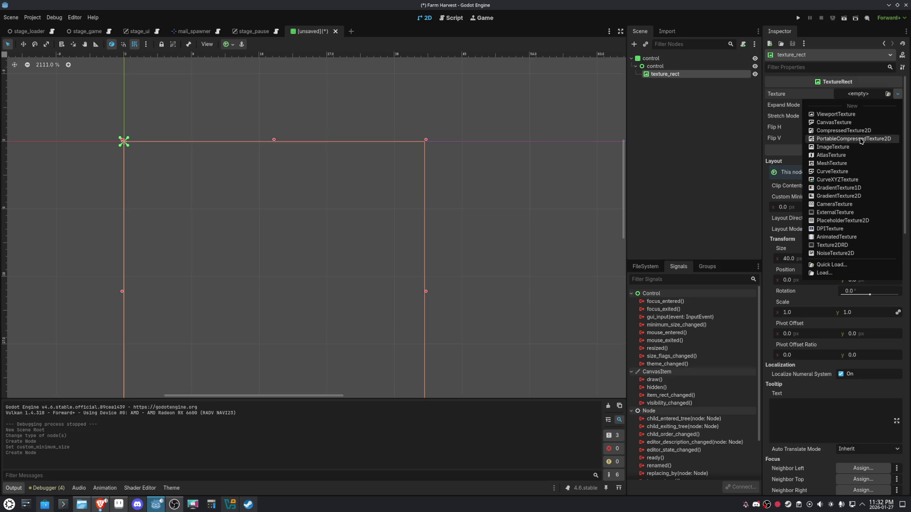
{"action": "left_click", "coordinate": [841, 155]}
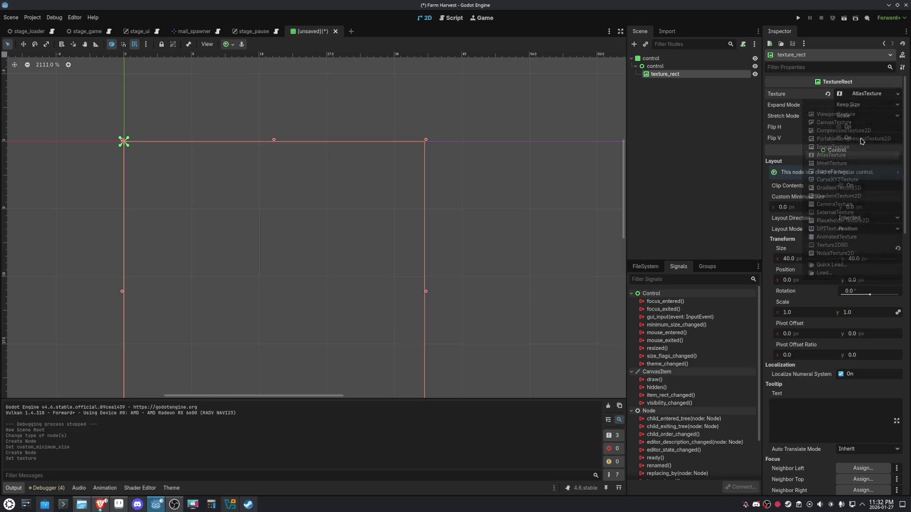
{"action": "left_click", "coordinate": [864, 94]}
{"action": "left_click", "coordinate": [896, 199]}
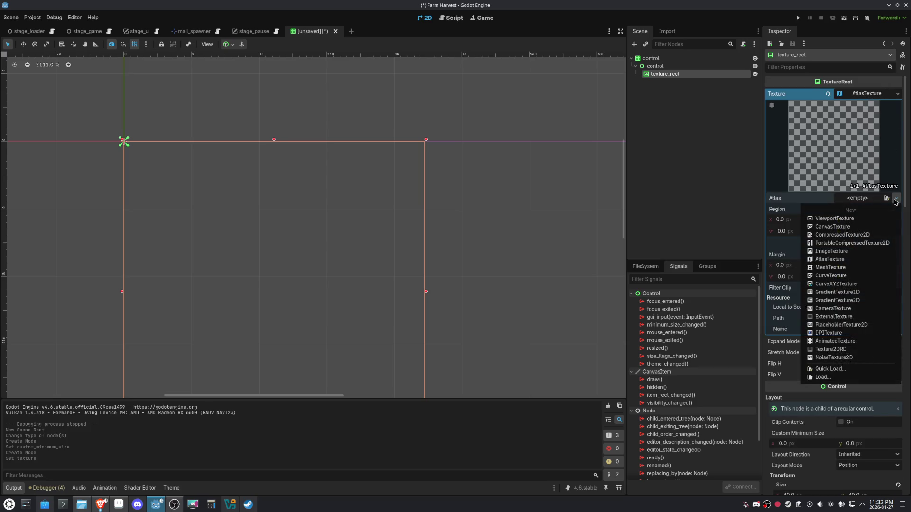
{"action": "left_click", "coordinate": [837, 369]}
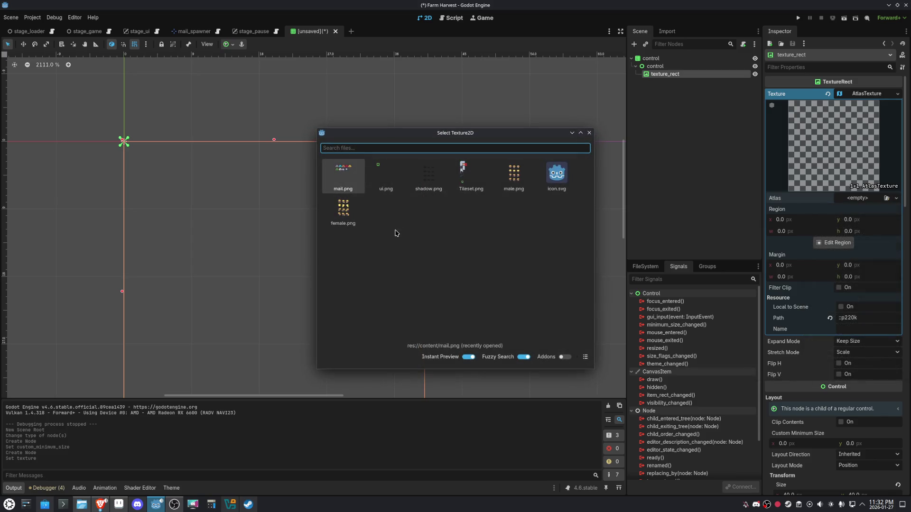
{"action": "double_click", "coordinate": [386, 185]}
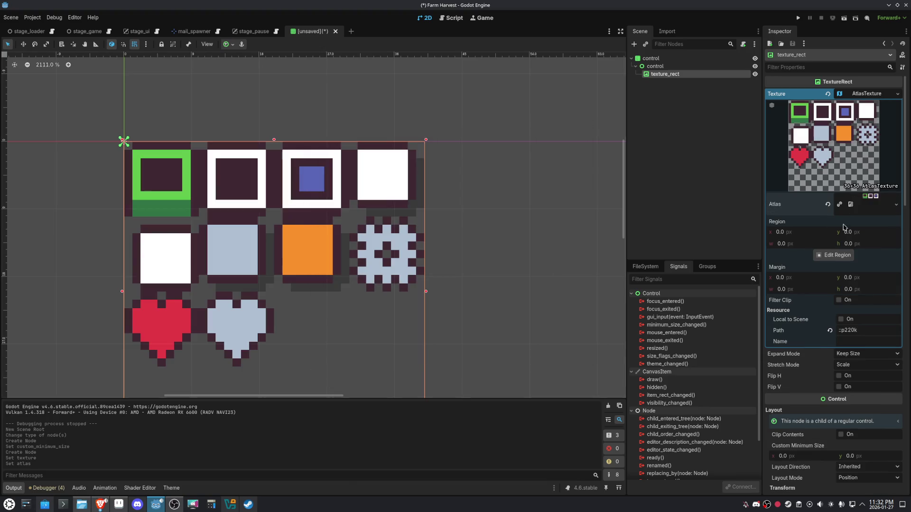
{"action": "left_click", "coordinate": [833, 255]}
Crop the atlas region to the red heart at x 0, y 18, 9×9.
{"action": "left_click_drag", "start_coordinate": [338, 252], "coordinate": [394, 316]}
{"action": "left_click_drag", "start_coordinate": [338, 284], "coordinate": [334, 285]}
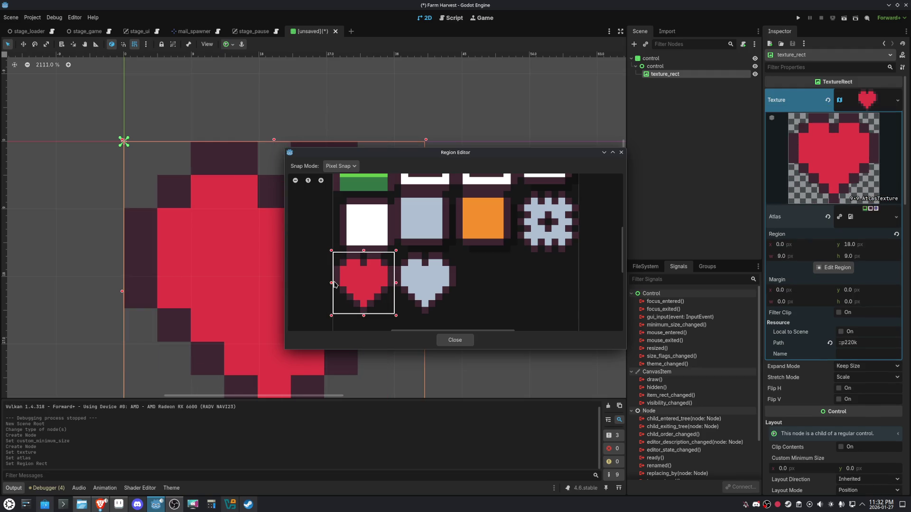
{"action": "left_click", "coordinate": [456, 340]}
{"action": "left_click", "coordinate": [865, 96]}
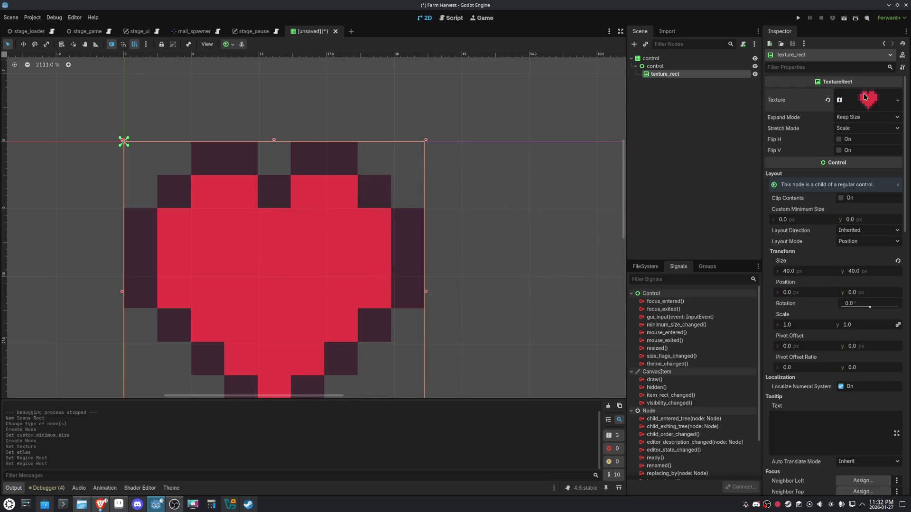
Apply the Full Rect anchor preset and set Stretch Mode to Keep Centered.
{"action": "left_click", "coordinate": [226, 44]}
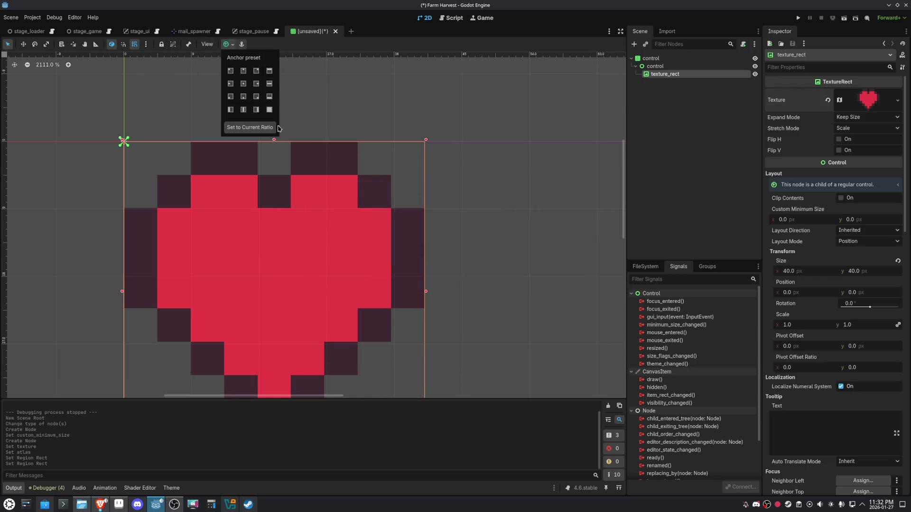
{"action": "left_click", "coordinate": [269, 110]}
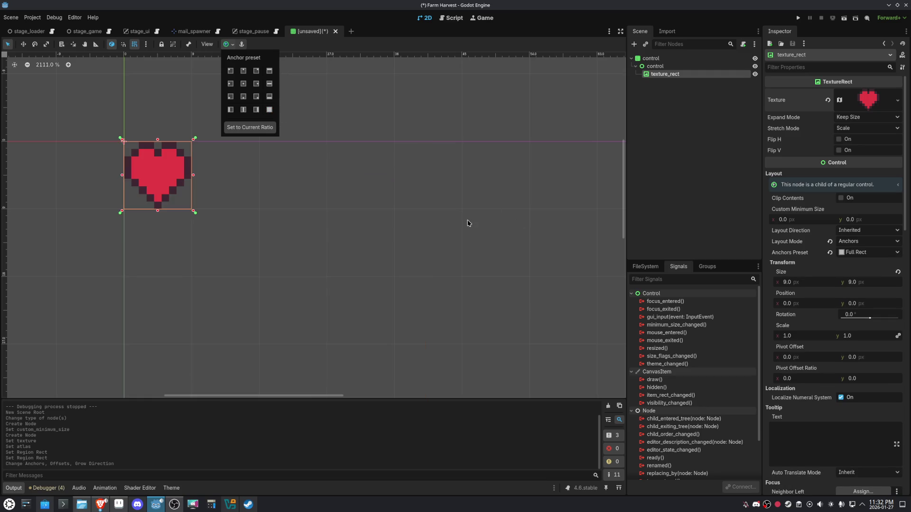
{"action": "left_click", "coordinate": [864, 120]}
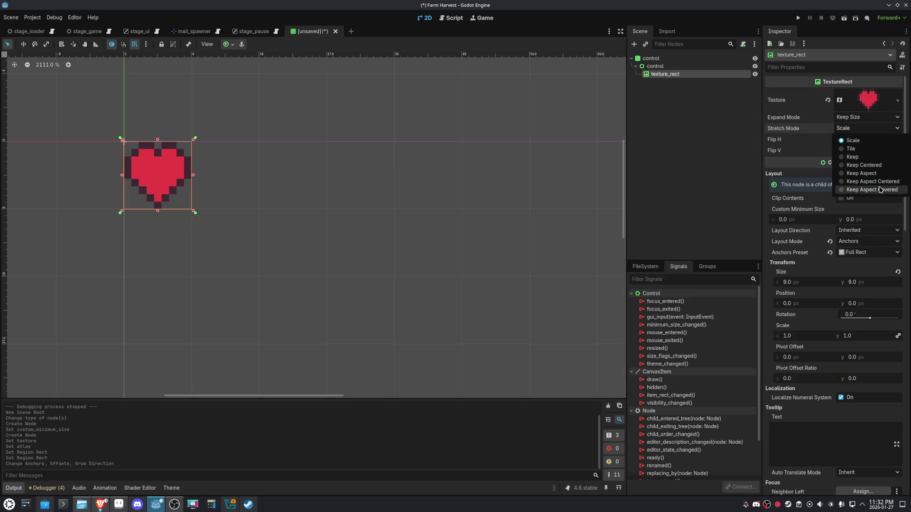
{"action": "left_click", "coordinate": [863, 165]}
{"action": "left_click_drag", "start_coordinate": [168, 173], "coordinate": [345, 233]}
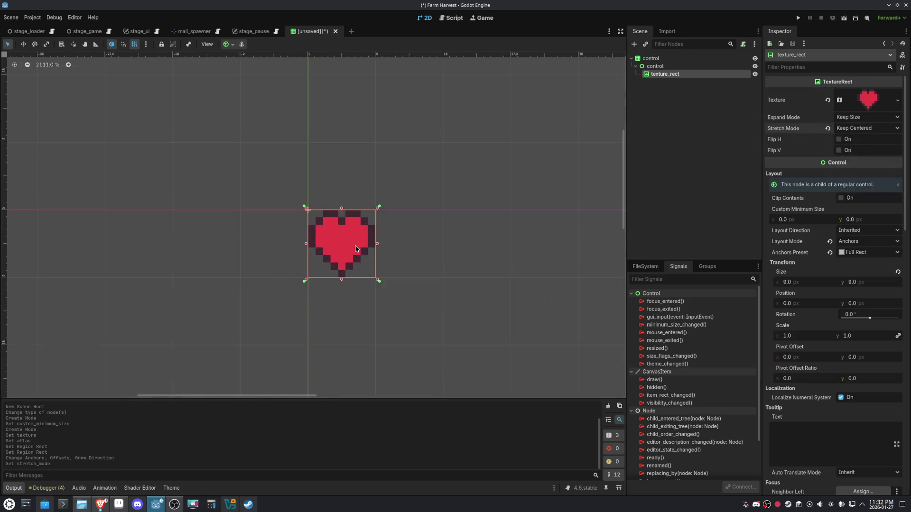
{"action": "scroll", "coordinate": [351, 230], "scroll_direction": "up", "scroll_amount": 3}
{"action": "left_click", "coordinate": [654, 66]}
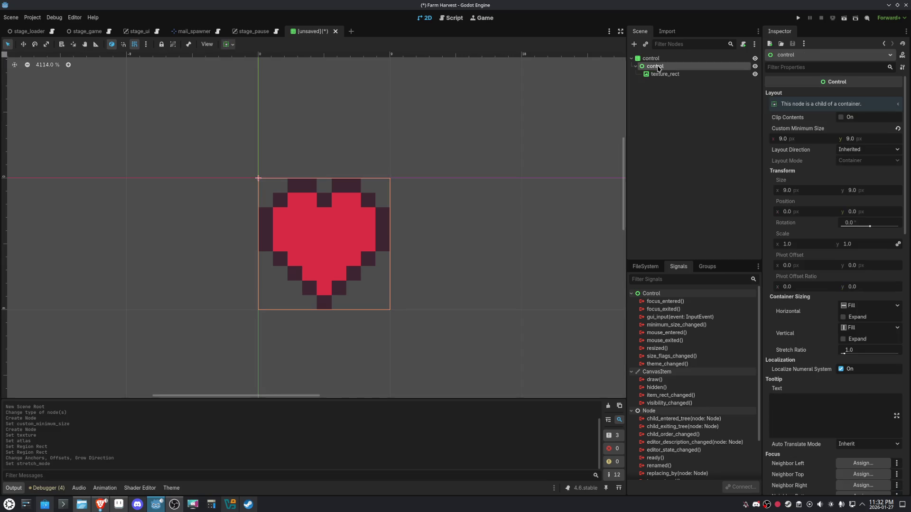
Try resizing the heart to 16×16, then undo the resize.
{"action": "left_click", "coordinate": [658, 75]}
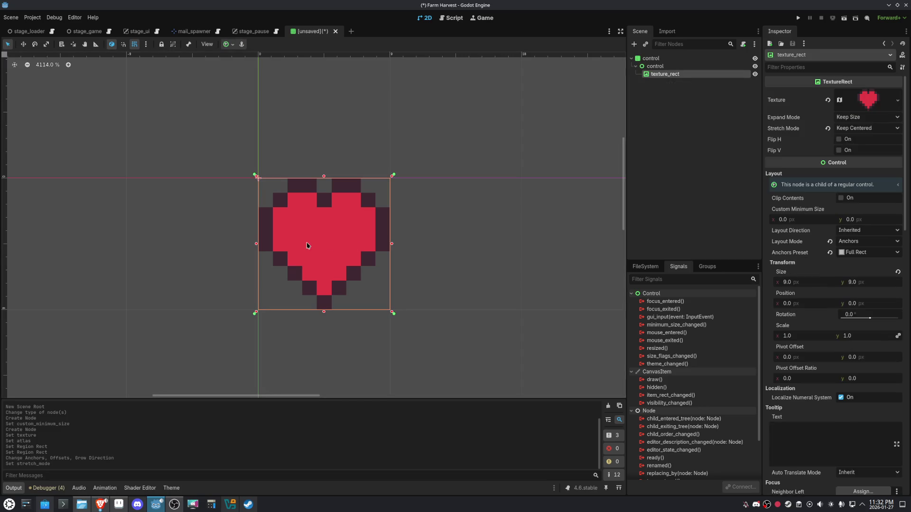
{"action": "mouse_move", "coordinate": [392, 312]}
{"action": "left_mouse_down"}
{"action": "mouse_move", "coordinate": [474, 379]}
{"action": "mouse_move", "coordinate": [432, 341]}
{"action": "mouse_move", "coordinate": [368, 310]}
{"action": "left_mouse_up"}
{"action": "scroll", "coordinate": [268, 161], "scroll_direction": "down", "scroll_amount": 2}
{"action": "mouse_move", "coordinate": [347, 257]}
{"action": "left_mouse_down"}
{"action": "mouse_move", "coordinate": [444, 346]}
{"action": "mouse_move", "coordinate": [408, 317]}
{"action": "left_mouse_up"}
{"action": "key", "text": "ctrl+z"}
{"action": "key", "text": "ctrl+s"}
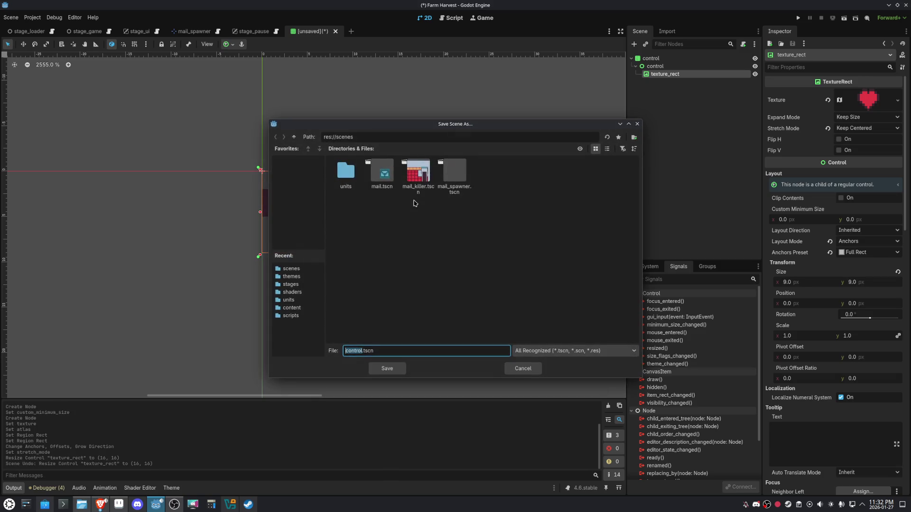
{"action": "left_click", "coordinate": [525, 369]}
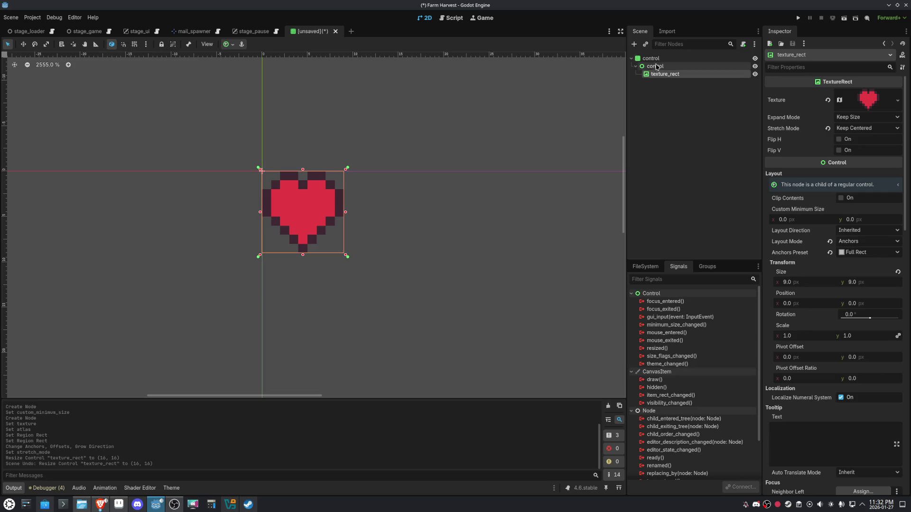
Duplicate texture_rect and make the copy's AtlasTexture unique.
{"action": "key", "text": "ctrl+d"}
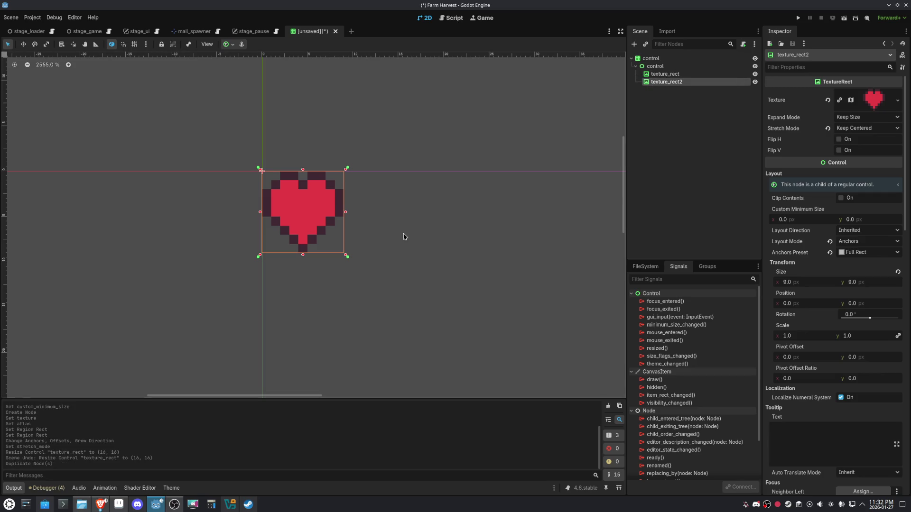
{"action": "left_click", "coordinate": [896, 100]}
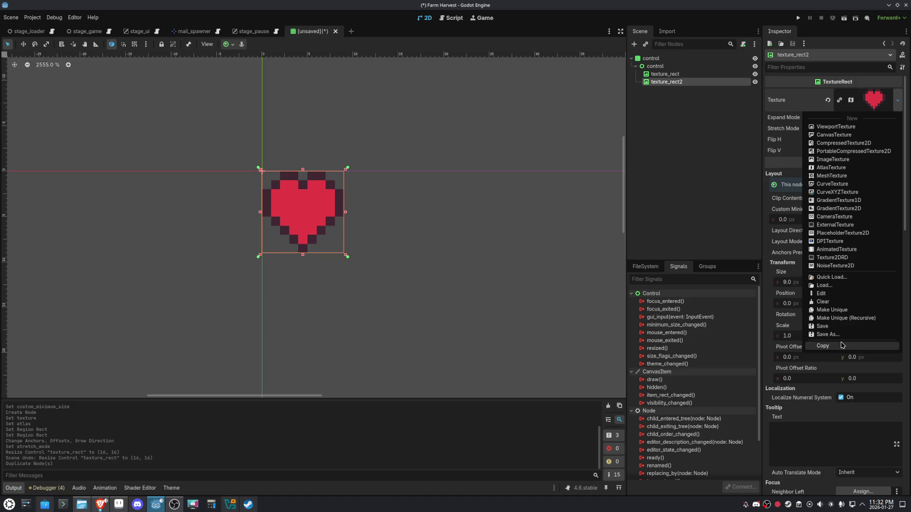
{"action": "left_click", "coordinate": [849, 310]}
{"action": "left_click", "coordinate": [873, 99]}
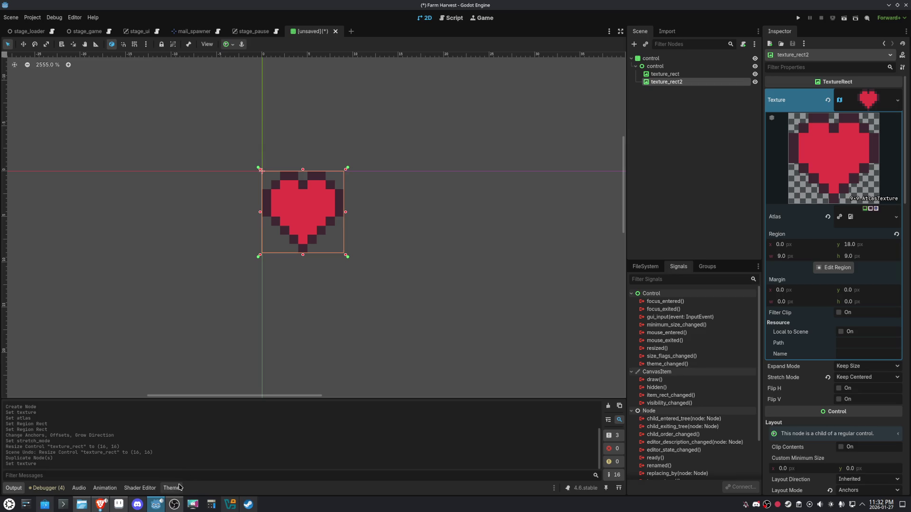
Set the copy's atlas region to the pale heart at x 9, y 18.
{"action": "left_click", "coordinate": [834, 267]}
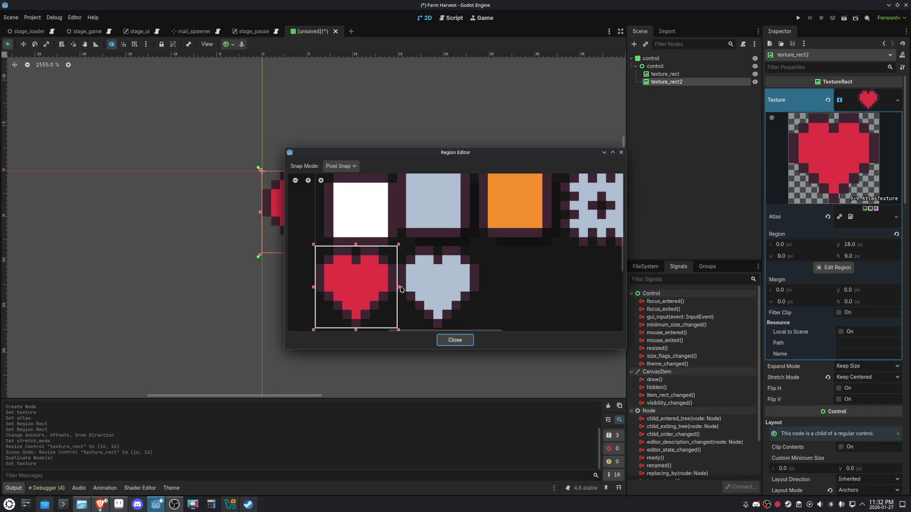
{"action": "left_click_drag", "start_coordinate": [401, 289], "coordinate": [480, 288]}
{"action": "left_click_drag", "start_coordinate": [318, 295], "coordinate": [399, 290]}
{"action": "left_click", "coordinate": [455, 340]}
{"action": "key", "text": "ctrl+s"}
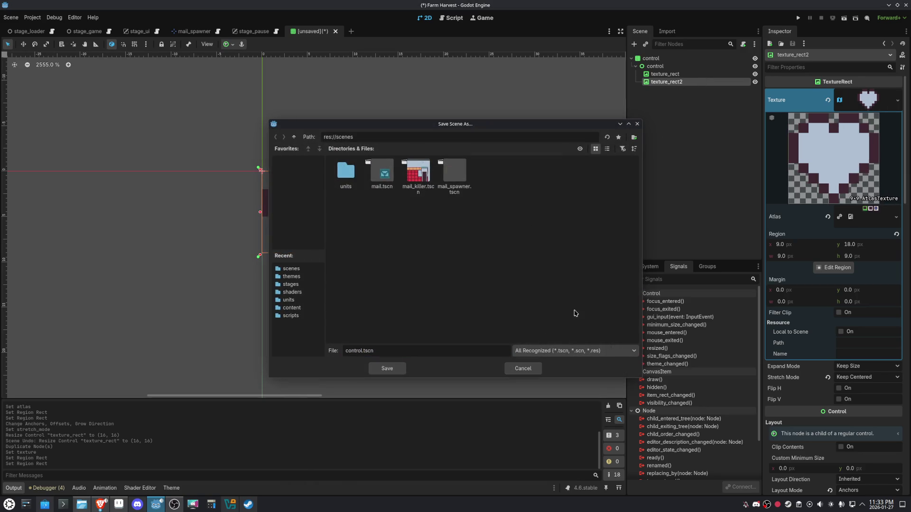
{"action": "left_click", "coordinate": [523, 369]}
Rename the copy to bg and the original to fg, moving bg above fg.
{"action": "double_click", "coordinate": [656, 84]}
{"action": "type", "text": "bg"}
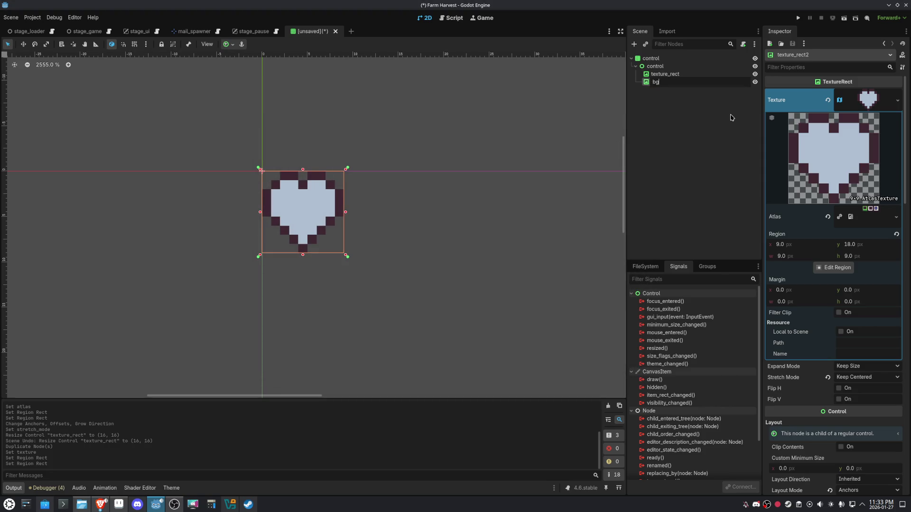
{"action": "key", "text": "Return"}
{"action": "double_click", "coordinate": [672, 74]}
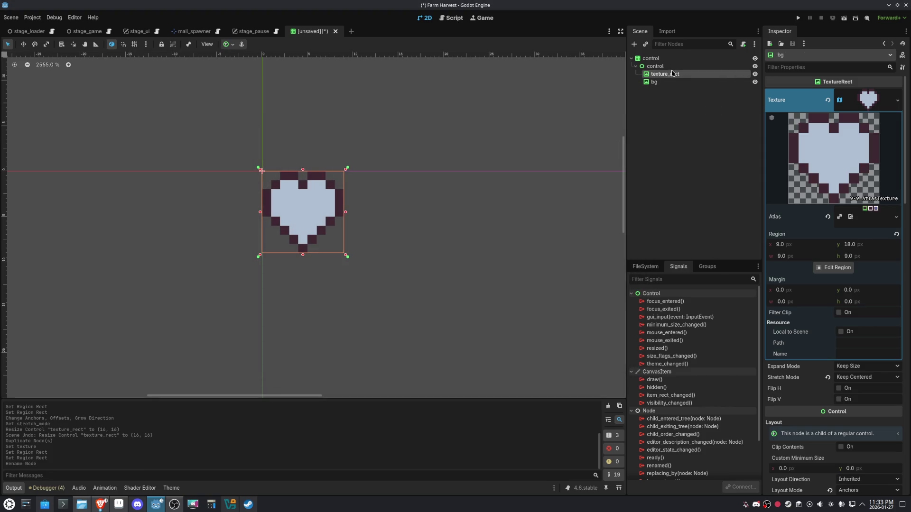
{"action": "type", "text": "fg"}
{"action": "key", "text": "Return"}
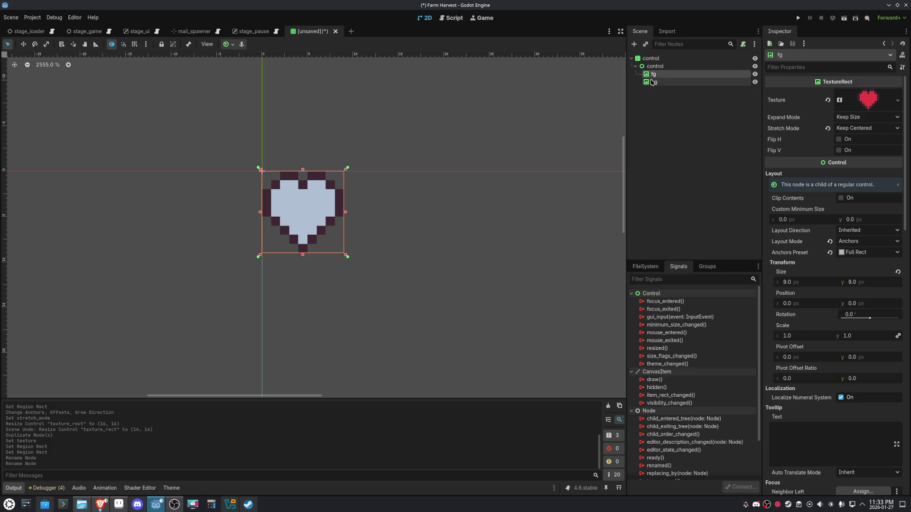
{"action": "left_click", "coordinate": [650, 82]}
{"action": "left_click_drag", "start_coordinate": [650, 83], "coordinate": [651, 72]}
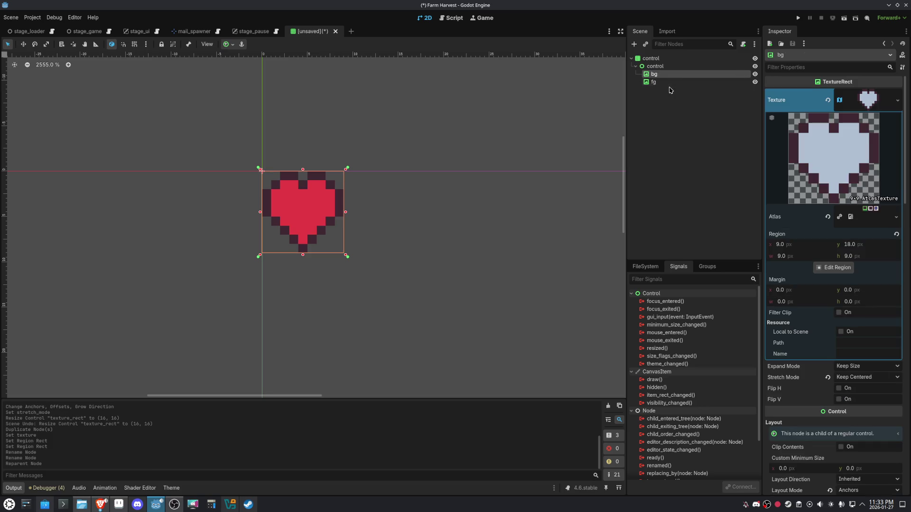
Toggle fg's visibility to compare the layers, leaving the red foreground visible.
{"action": "left_click", "coordinate": [652, 82]}
{"action": "left_click", "coordinate": [755, 82]}
{"action": "left_click", "coordinate": [755, 82]}
{"action": "left_click", "coordinate": [755, 82]}
{"action": "left_click", "coordinate": [755, 82]}
{"action": "left_click", "coordinate": [756, 82]}
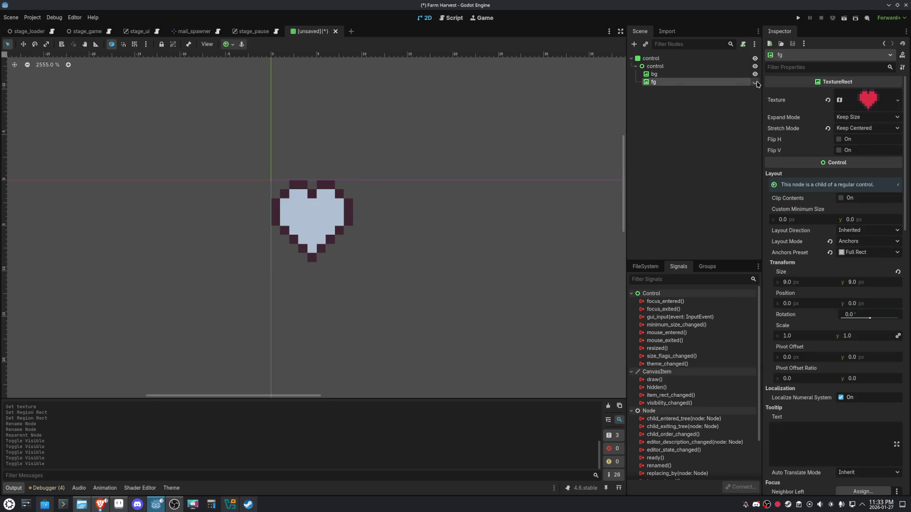
{"action": "left_click", "coordinate": [755, 81]}
Rename the inner control node to heart.
{"action": "left_click", "coordinate": [656, 66]}
{"action": "left_click", "coordinate": [656, 66]}
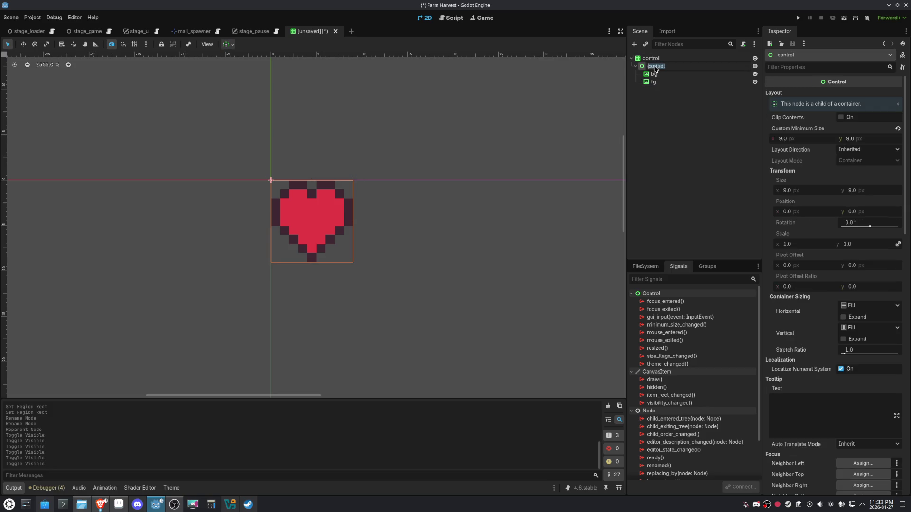
{"action": "type", "text": "heart"}
{"action": "key", "text": "Return"}
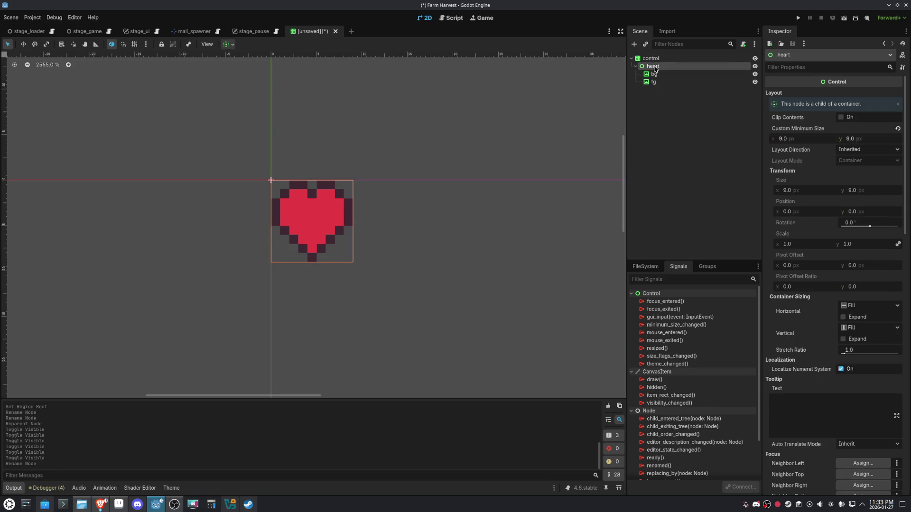
{"action": "left_click", "coordinate": [658, 58]}
Rename the root to heart_container, shrink it to one heart, and give it two columns.
{"action": "left_click", "coordinate": [658, 58]}
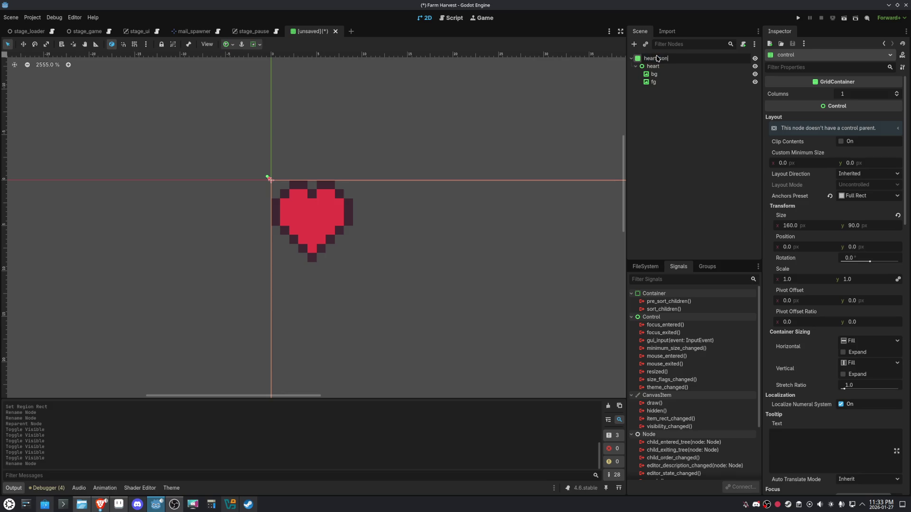
{"action": "type", "text": "ner"}
{"action": "key", "text": "Return"}
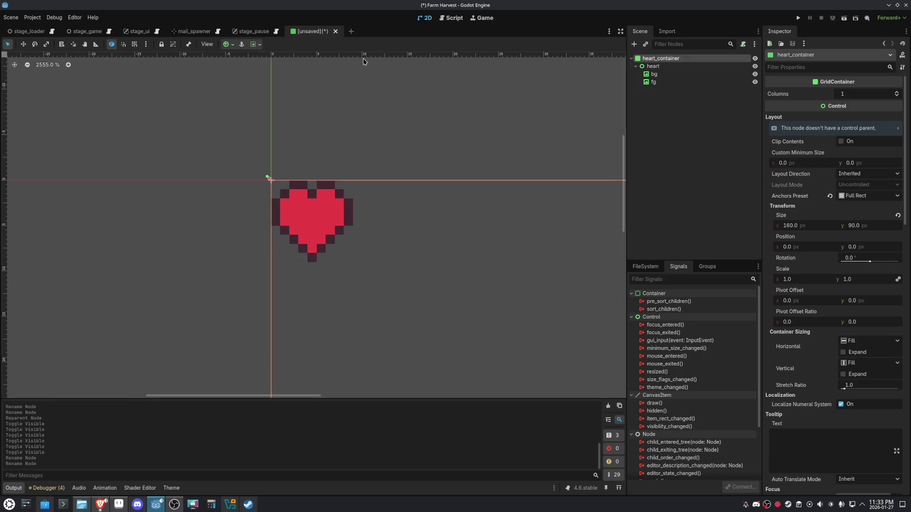
{"action": "scroll", "coordinate": [363, 61], "scroll_direction": "down", "scroll_amount": 10}
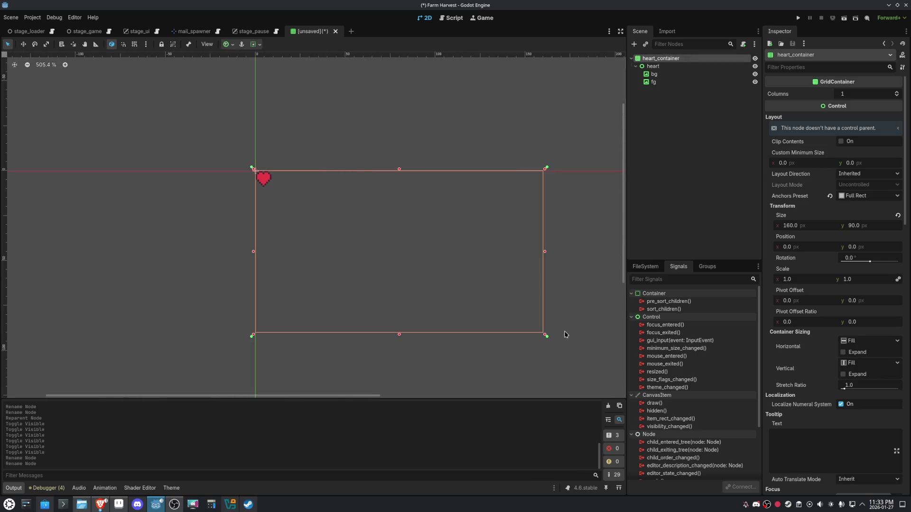
{"action": "mouse_move", "coordinate": [544, 334]}
{"action": "left_mouse_down"}
{"action": "mouse_move", "coordinate": [354, 190]}
{"action": "mouse_move", "coordinate": [336, 189]}
{"action": "mouse_move", "coordinate": [352, 188]}
{"action": "left_mouse_up"}
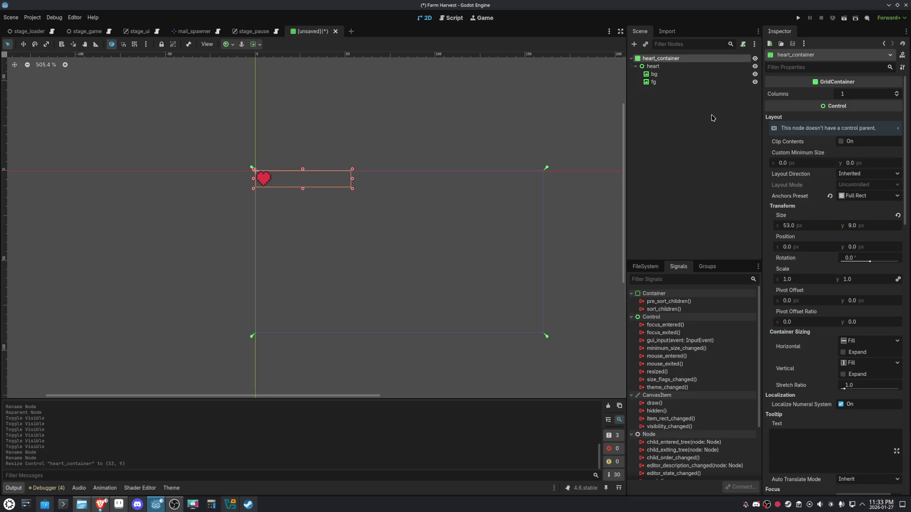
{"action": "left_click", "coordinate": [900, 94]}
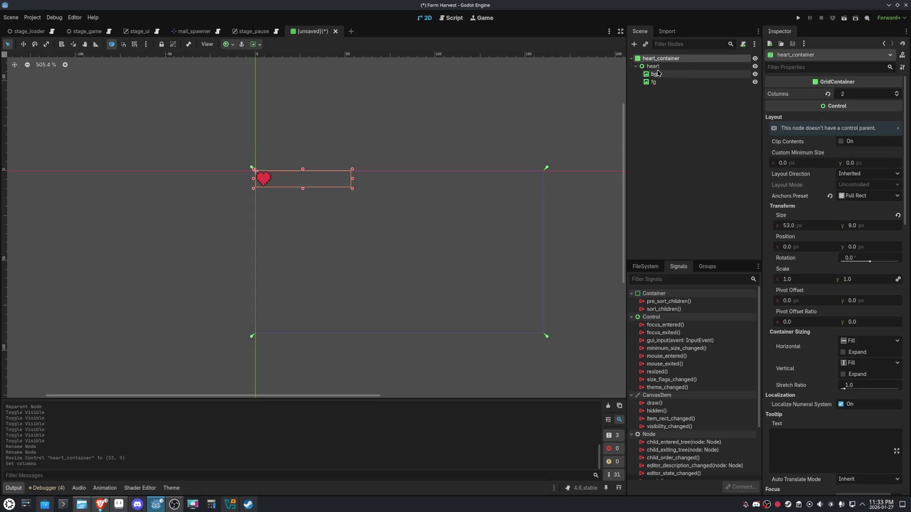
Duplicate the heart into six copies, widen the container to 93 pixels, and set Columns to 5.
{"action": "left_click", "coordinate": [636, 67]}
{"action": "left_click", "coordinate": [642, 67]}
{"action": "key", "text": "ctrl+d"}
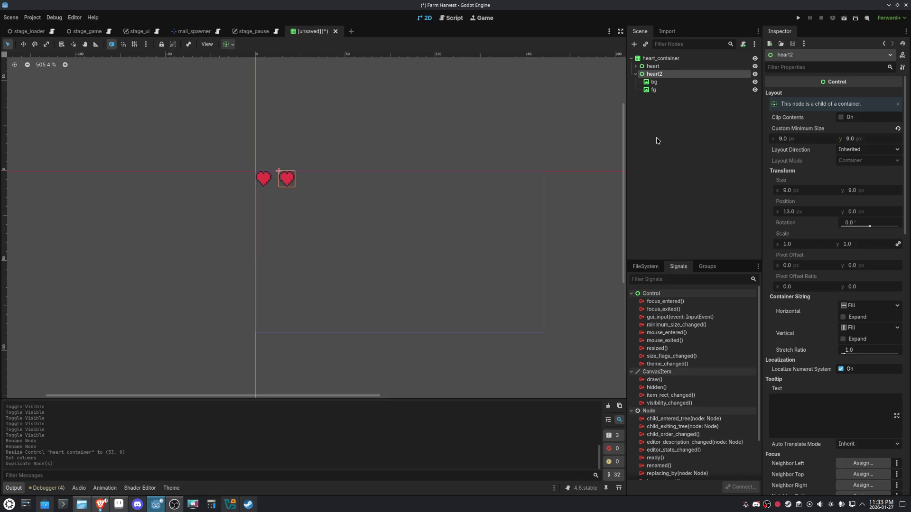
{"action": "key", "text": "ctrl+d"}
{"action": "key", "text": "ctrl+d"}
{"action": "key", "text": "ctrl+d"}
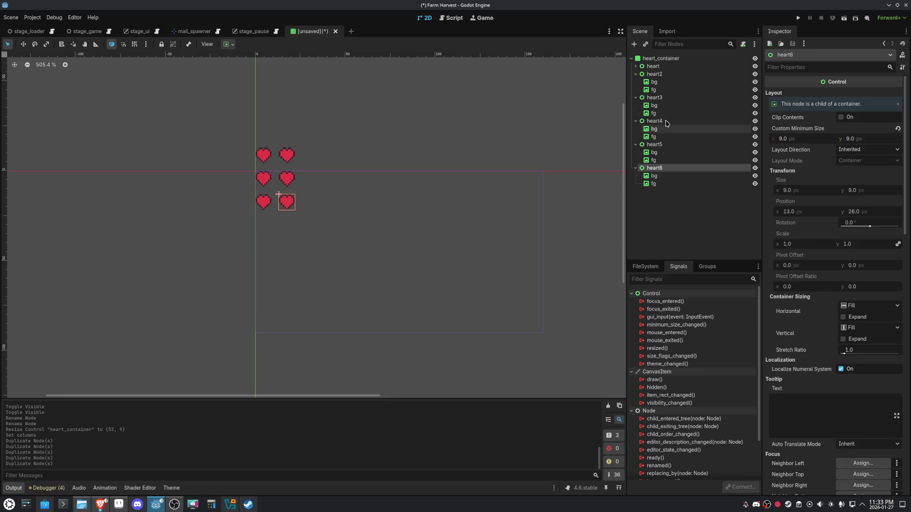
{"action": "left_click", "coordinate": [662, 59]}
{"action": "mouse_move", "coordinate": [352, 179]}
{"action": "left_mouse_down"}
{"action": "mouse_move", "coordinate": [432, 178]}
{"action": "mouse_move", "coordinate": [423, 179]}
{"action": "left_mouse_up"}
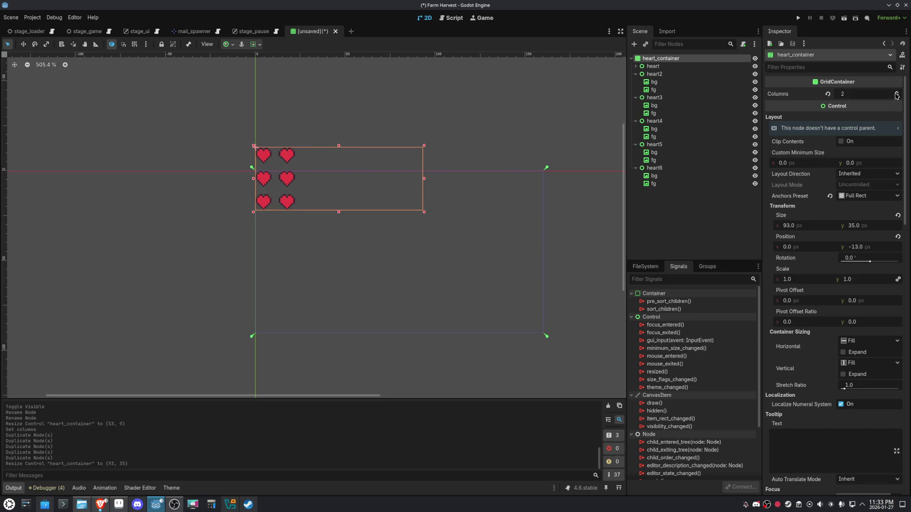
{"action": "left_click", "coordinate": [896, 93]}
{"action": "left_click", "coordinate": [896, 93]}
{"action": "left_click", "coordinate": [896, 93]}
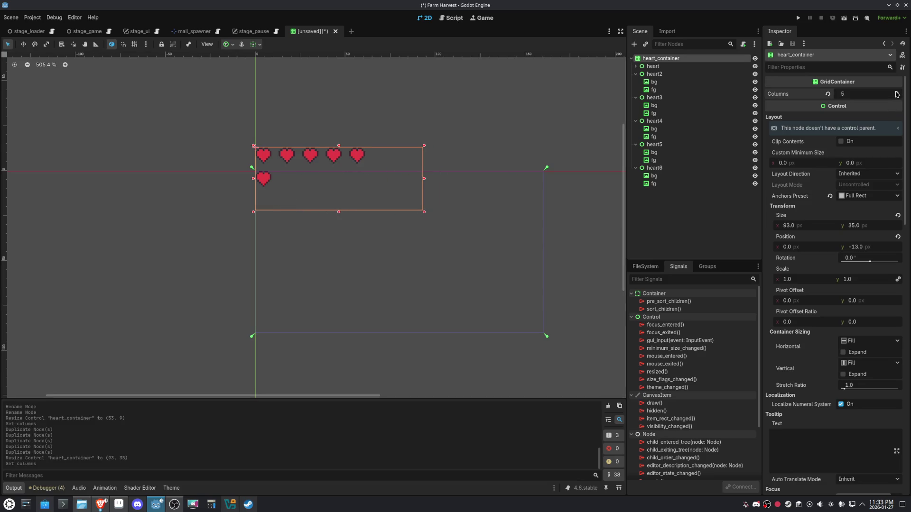
Enable the H and V Separation overrides and set both to 1.
{"action": "scroll", "coordinate": [869, 346], "scroll_direction": "down", "scroll_amount": 5}
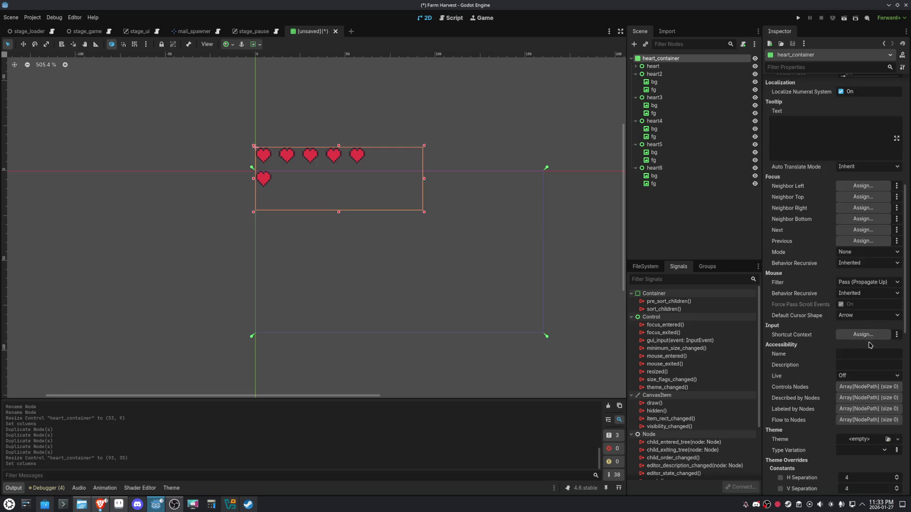
{"action": "scroll", "coordinate": [871, 346], "scroll_direction": "down", "scroll_amount": 5}
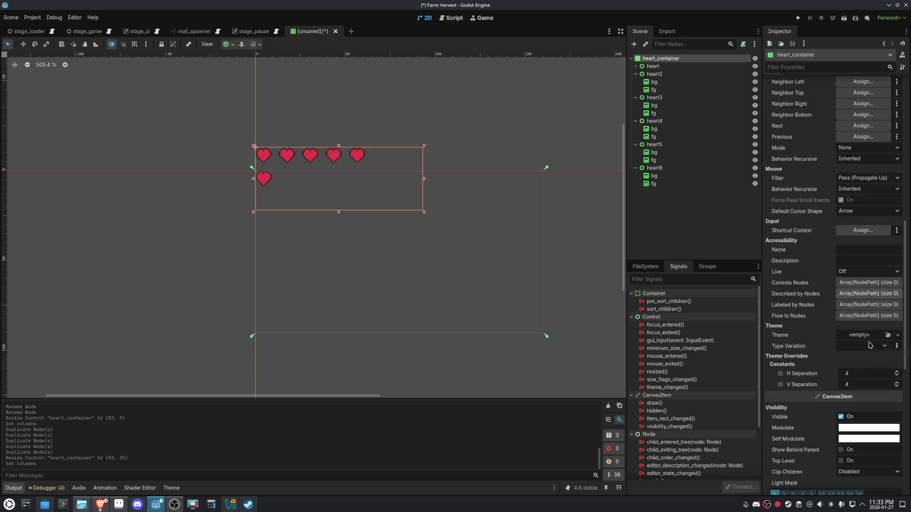
{"action": "left_click", "coordinate": [896, 376]}
{"action": "left_click", "coordinate": [897, 376]}
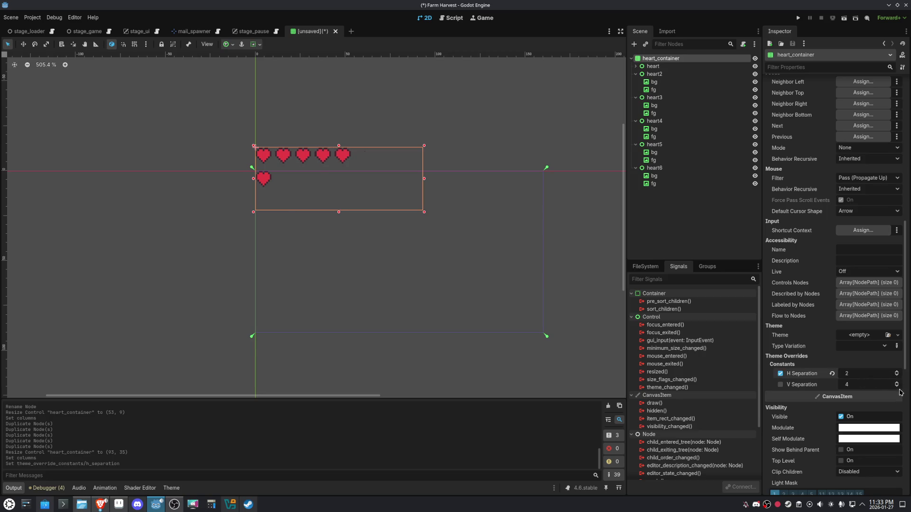
{"action": "left_click", "coordinate": [896, 387]}
{"action": "left_click", "coordinate": [896, 386]}
{"action": "left_click", "coordinate": [896, 386]}
{"action": "scroll", "coordinate": [215, 169], "scroll_direction": "up", "scroll_amount": 3}
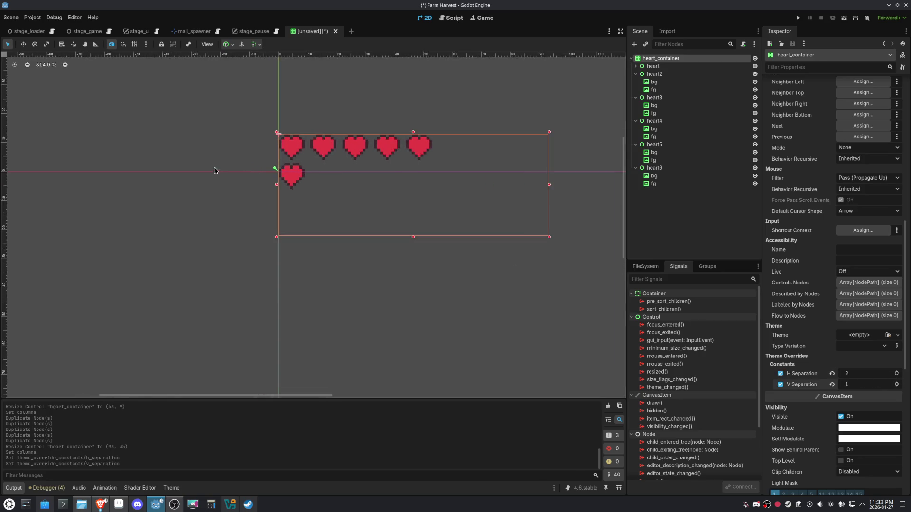
{"action": "scroll", "coordinate": [401, 123], "scroll_direction": "up", "scroll_amount": 3}
{"action": "scroll", "coordinate": [401, 124], "scroll_direction": "up", "scroll_amount": 1}
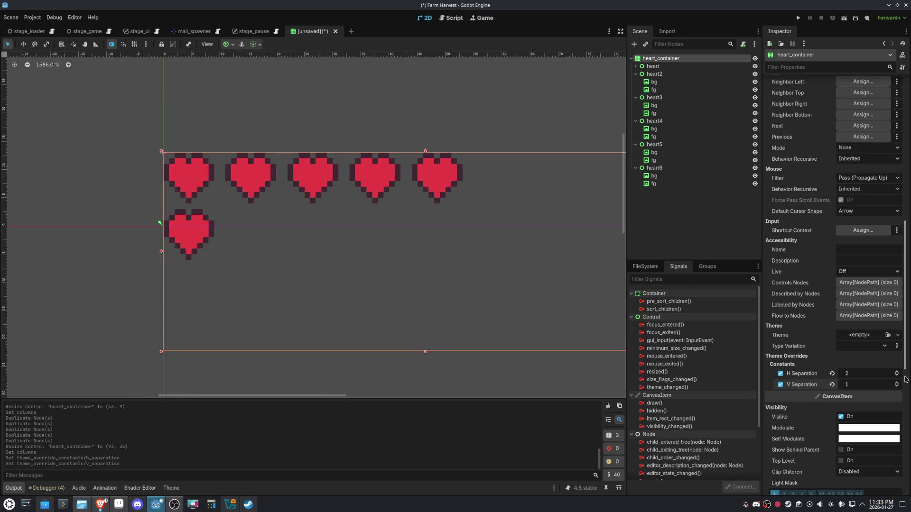
{"action": "left_click", "coordinate": [896, 375]}
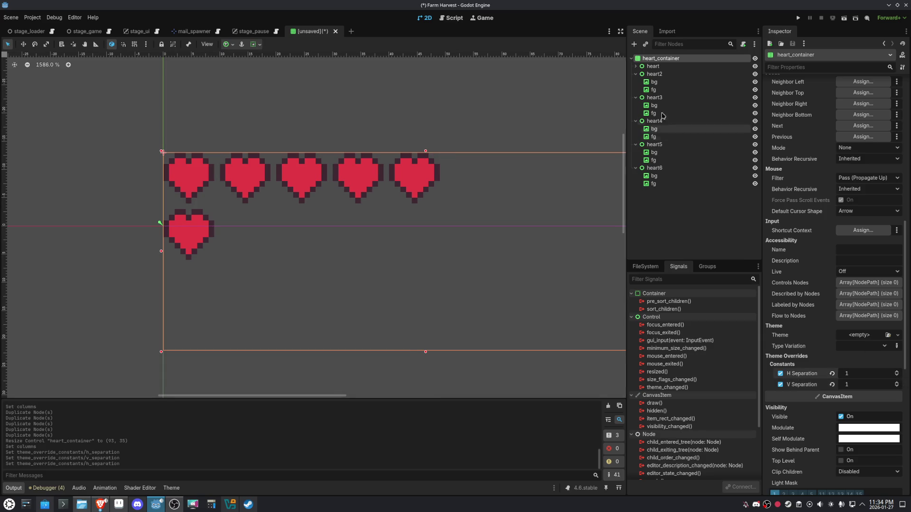
Collapse the six hearts in the Scene dock and select the first heart's bg layer.
{"action": "left_click", "coordinate": [636, 74]}
{"action": "left_click", "coordinate": [635, 81]}
{"action": "left_click", "coordinate": [636, 89]}
{"action": "left_click", "coordinate": [635, 97]}
{"action": "left_click", "coordinate": [639, 113]}
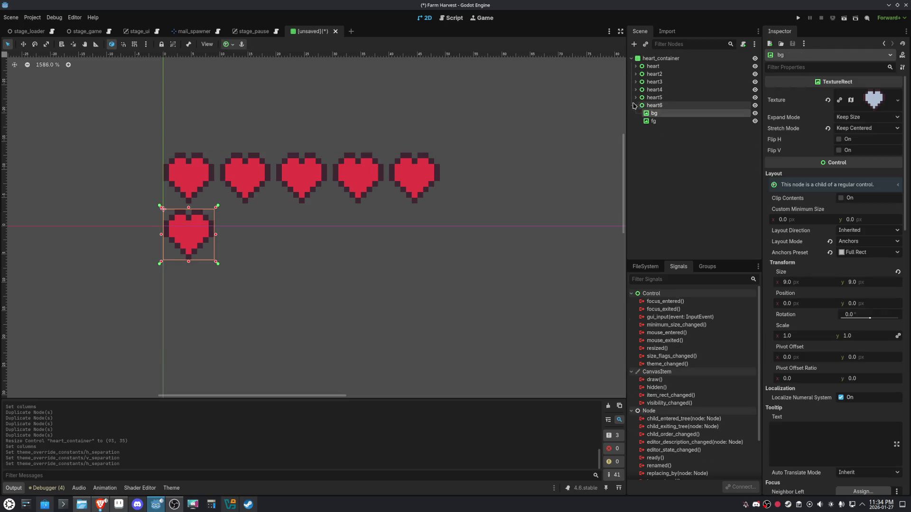
{"action": "left_click", "coordinate": [638, 105]}
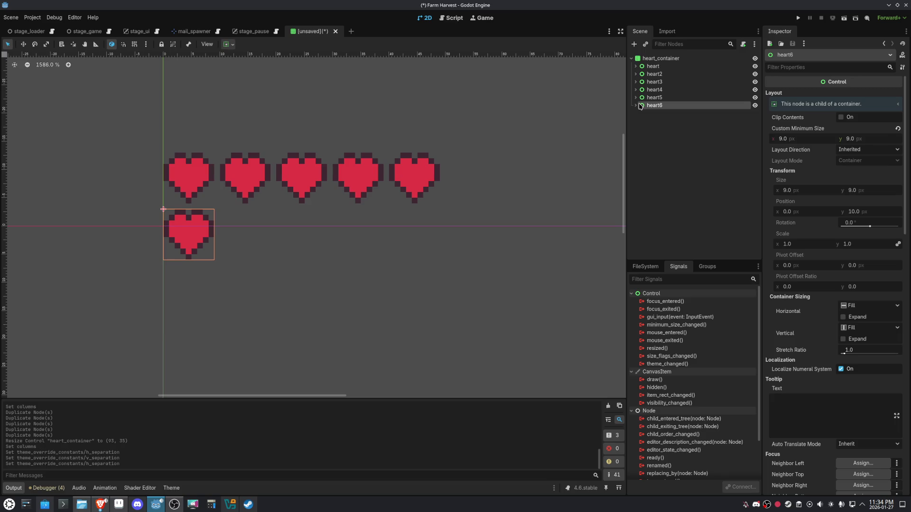
{"action": "scroll", "coordinate": [128, 153], "scroll_direction": "up", "scroll_amount": 2}
{"action": "left_click", "coordinate": [652, 70]}
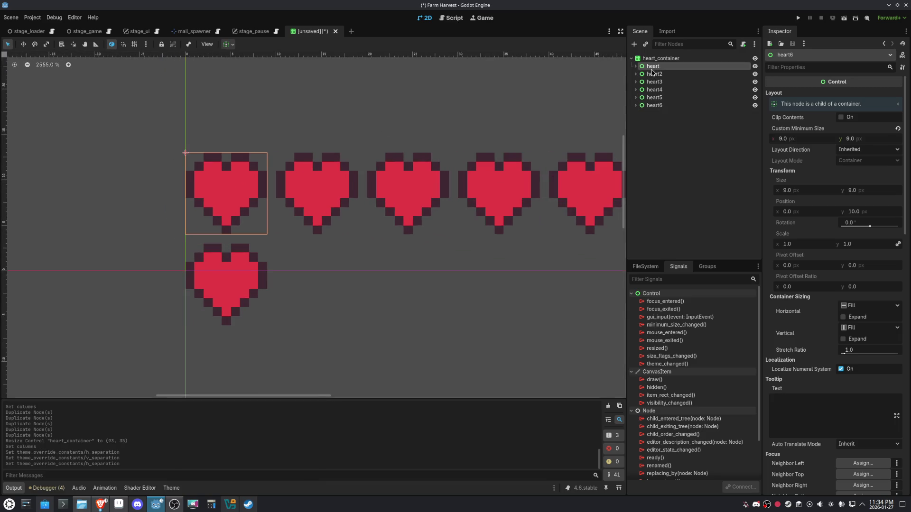
{"action": "left_click", "coordinate": [664, 104], "text": "shift"}
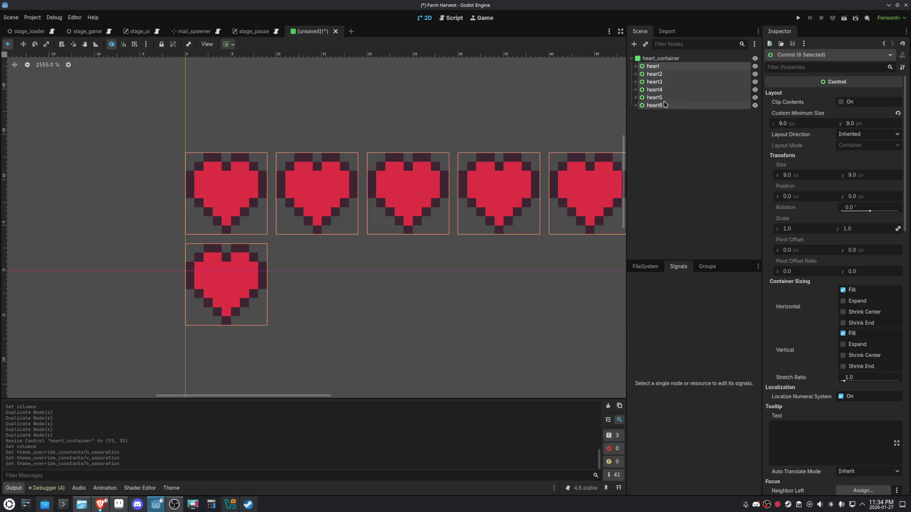
{"action": "left_click_drag", "start_coordinate": [421, 234], "coordinate": [356, 206]}
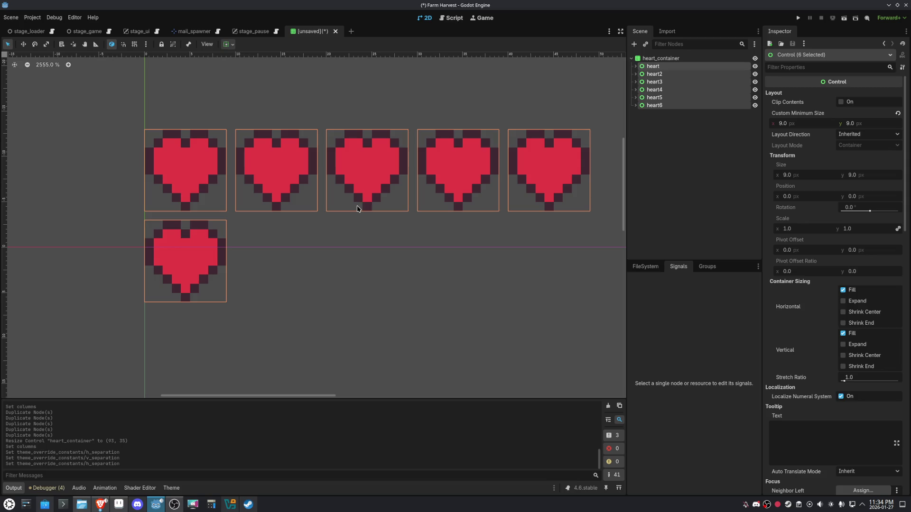
{"action": "left_click", "coordinate": [635, 67]}
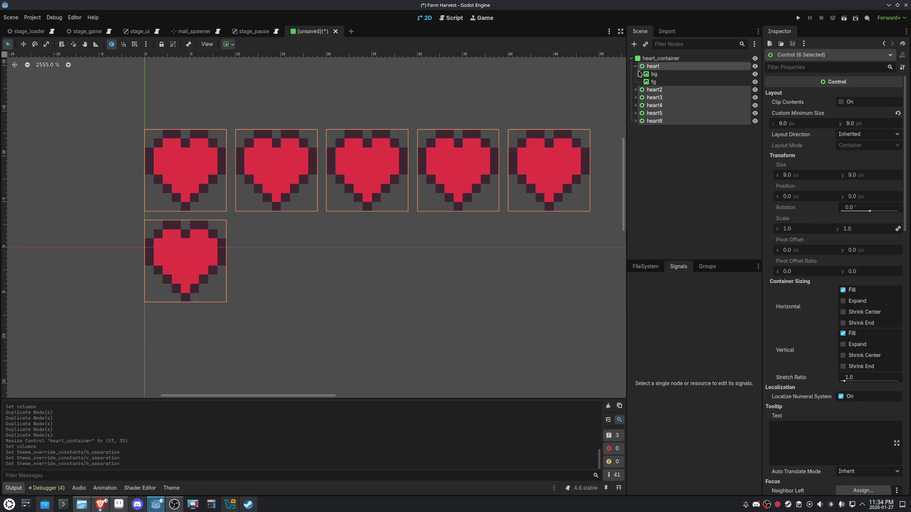
{"action": "left_click", "coordinate": [653, 74]}
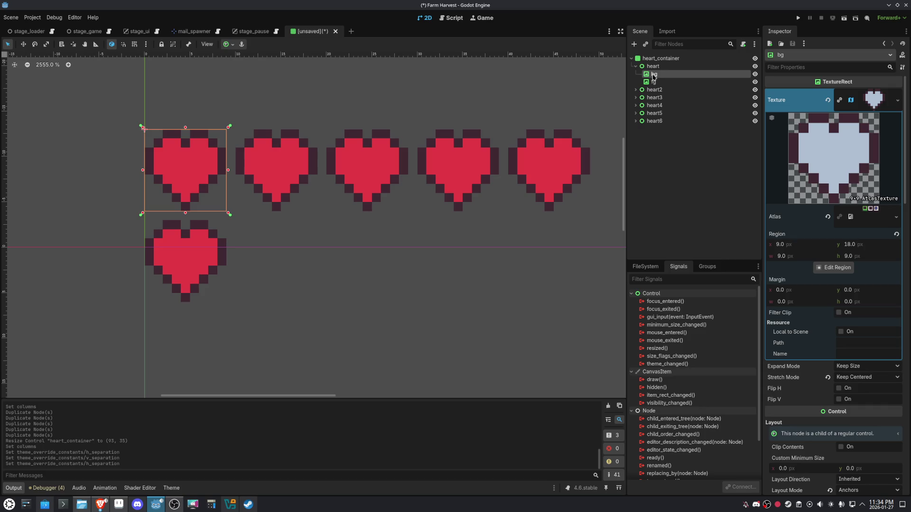
Duplicate bg, nest the copy inside bg, and rename it shadow.
{"action": "key", "text": "ctrl+d"}
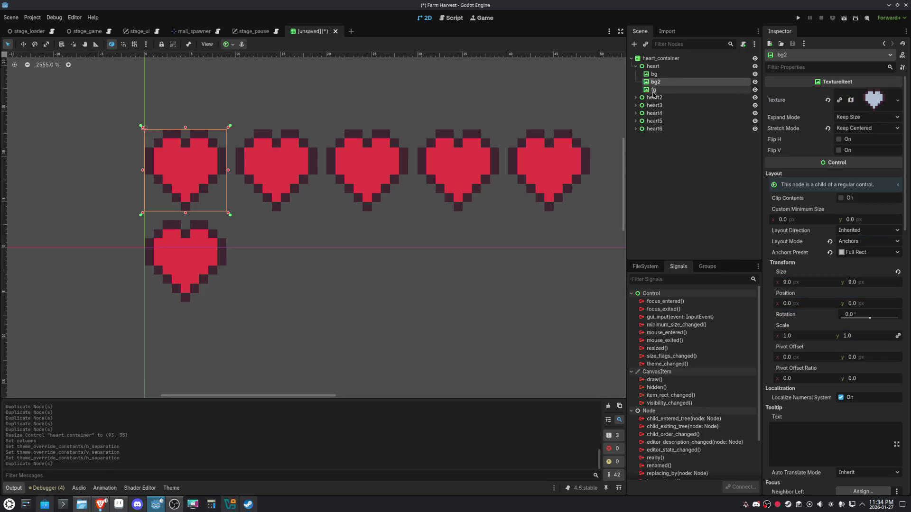
{"action": "left_click_drag", "start_coordinate": [657, 84], "coordinate": [656, 76]}
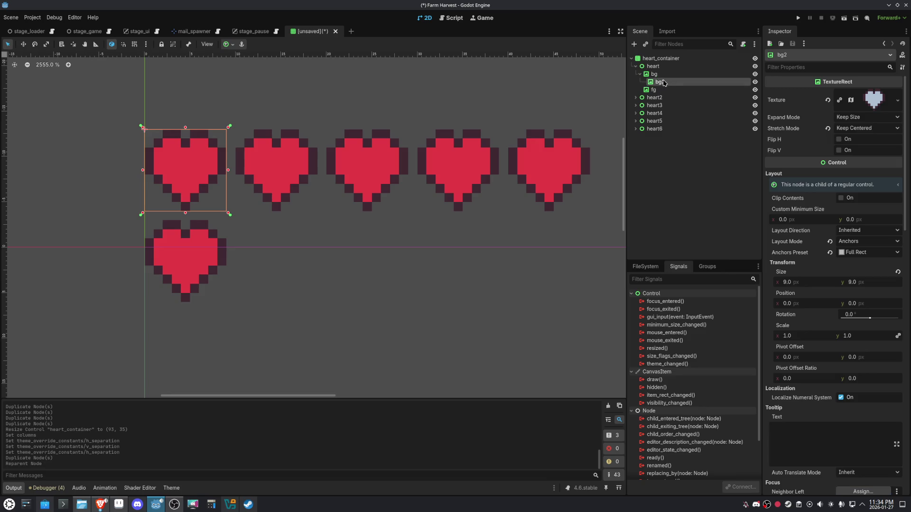
{"action": "double_click", "coordinate": [652, 83]}
{"action": "left_click", "coordinate": [664, 80]}
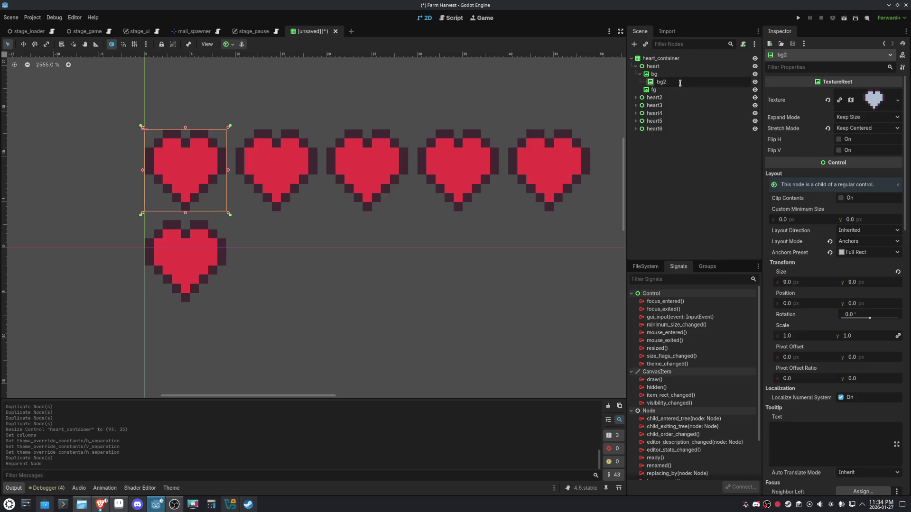
{"action": "key", "text": "ctrl+a"}
{"action": "type", "text": "shadow"}
{"action": "key", "text": "Return"}
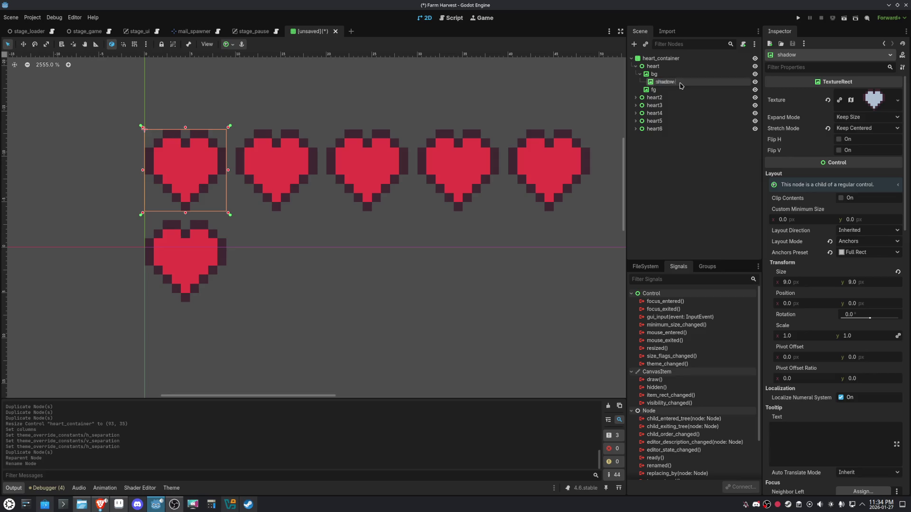
Apply an anchor preset to shadow and offset it one pixel down and right.
{"action": "scroll", "coordinate": [832, 286], "scroll_direction": "down", "scroll_amount": 10}
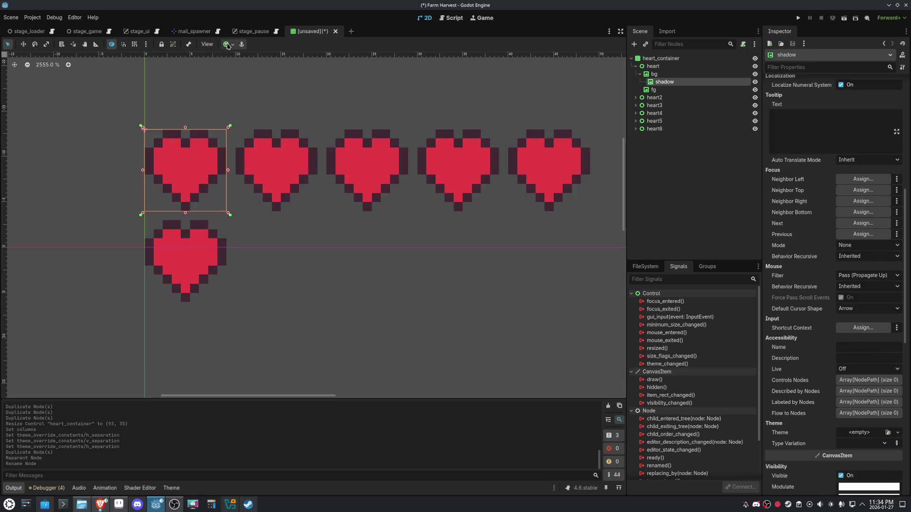
{"action": "left_click", "coordinate": [227, 44]}
{"action": "left_click", "coordinate": [269, 110]}
{"action": "key", "text": "Escape"}
{"action": "key", "text": "Down"}
{"action": "key", "text": "Right"}
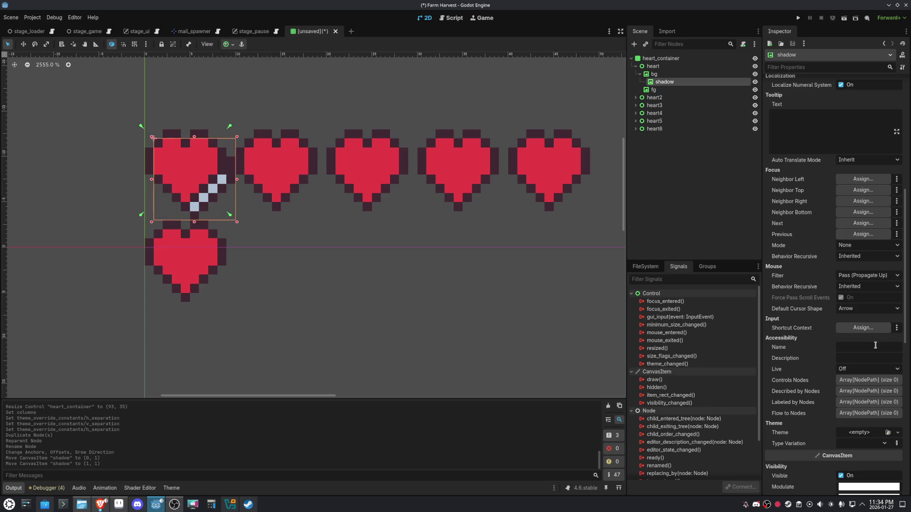
Set shadow's Self Modulate to the translucent black 00000040 swatch.
{"action": "scroll", "coordinate": [878, 346], "scroll_direction": "down", "scroll_amount": 5}
{"action": "left_click", "coordinate": [852, 300]}
{"action": "left_click", "coordinate": [851, 300]}
{"action": "left_click", "coordinate": [852, 291]}
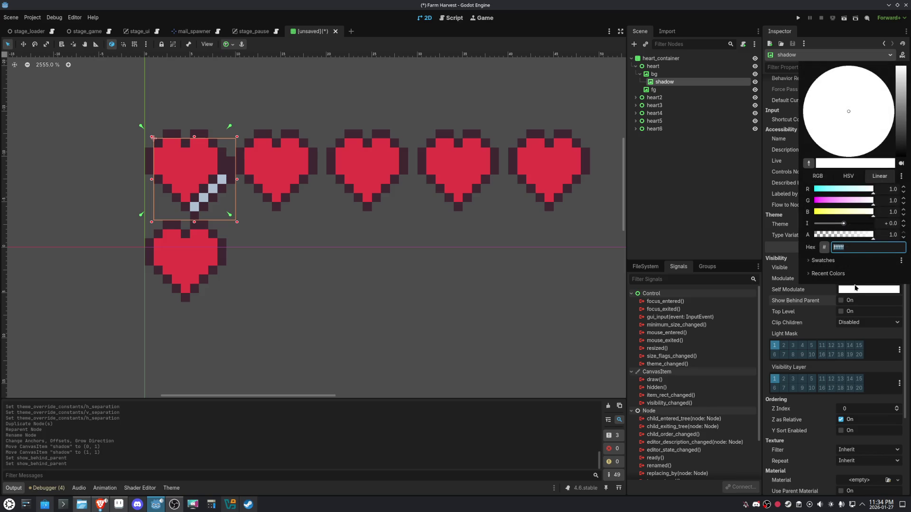
{"action": "left_click", "coordinate": [823, 260]}
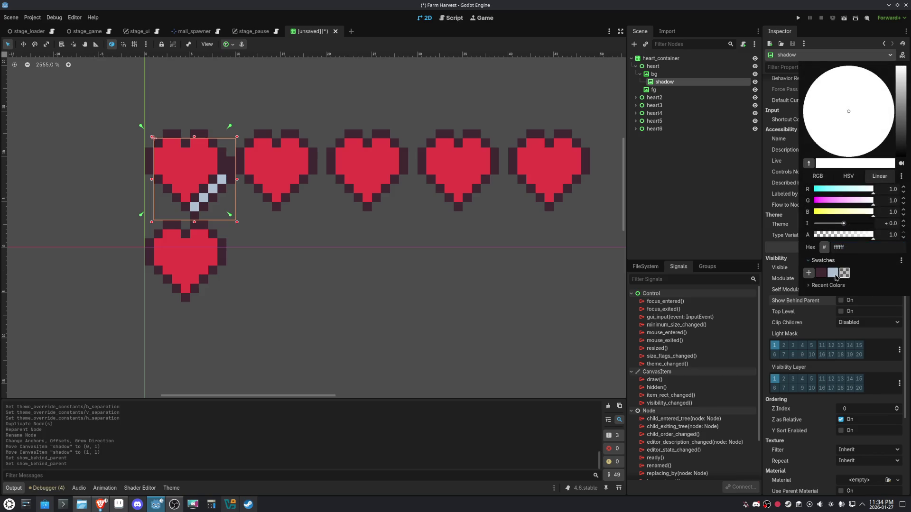
{"action": "left_click", "coordinate": [834, 274]}
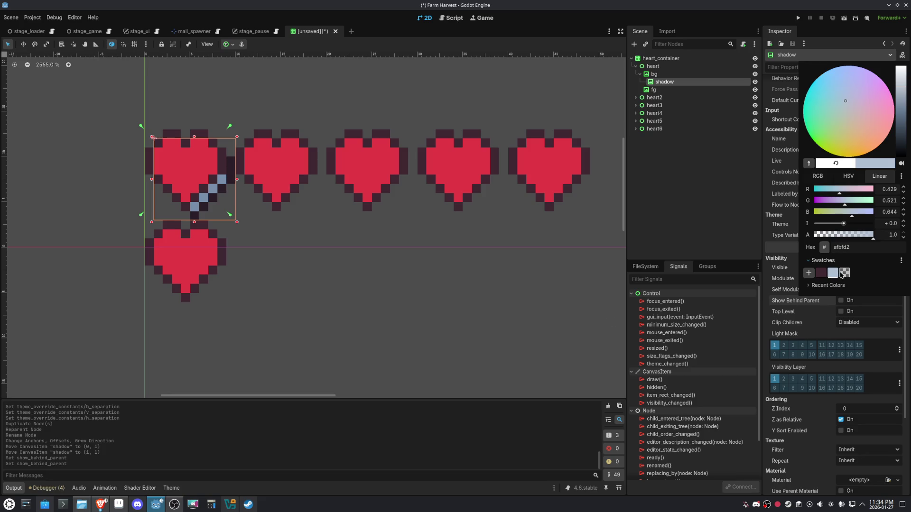
{"action": "left_click", "coordinate": [843, 274]}
{"action": "left_click", "coordinate": [121, 331]}
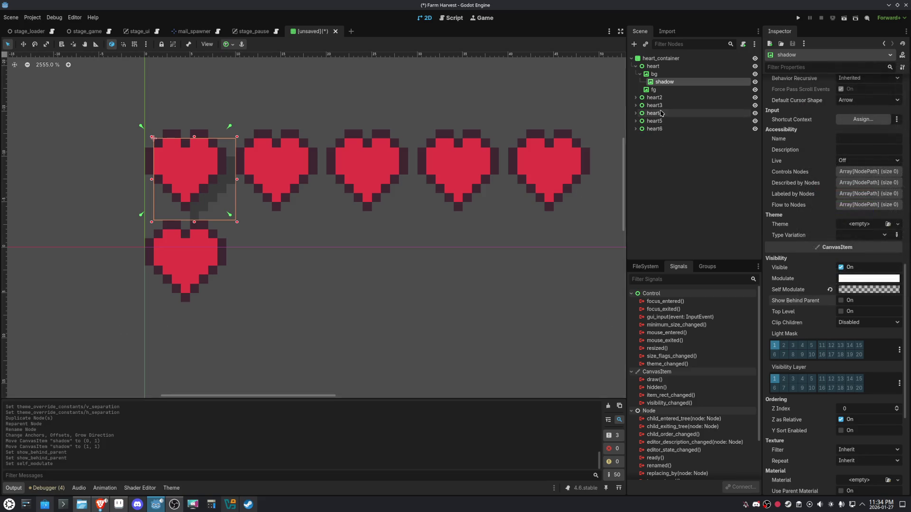
Delete heart2 through heart6, leaving a single heart.
{"action": "left_click", "coordinate": [651, 66]}
{"action": "left_click", "coordinate": [653, 97]}
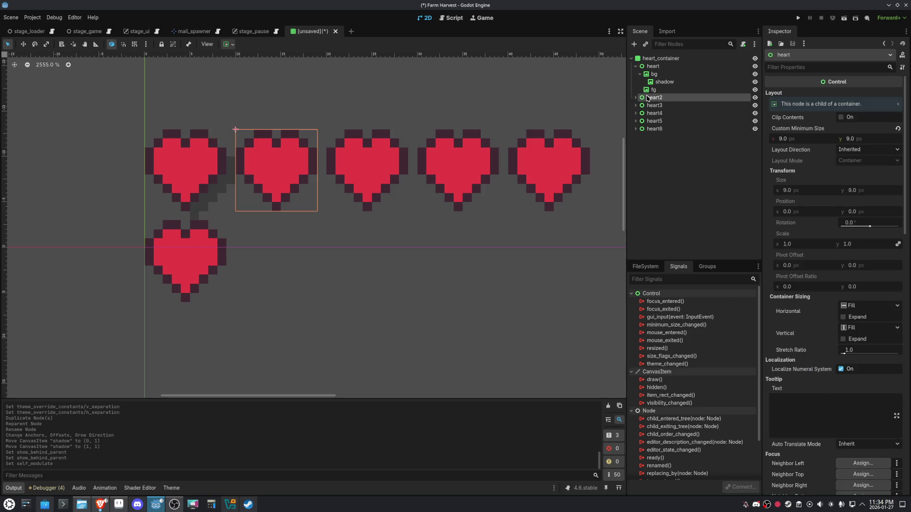
{"action": "left_click", "coordinate": [651, 129], "text": "shift"}
{"action": "key", "text": "Delete"}
{"action": "key", "text": "Return"}
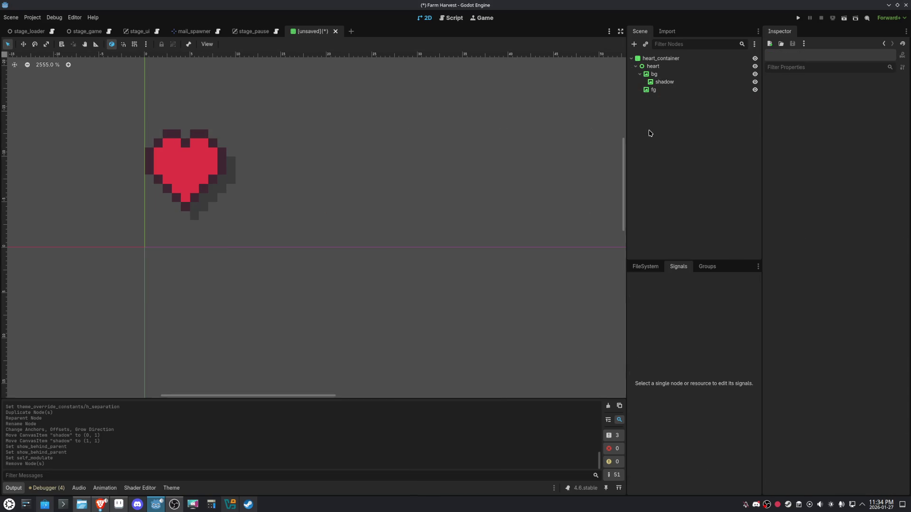
Group the heart node and duplicate it nine times to fill two rows of five hearts.
{"action": "left_click", "coordinate": [650, 67]}
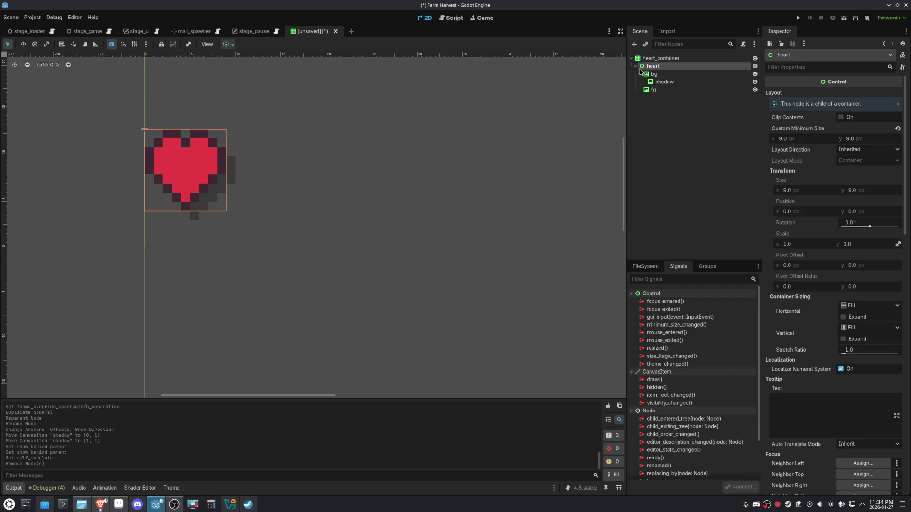
{"action": "double_click", "coordinate": [639, 69]}
{"action": "left_click", "coordinate": [636, 67]}
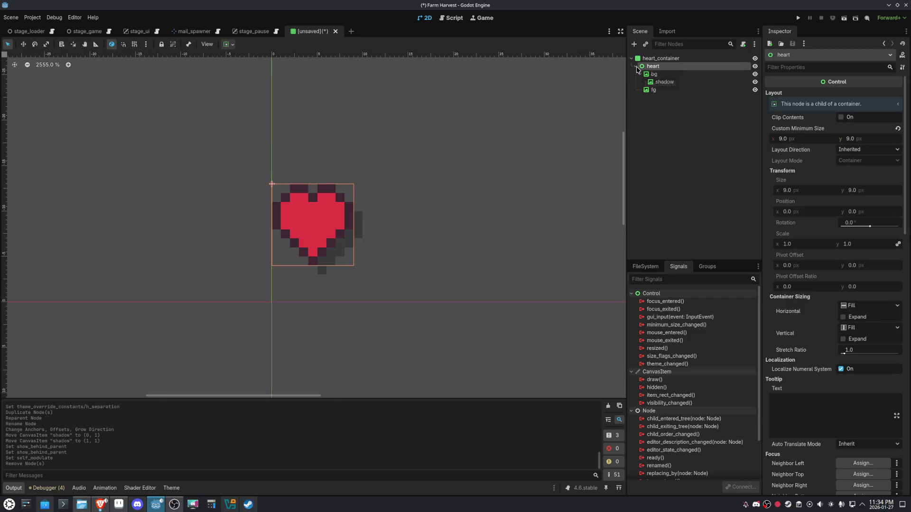
{"action": "left_click", "coordinate": [173, 44]}
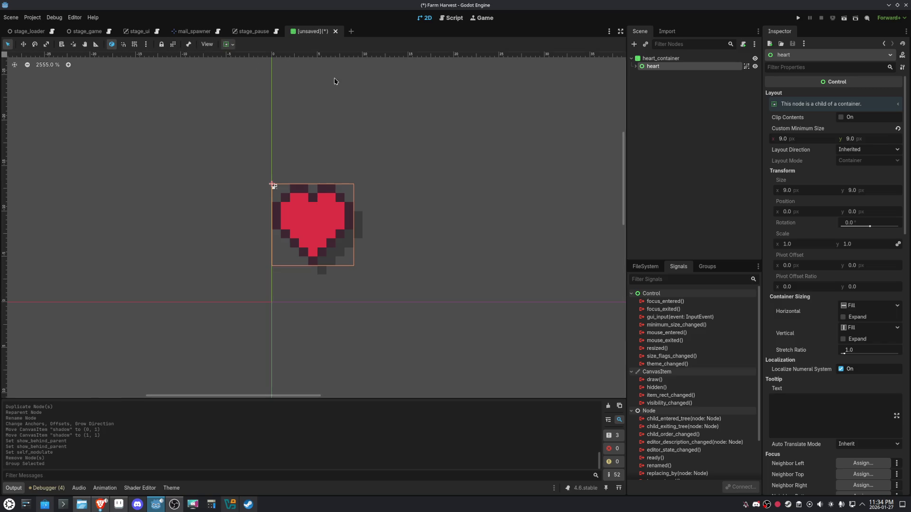
{"action": "scroll", "coordinate": [368, 207], "scroll_direction": "down", "scroll_amount": 5}
{"action": "left_click_drag", "start_coordinate": [369, 207], "coordinate": [242, 147]}
{"action": "key", "text": "ctrl+d"}
{"action": "key", "text": "ctrl+d"}
{"action": "key", "text": "ctrl+d"}
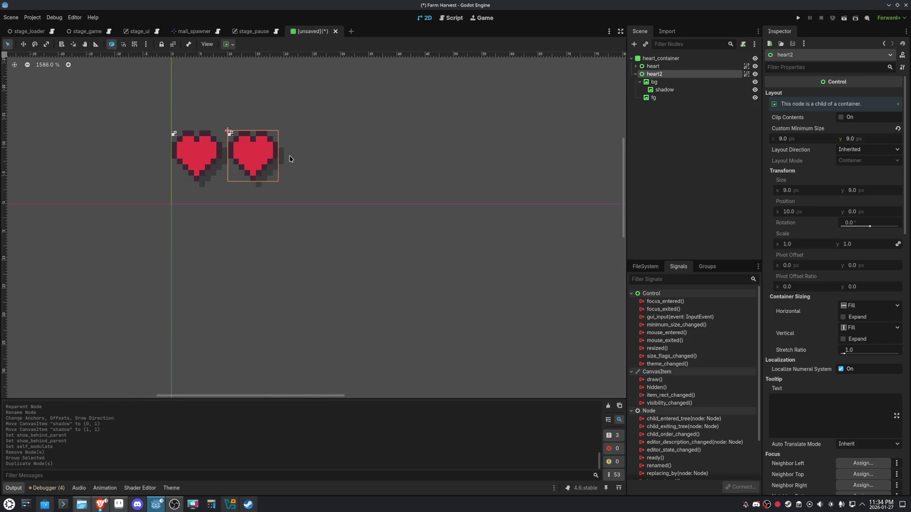
{"action": "key", "text": "ctrl+d"}
{"action": "key", "text": "ctrl+d"}
{"action": "key", "text": "ctrl+d"}
{"action": "scroll", "coordinate": [290, 159], "scroll_direction": "down", "scroll_amount": 3}
{"action": "left_click_drag", "start_coordinate": [312, 200], "coordinate": [261, 170]}
{"action": "scroll", "coordinate": [262, 171], "scroll_direction": "down", "scroll_amount": 2}
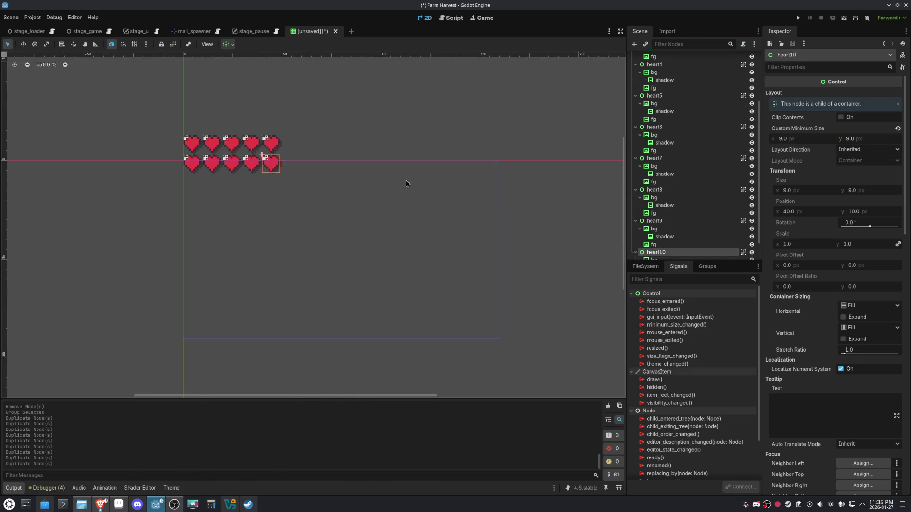
{"action": "scroll", "coordinate": [668, 67], "scroll_direction": "up", "scroll_amount": 10}
Move heart_container back to the origin (0,0) and resize it to 49×19 around the hearts.
{"action": "left_click", "coordinate": [663, 58]}
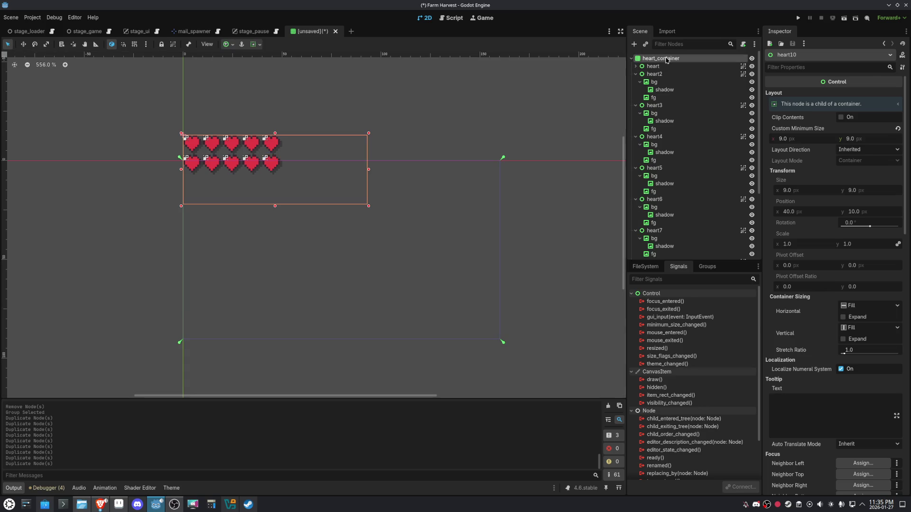
{"action": "left_click", "coordinate": [23, 44]}
{"action": "left_click_drag", "start_coordinate": [267, 126], "coordinate": [267, 150]}
{"action": "left_click", "coordinate": [7, 45]}
{"action": "left_click_drag", "start_coordinate": [277, 230], "coordinate": [285, 198]}
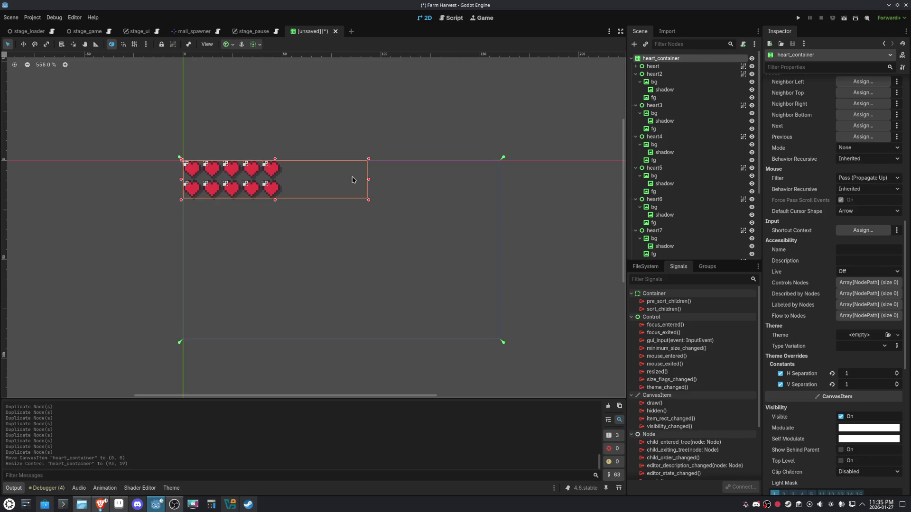
{"action": "left_click_drag", "start_coordinate": [368, 180], "coordinate": [255, 182]}
{"action": "key", "text": "ctrl+z"}
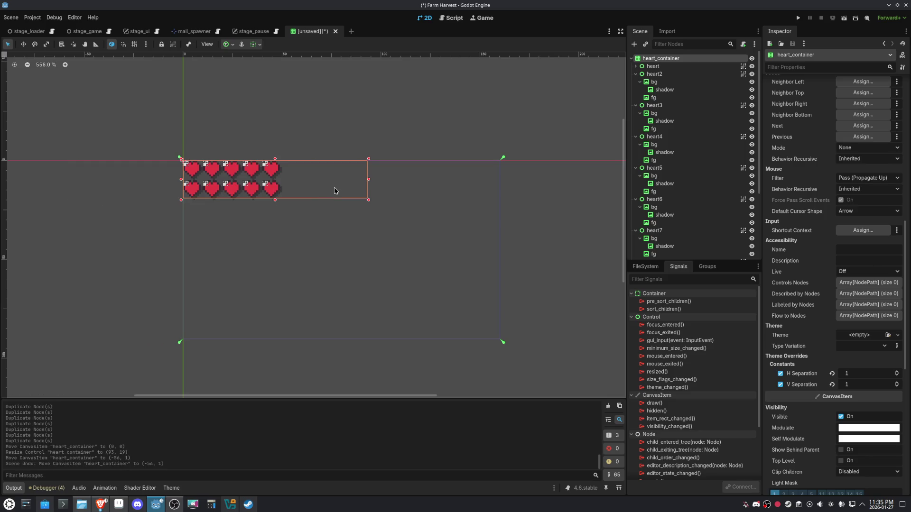
{"action": "left_click_drag", "start_coordinate": [369, 181], "coordinate": [219, 179]}
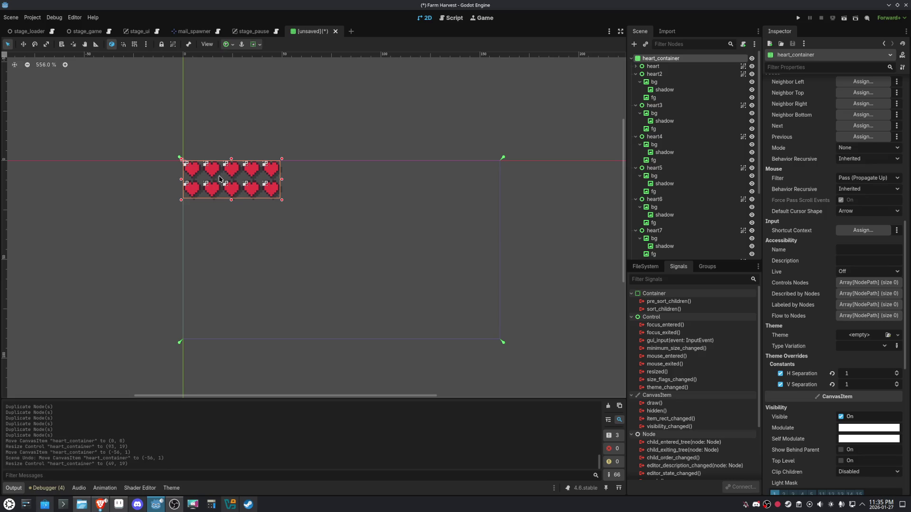
{"action": "scroll", "coordinate": [220, 179], "scroll_direction": "up", "scroll_amount": 5}
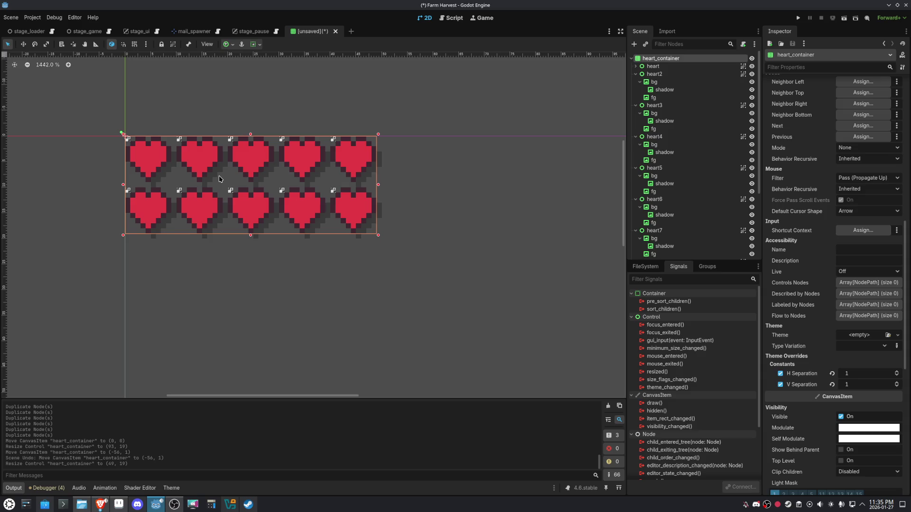
{"action": "scroll", "coordinate": [219, 179], "scroll_direction": "down", "scroll_amount": 3}
Collapse and delete the nine heart copies, heart2 through heart10.
{"action": "left_click", "coordinate": [636, 74]}
{"action": "left_click", "coordinate": [638, 99]}
{"action": "left_click", "coordinate": [635, 81]}
{"action": "left_click", "coordinate": [635, 90]}
{"action": "left_click", "coordinate": [635, 97]}
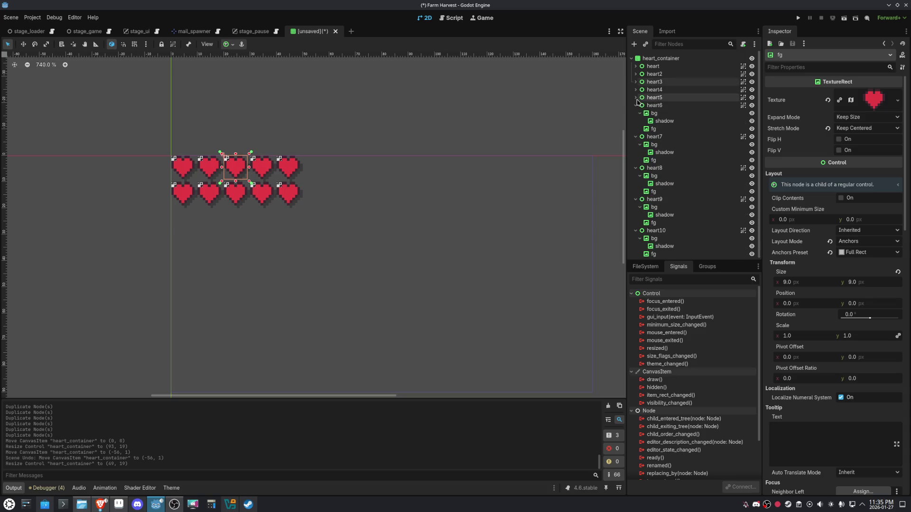
{"action": "left_click", "coordinate": [635, 106]}
{"action": "left_click", "coordinate": [635, 113]}
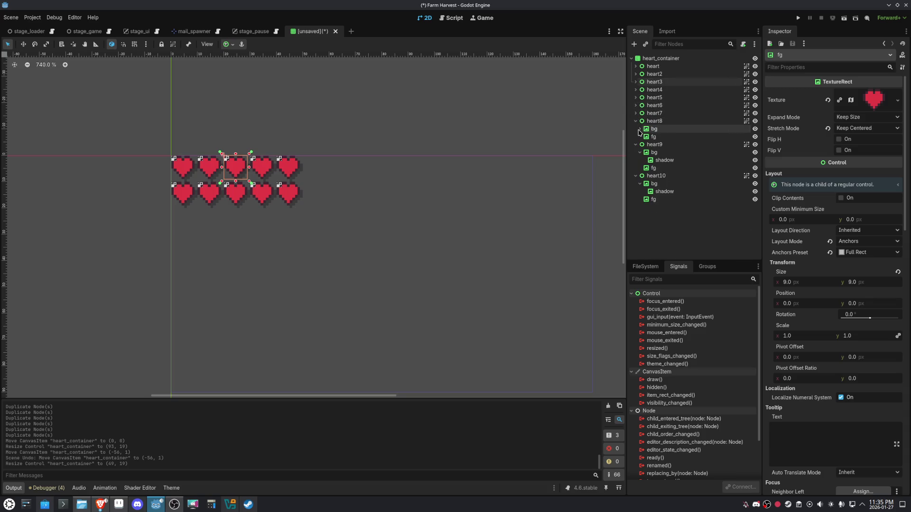
{"action": "left_click", "coordinate": [636, 121]}
{"action": "left_click", "coordinate": [636, 128]}
{"action": "left_click", "coordinate": [636, 137]}
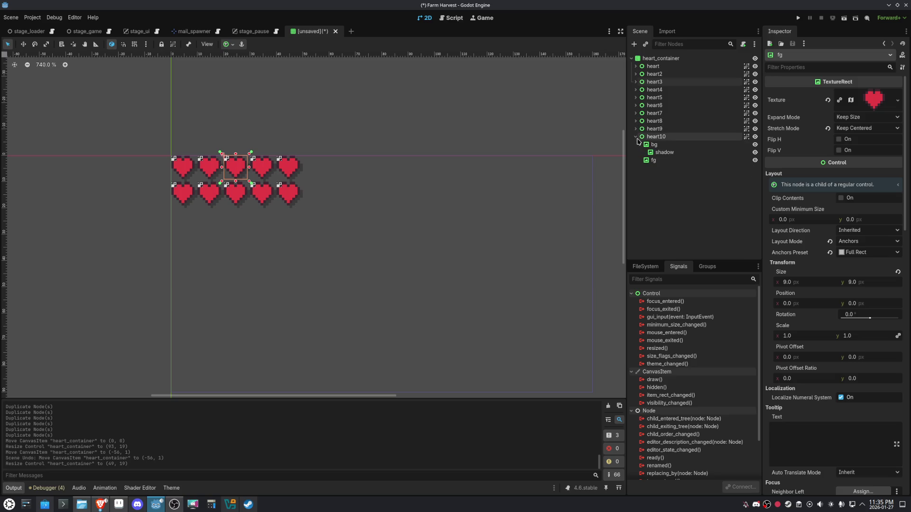
{"action": "left_click", "coordinate": [654, 74]}
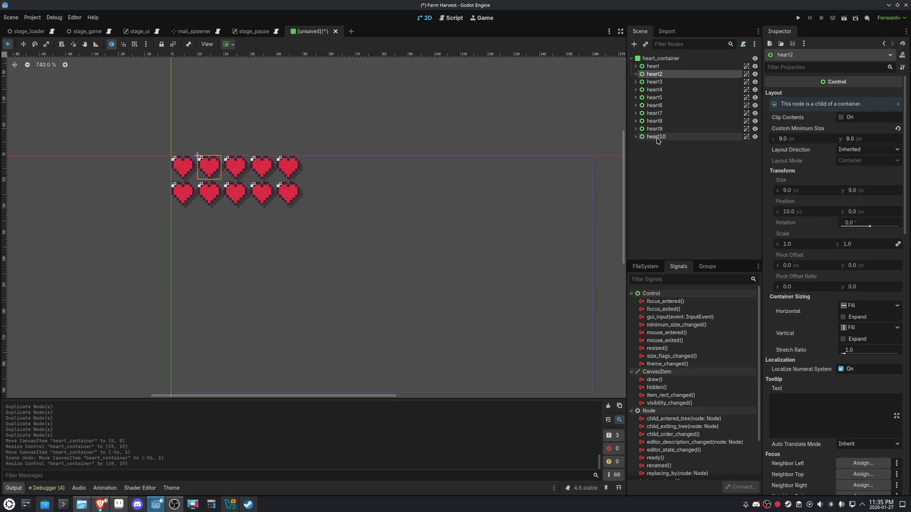
{"action": "left_click", "coordinate": [656, 137], "text": "shift"}
{"action": "key", "text": "Delete"}
{"action": "key", "text": "Return"}
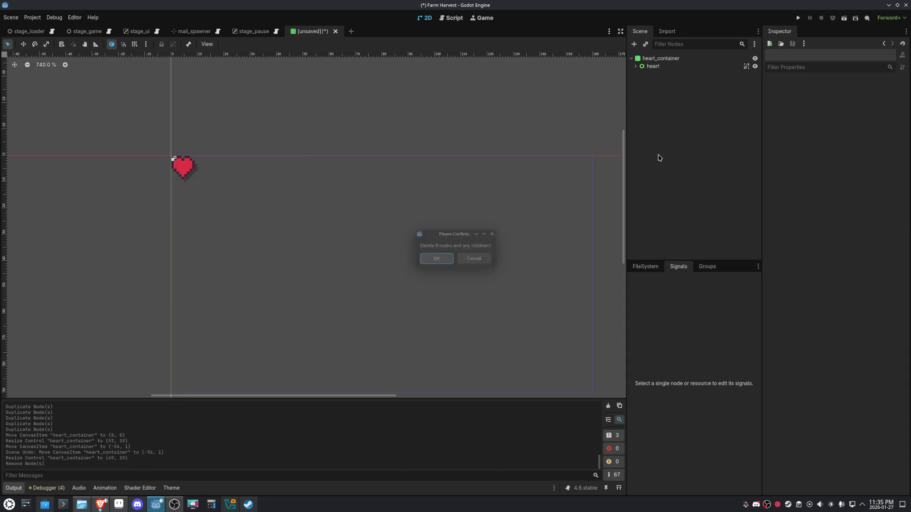
Save the heart branch as its own scene, heart.tscn, in the scenes folder.
{"action": "right_click", "coordinate": [655, 70]}
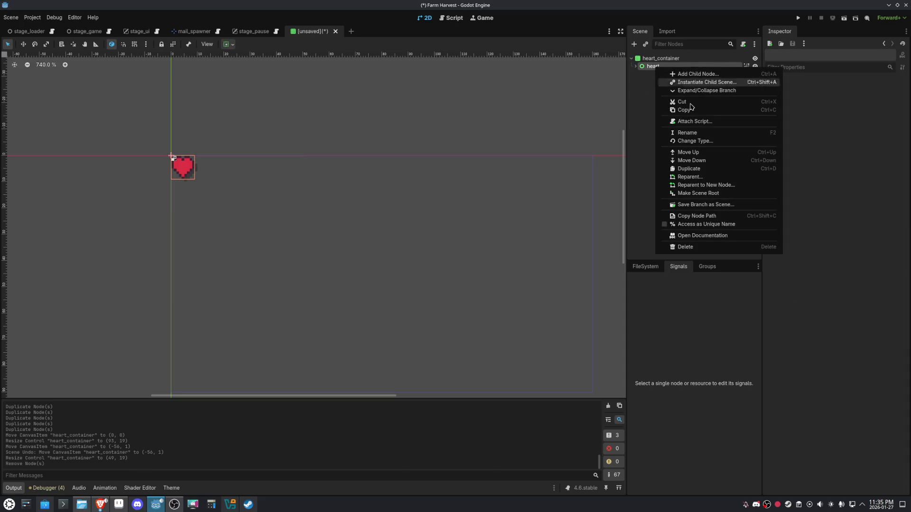
{"action": "left_click", "coordinate": [722, 206]}
{"action": "double_click", "coordinate": [382, 172]}
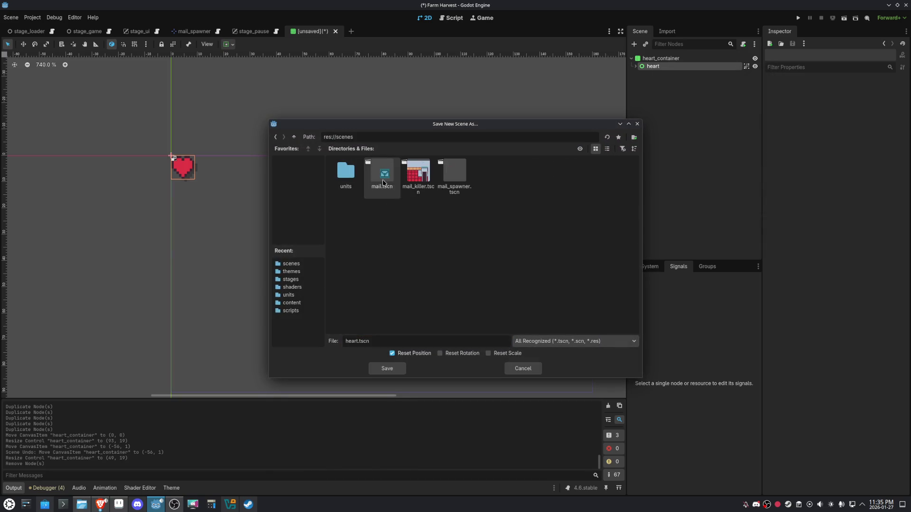
{"action": "left_click", "coordinate": [397, 370]}
Delete the heart child node from heart_container.
{"action": "left_click", "coordinate": [669, 58]}
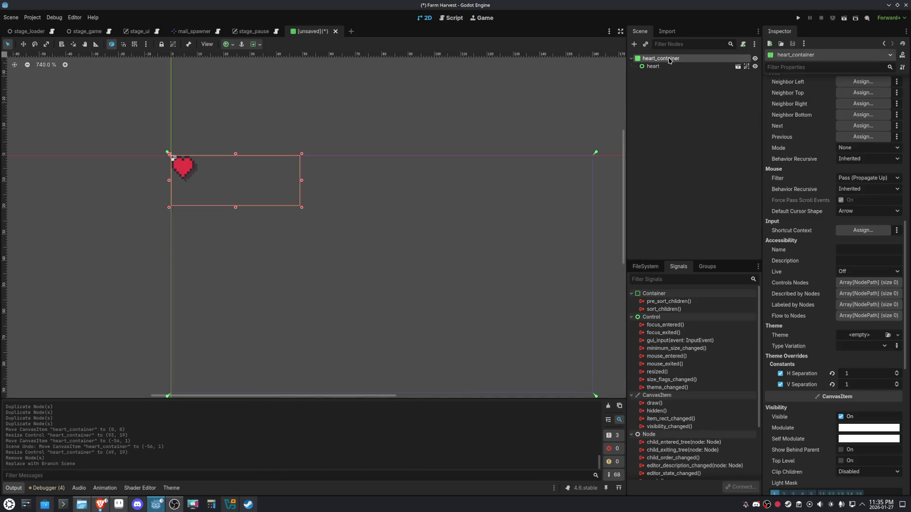
{"action": "left_click", "coordinate": [659, 66]}
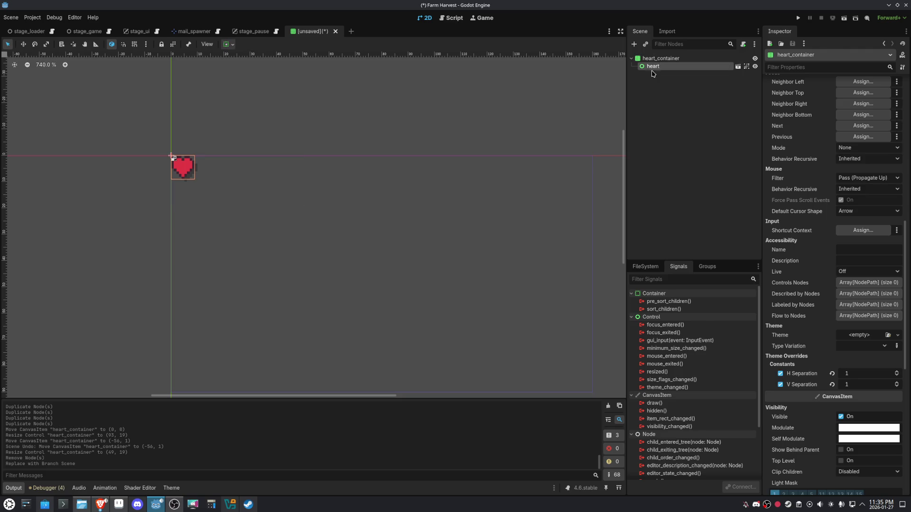
{"action": "key", "text": "Delete"}
{"action": "key", "text": "Return"}
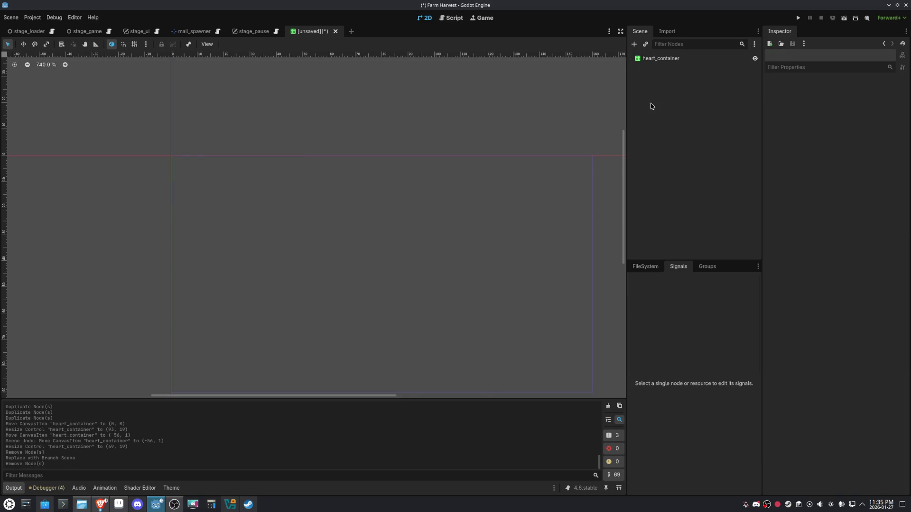
Save heart_container as heart_container.tscn in res://scenes after the root-branch warning.
{"action": "right_click", "coordinate": [651, 59]}
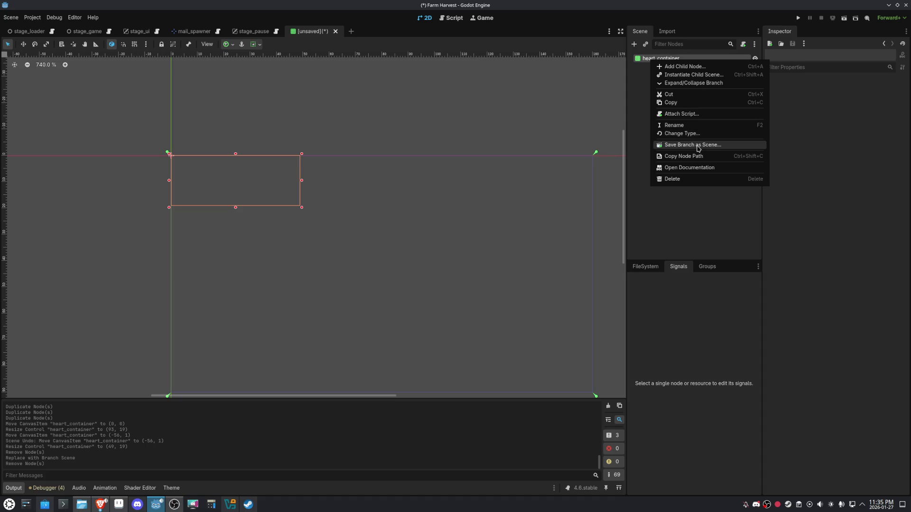
{"action": "left_click", "coordinate": [696, 150]}
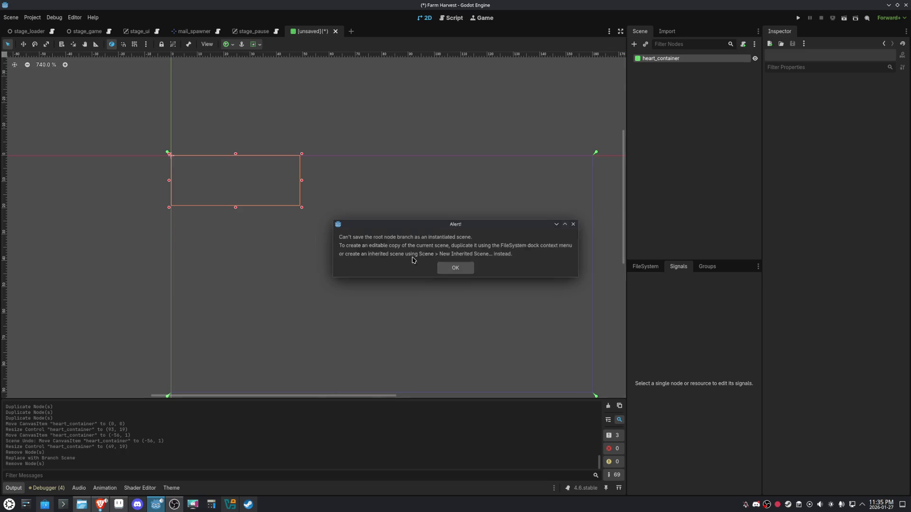
{"action": "left_click", "coordinate": [453, 269]}
{"action": "scroll", "coordinate": [210, 203], "scroll_direction": "up", "scroll_amount": 3}
{"action": "right_click", "coordinate": [638, 62]}
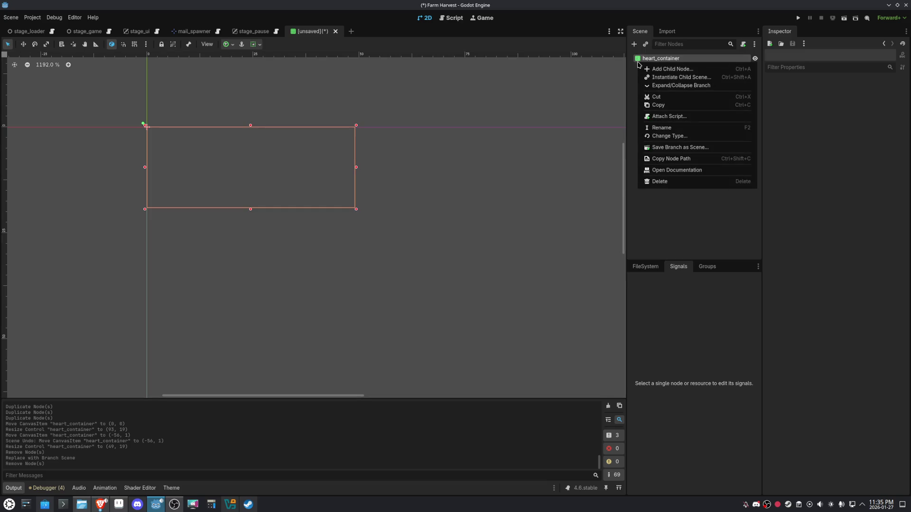
{"action": "left_click", "coordinate": [724, 154]}
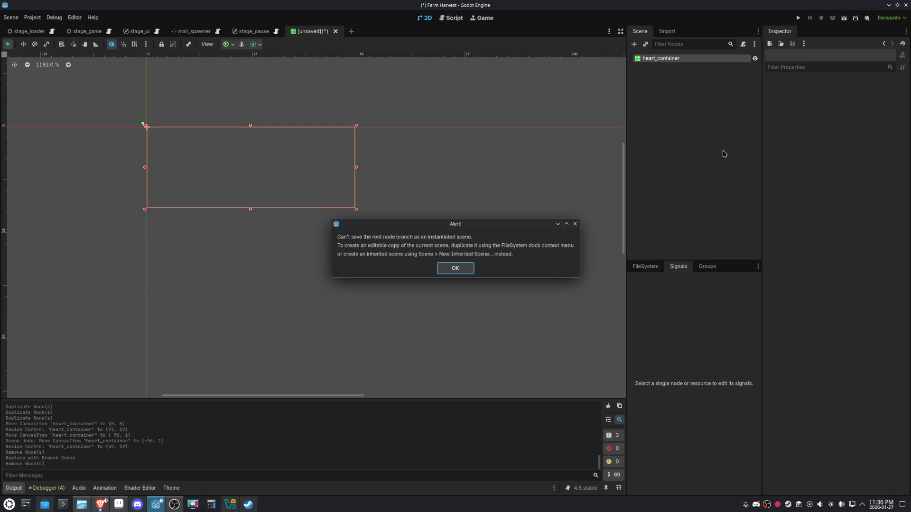
{"action": "left_click", "coordinate": [458, 268]}
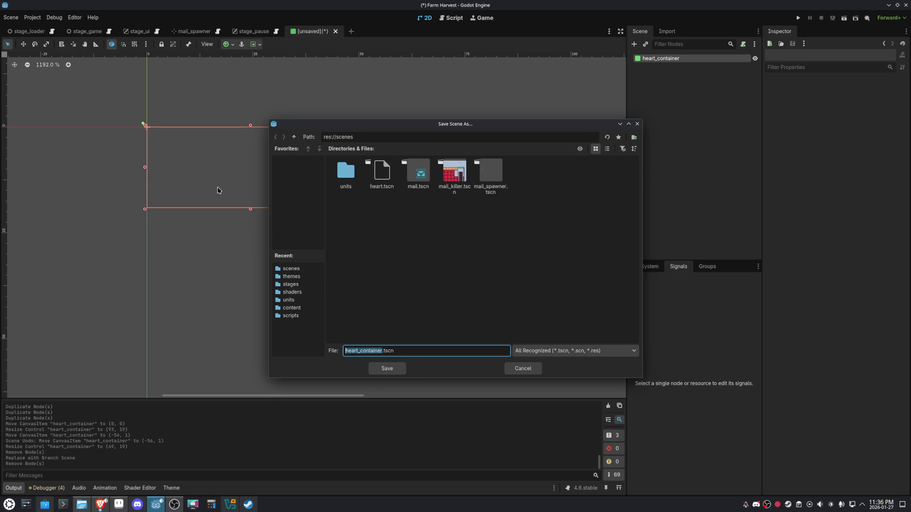
{"action": "left_click", "coordinate": [383, 370]}
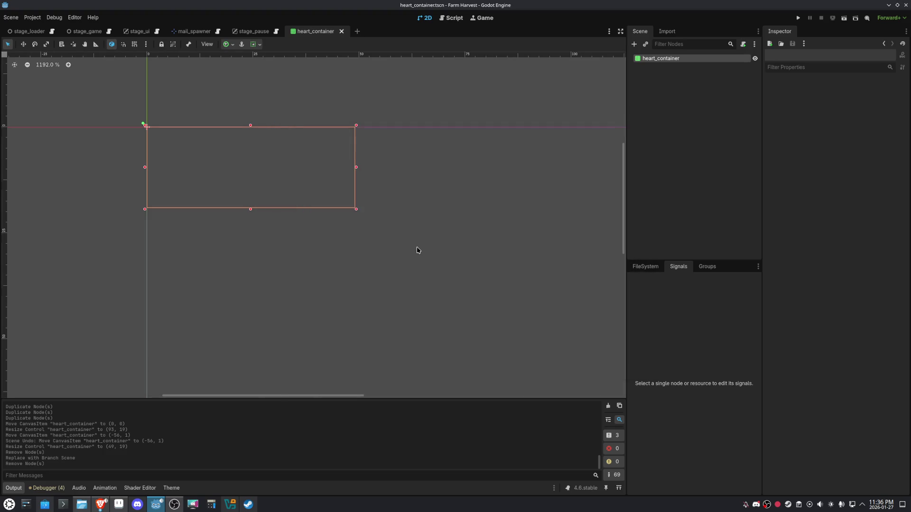
{"action": "left_click", "coordinate": [644, 62]}
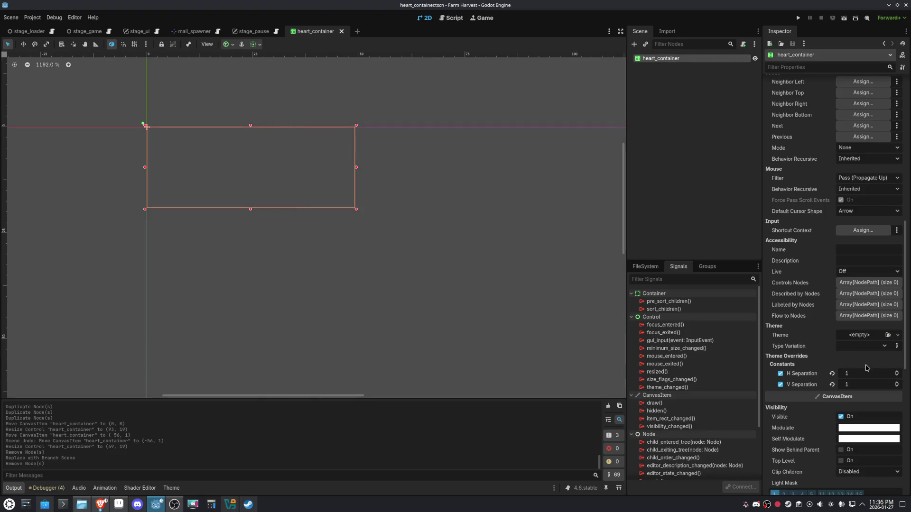
Set heart_container's Custom Minimum Size to 49 × 19 and save the scene.
{"action": "scroll", "coordinate": [866, 368], "scroll_direction": "up", "scroll_amount": 10}
{"action": "left_click", "coordinate": [806, 195]}
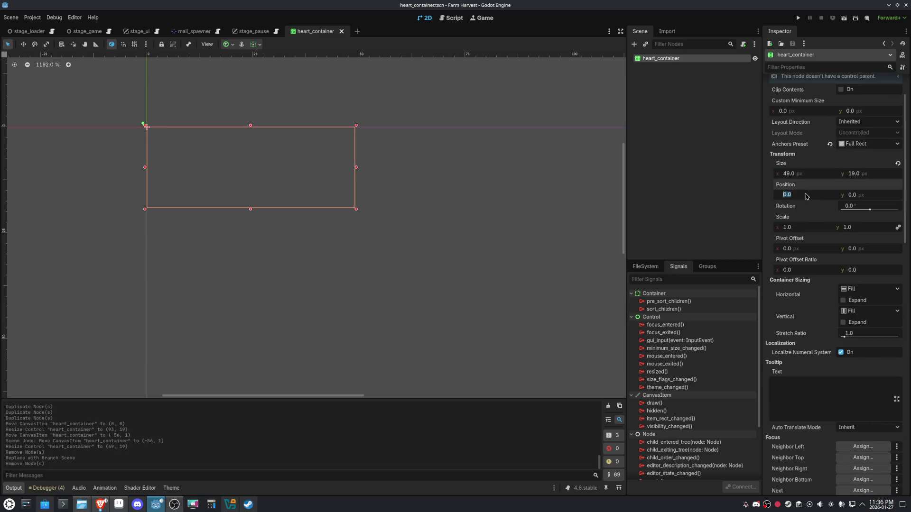
{"action": "scroll", "coordinate": [805, 196], "scroll_direction": "up", "scroll_amount": 2}
{"action": "left_click", "coordinate": [805, 164]}
{"action": "type", "text": "49"}
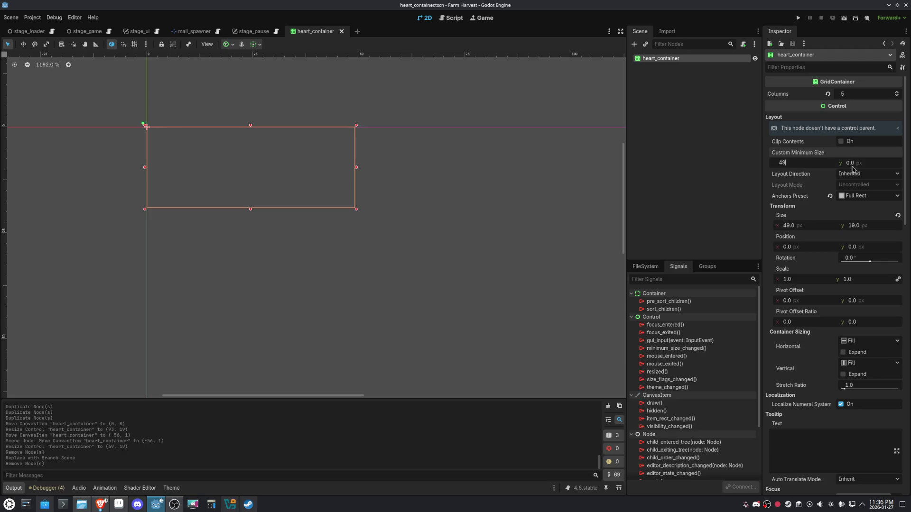
{"action": "left_click", "coordinate": [869, 167]}
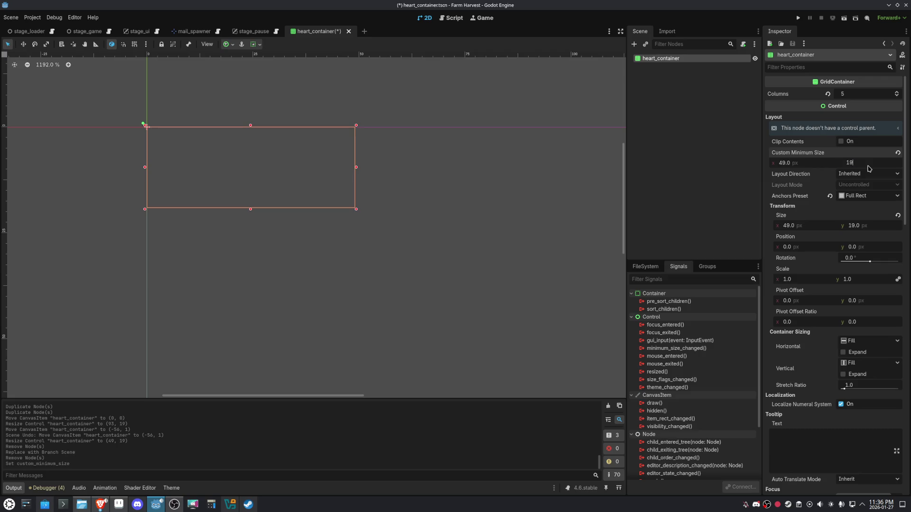
{"action": "key", "text": "Return"}
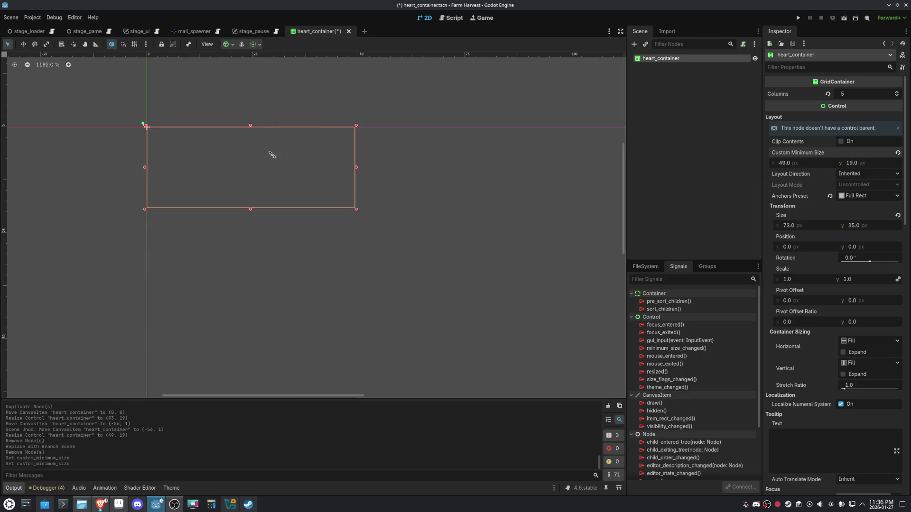
{"action": "key", "text": "ctrl+s"}
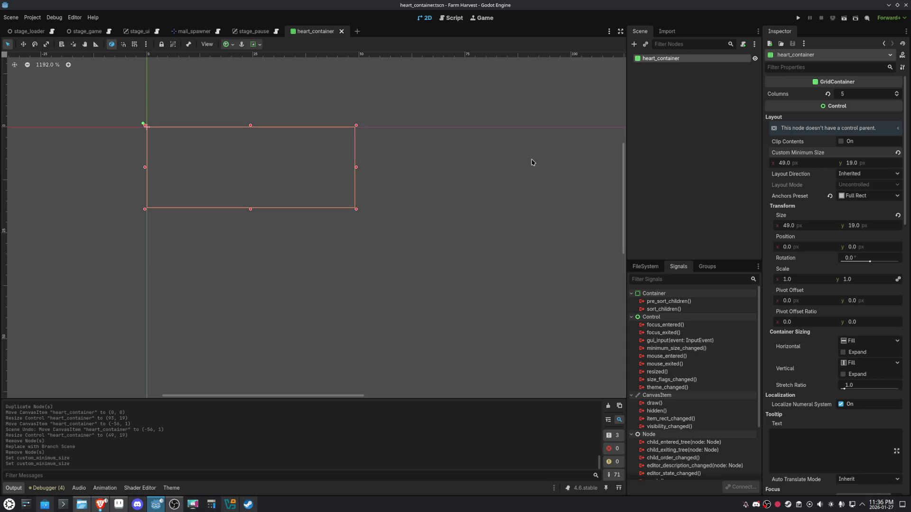
Lower the minimum height to 10, shrink the rect to 49×10, save, then show stage_ui.
{"action": "left_click", "coordinate": [869, 226]}
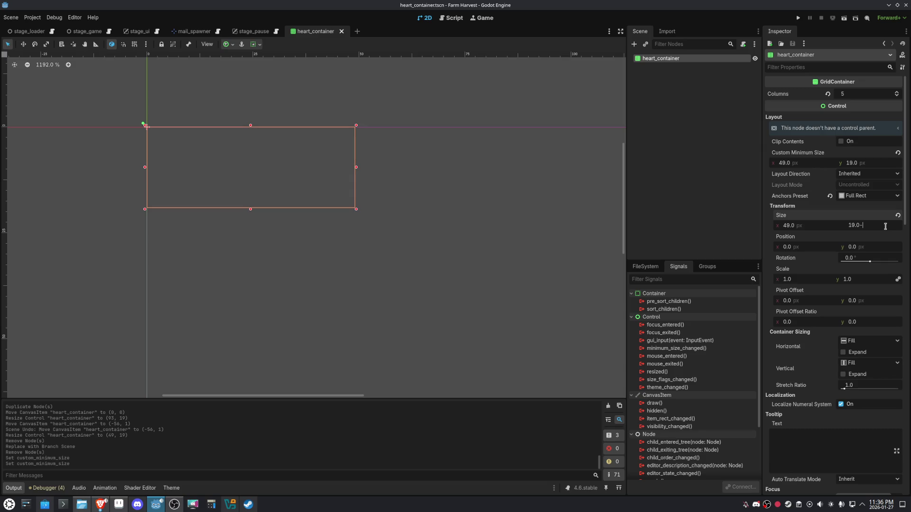
{"action": "key", "text": "Return"}
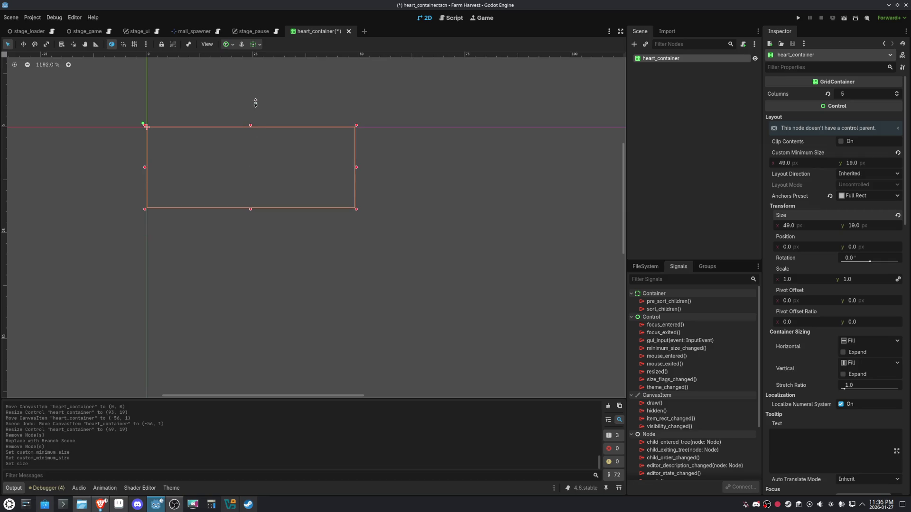
{"action": "left_click", "coordinate": [884, 226]}
{"action": "left_click", "coordinate": [882, 163]}
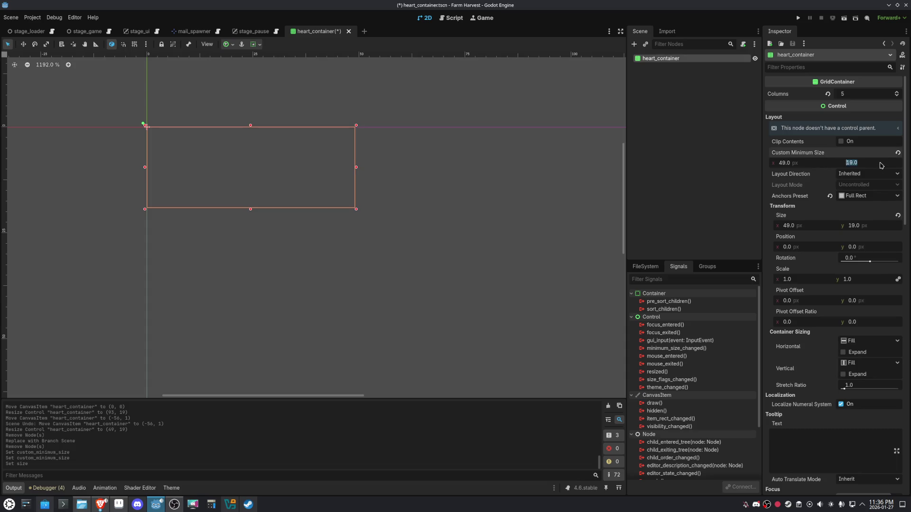
{"action": "key", "text": "Return"}
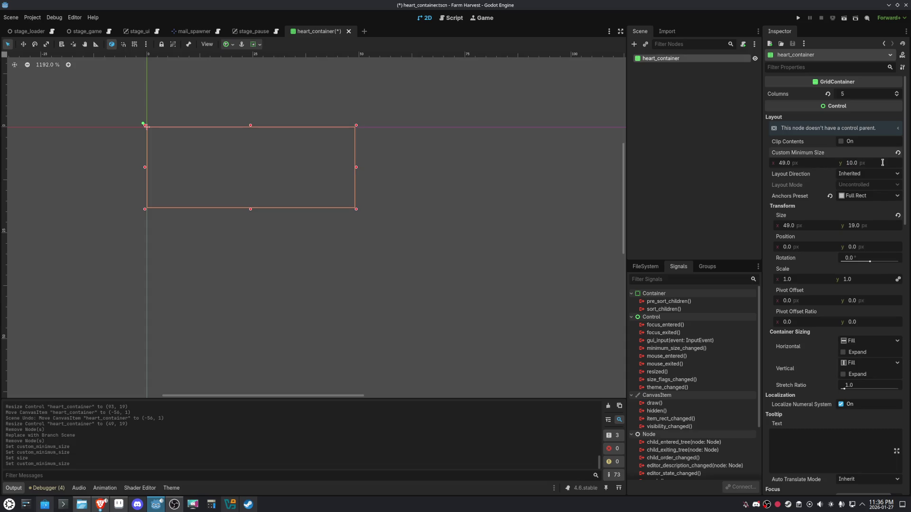
{"action": "left_click_drag", "start_coordinate": [251, 210], "coordinate": [266, 116]}
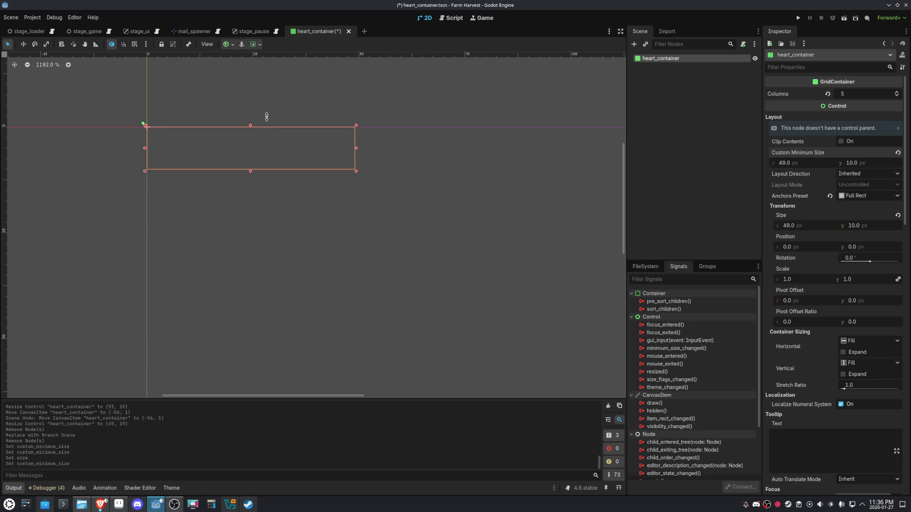
{"action": "key", "text": "ctrl+s"}
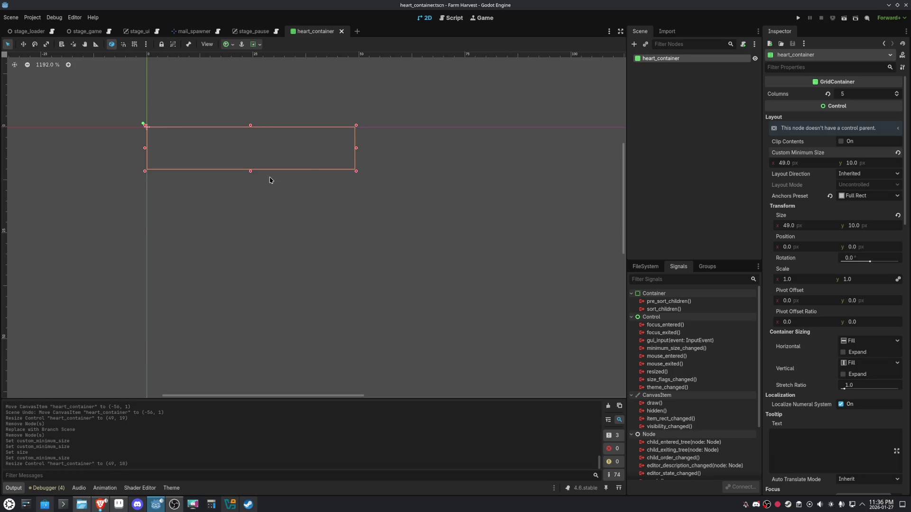
{"action": "left_click", "coordinate": [135, 32]}
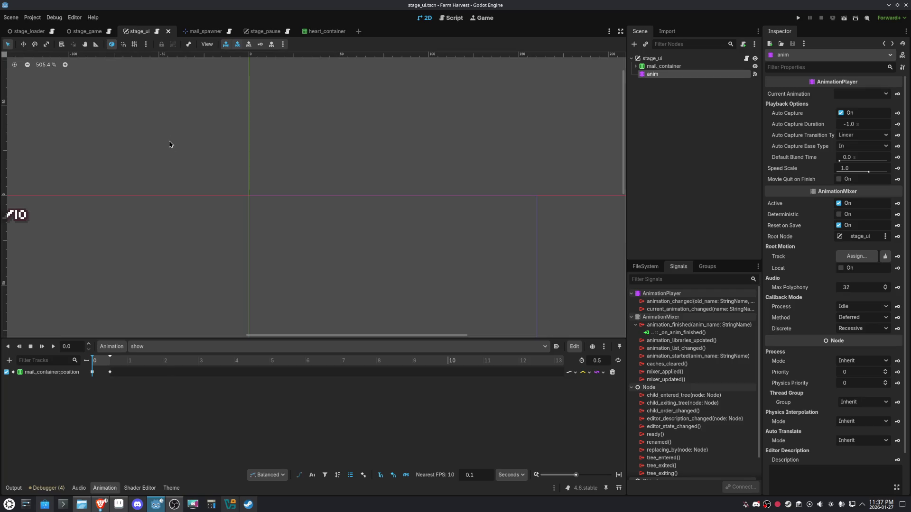
Attach a default-template GDScript, res://scripts/heart_container.gd, to the heart_container node.
{"action": "scroll", "coordinate": [156, 171], "scroll_direction": "down", "scroll_amount": 2}
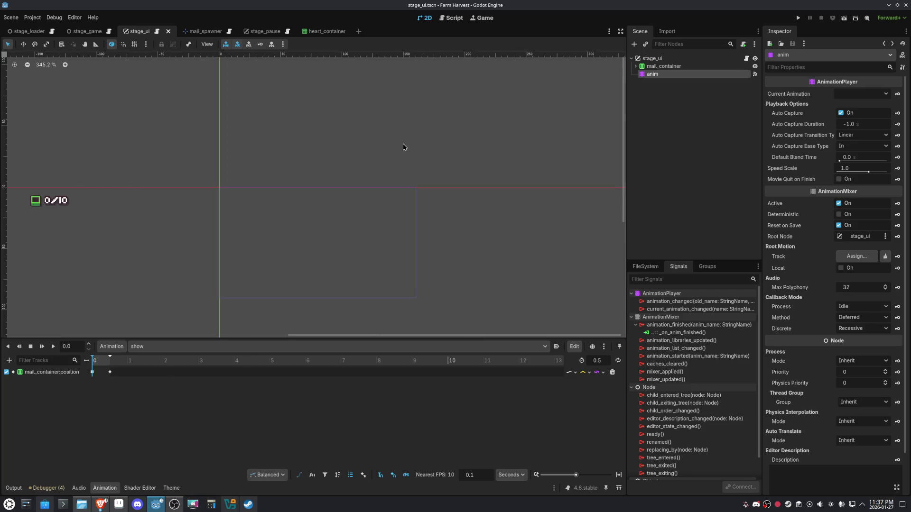
{"action": "left_click", "coordinate": [327, 33]}
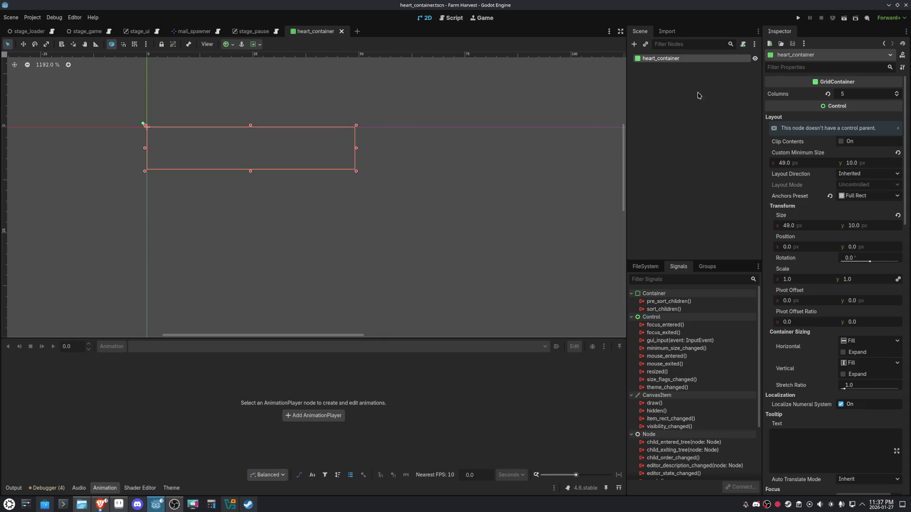
{"action": "left_click", "coordinate": [742, 44]}
{"action": "left_click", "coordinate": [433, 233]}
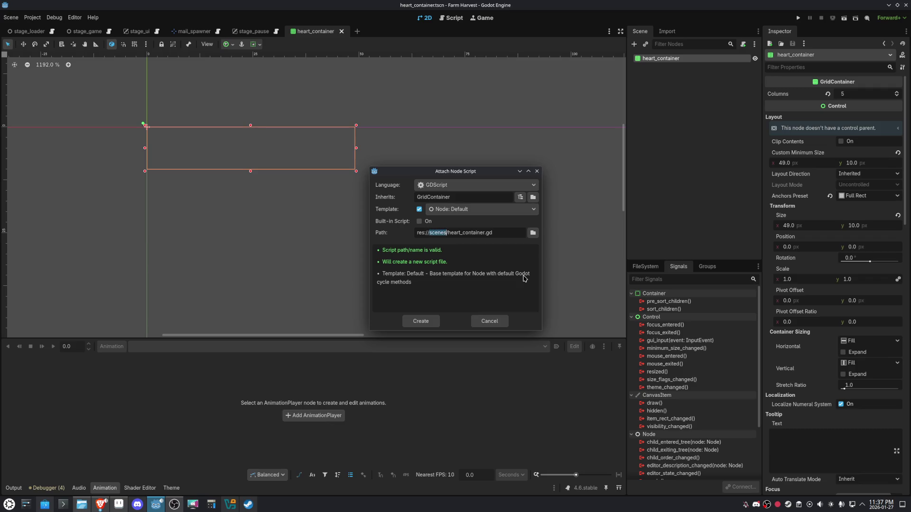
{"action": "type", "text": "script"}
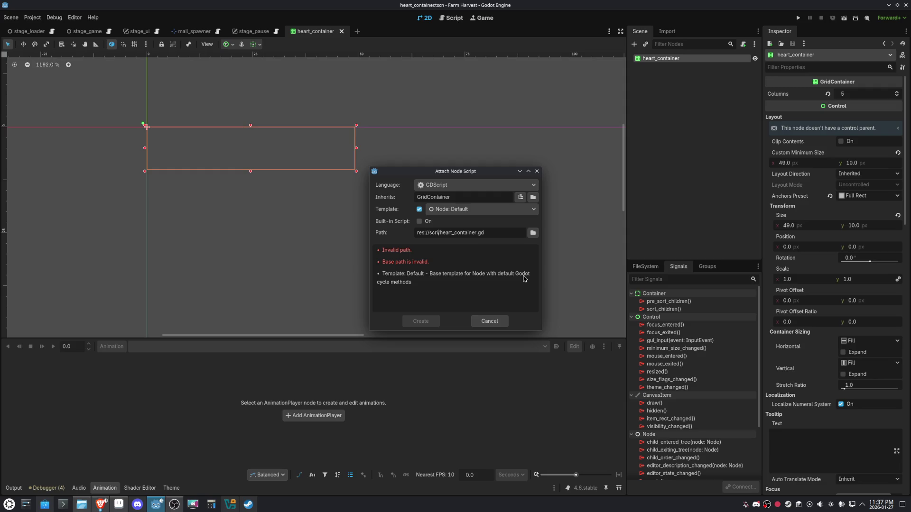
{"action": "type", "text": "s/"}
{"action": "left_click", "coordinate": [426, 321]}
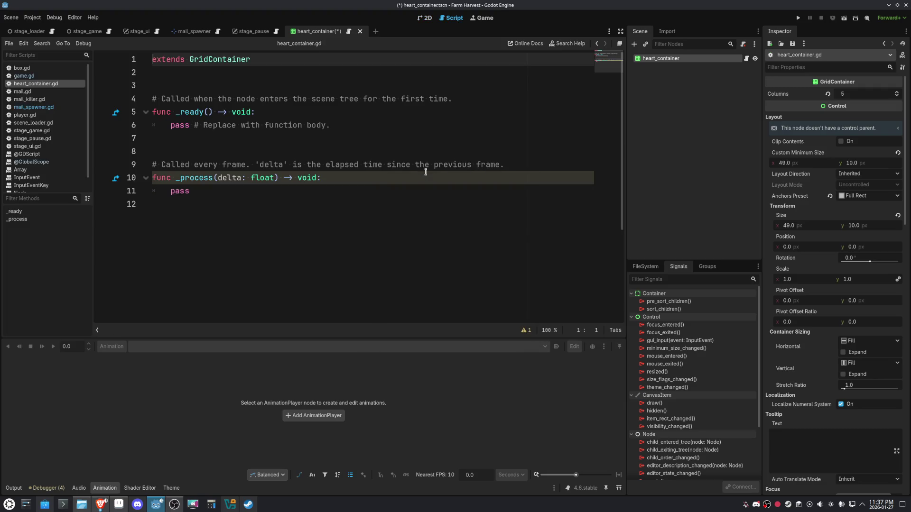
Replace the template code with a _ready() function whose body is pass.
{"action": "mouse_move", "coordinate": [223, 192]}
{"action": "left_mouse_down"}
{"action": "mouse_move", "coordinate": [157, 164]}
{"action": "mouse_move", "coordinate": [135, 98]}
{"action": "left_mouse_up"}
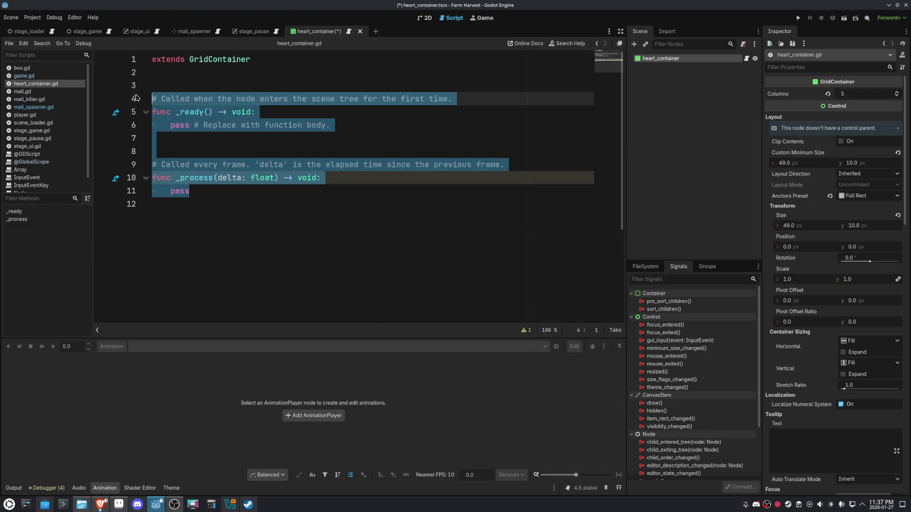
{"action": "key", "text": "BackSpace"}
{"action": "type", "text": "func _"}
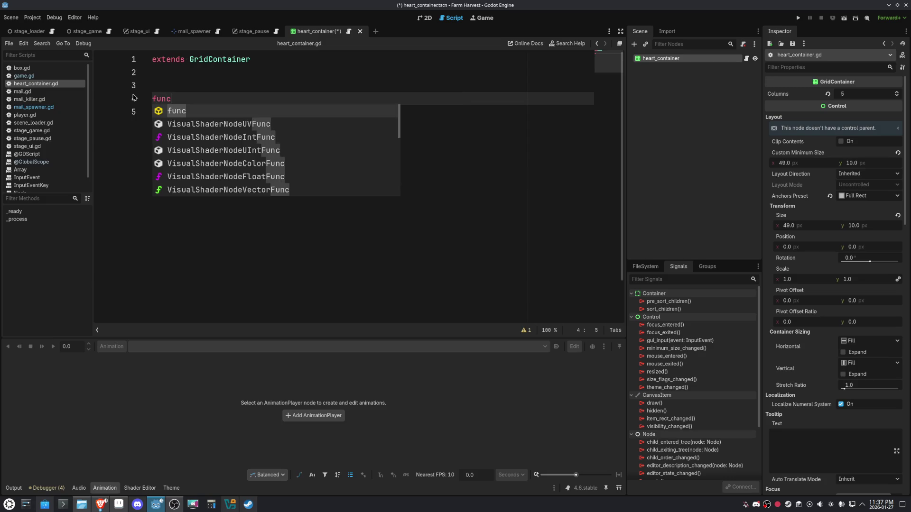
{"action": "type", "text": "r"}
{"action": "key", "text": "Return"}
{"action": "key", "text": "Return"}
{"action": "type", "text": "[a"}
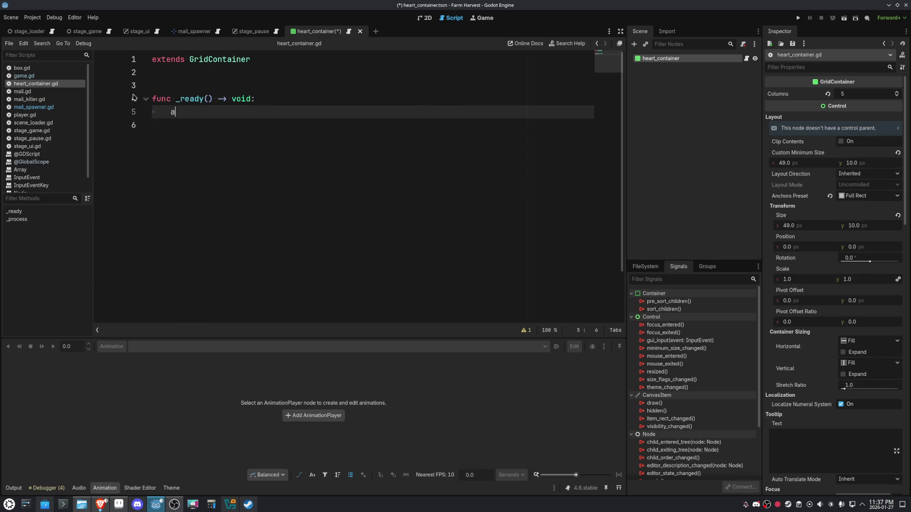
{"action": "type", "text": "ss"}
{"action": "key", "text": "BackSpace"}
{"action": "key", "text": "BackSpace"}
{"action": "key", "text": "BackSpace"}
{"action": "type", "text": "pass"}
Add a _process() function containing pass, save the script, and return to 2D.
{"action": "key", "text": "Down"}
{"action": "key", "text": "Return"}
{"action": "type", "text": "nc _pro"}
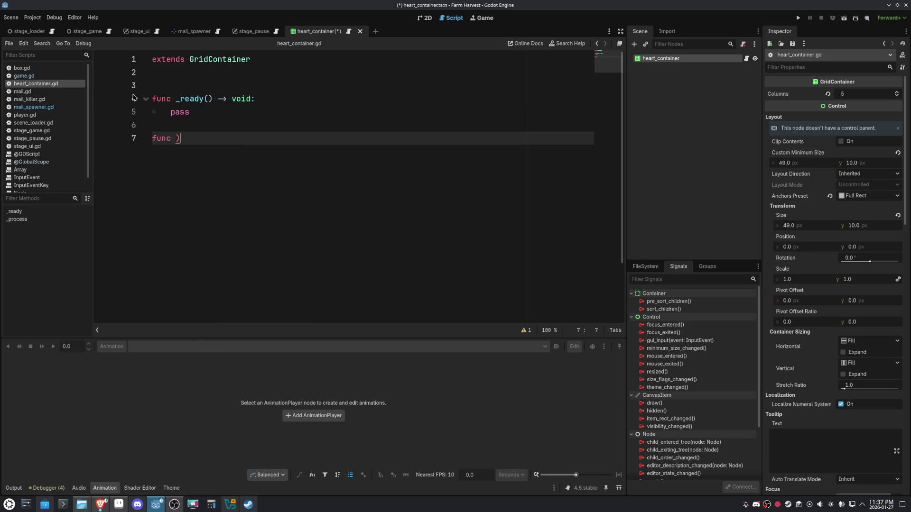
{"action": "type", "text": "cess()"}
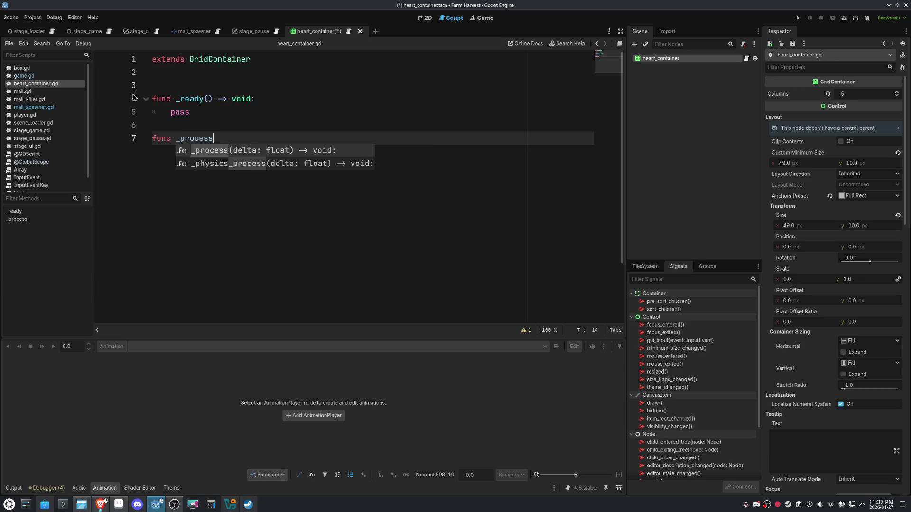
{"action": "type", "text": ":"}
{"action": "key", "text": "Return"}
{"action": "type", "text": "pass"}
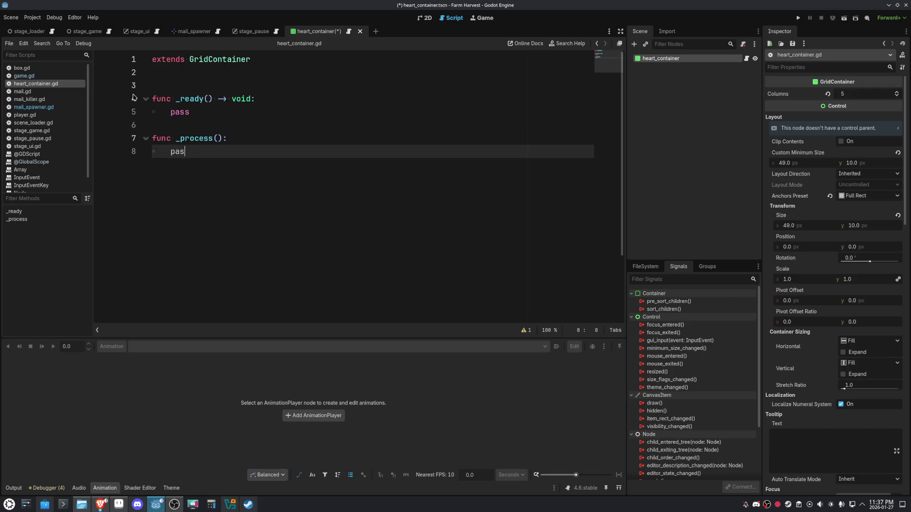
{"action": "key", "text": "ctrl+s"}
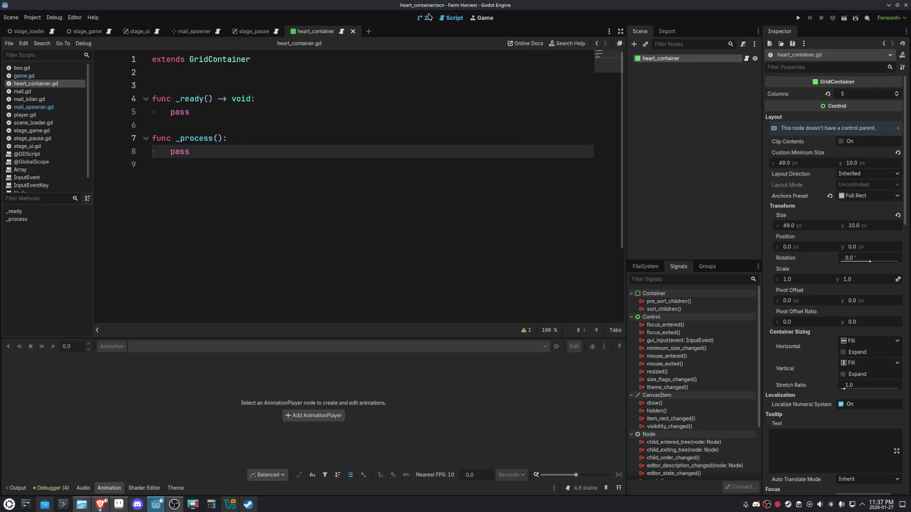
{"action": "left_click", "coordinate": [424, 18]}
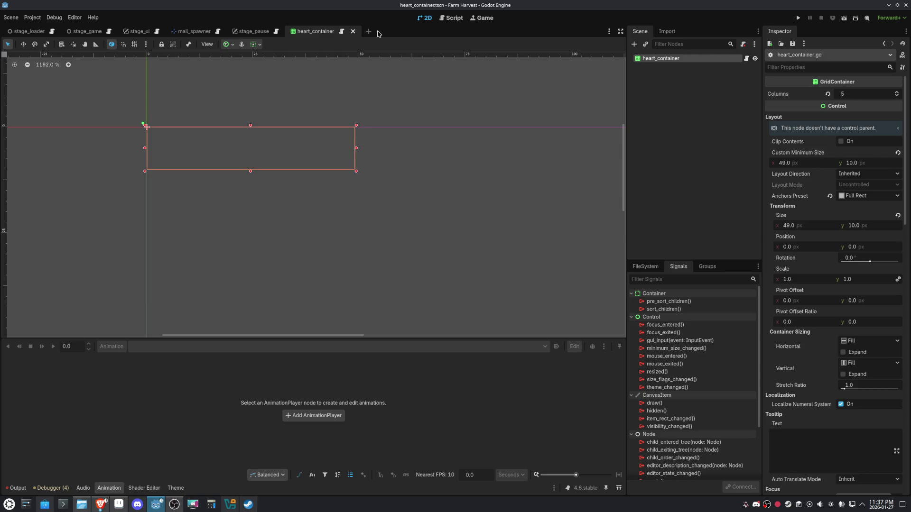
In FileSystem, collapse the content and stages folders and select heart.tscn under scenes.
{"action": "left_click", "coordinate": [645, 266]}
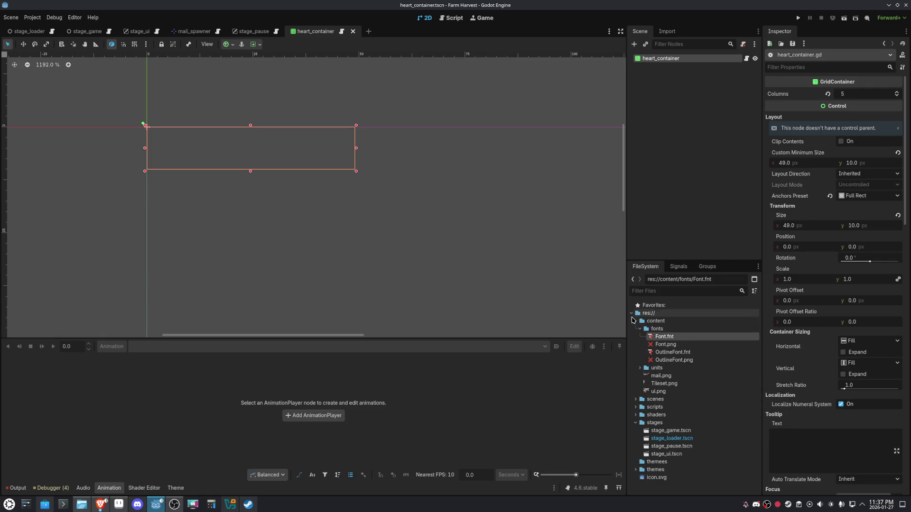
{"action": "left_click", "coordinate": [636, 321]}
{"action": "left_click", "coordinate": [636, 352]}
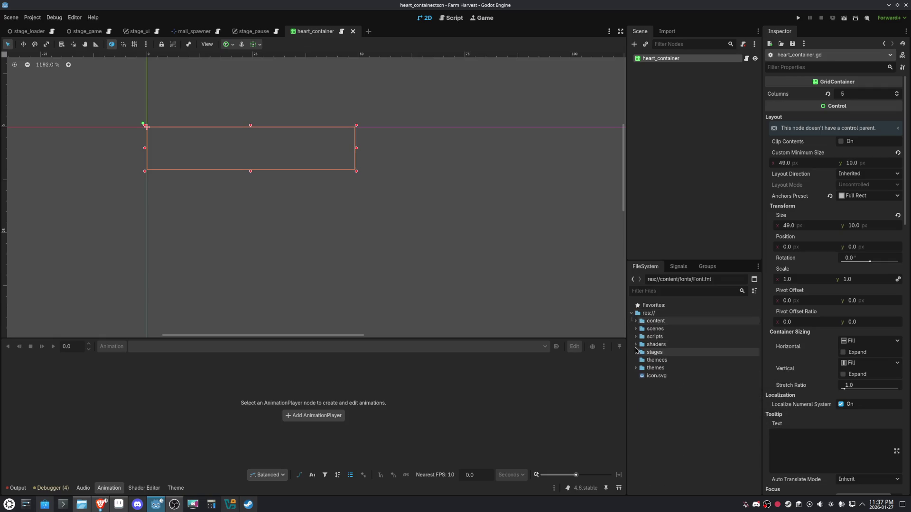
{"action": "mouse_move", "coordinate": [636, 352]}
{"action": "left_mouse_down"}
{"action": "mouse_move", "coordinate": [654, 330]}
{"action": "mouse_move", "coordinate": [662, 344]}
{"action": "left_mouse_up"}
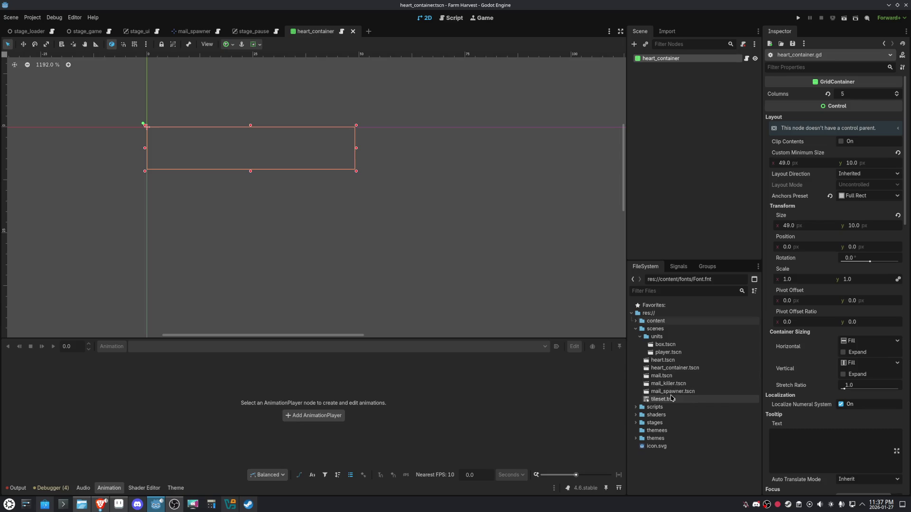
{"action": "left_click", "coordinate": [674, 361]}
Open heart.tscn and inspect its bg, shadow and fg nodes.
{"action": "double_click", "coordinate": [674, 361]}
{"action": "scroll", "coordinate": [271, 223], "scroll_direction": "down", "scroll_amount": 3}
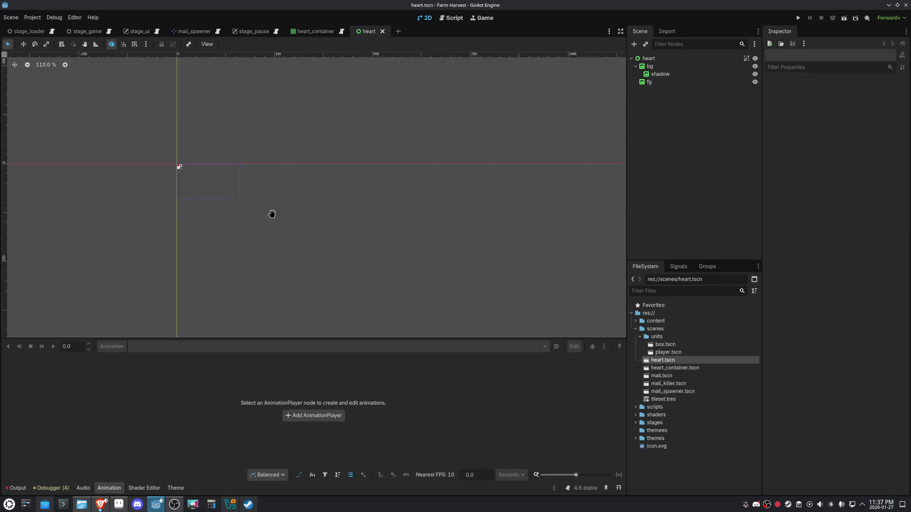
{"action": "scroll", "coordinate": [215, 209], "scroll_direction": "up", "scroll_amount": 6}
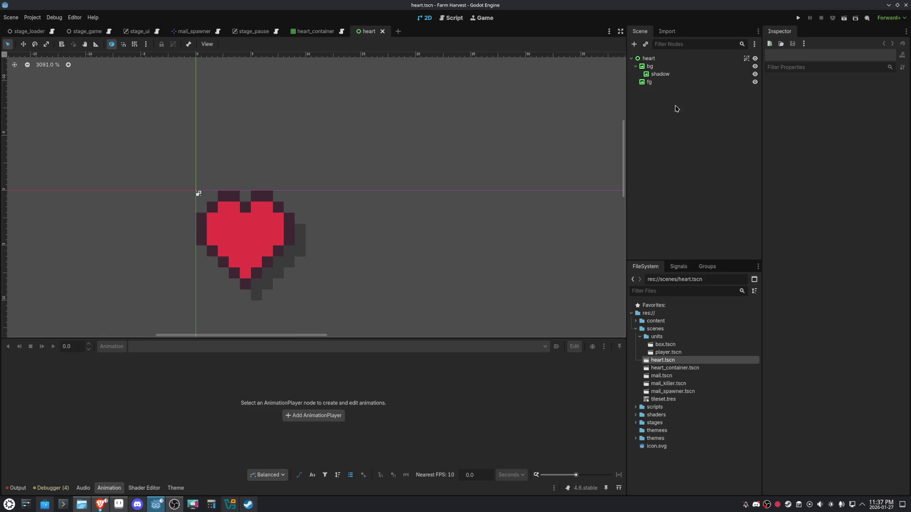
{"action": "left_click", "coordinate": [649, 59]}
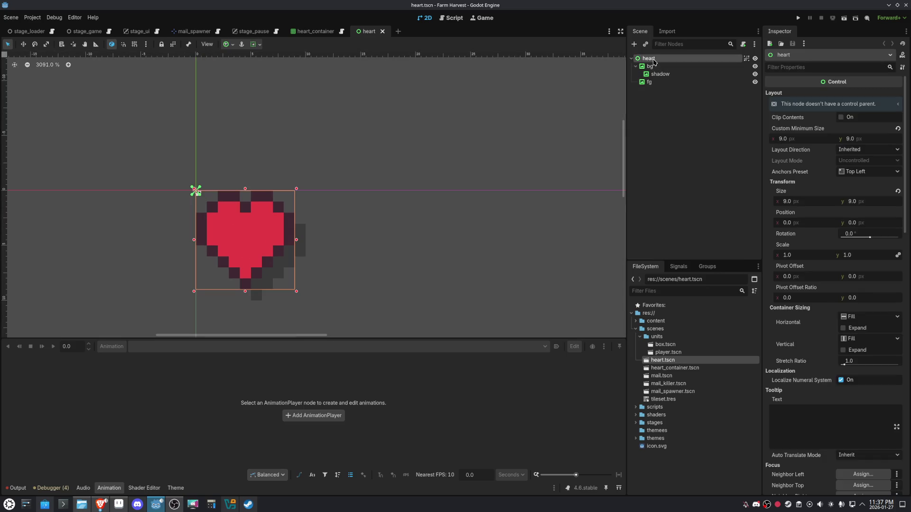
{"action": "left_click", "coordinate": [650, 67]}
{"action": "left_click", "coordinate": [659, 74]}
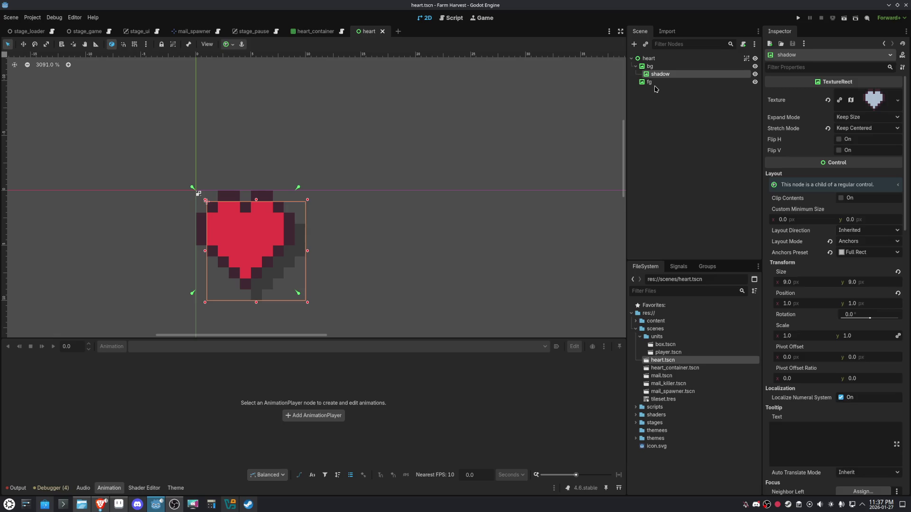
{"action": "left_click", "coordinate": [655, 89]}
{"action": "left_click", "coordinate": [649, 82]}
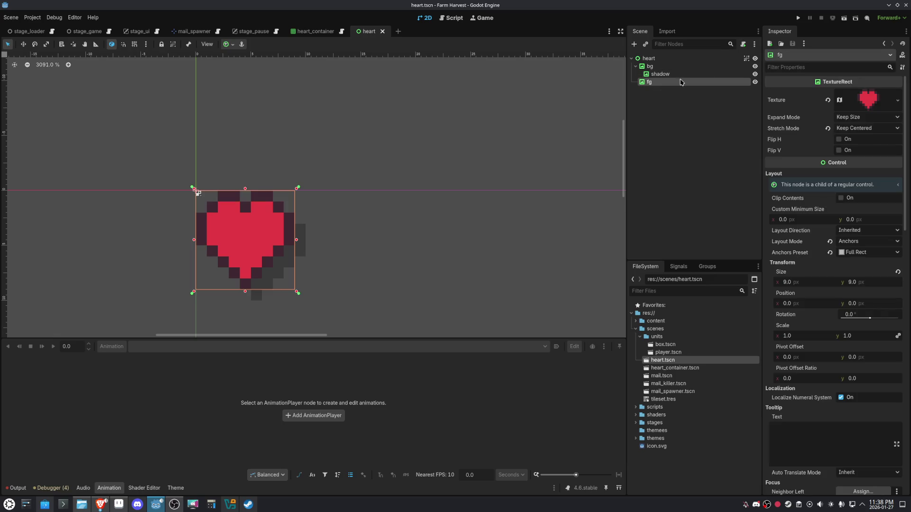
Begin attaching a script to the heart root, clearing the scenes folder from its path.
{"action": "left_click", "coordinate": [742, 60]}
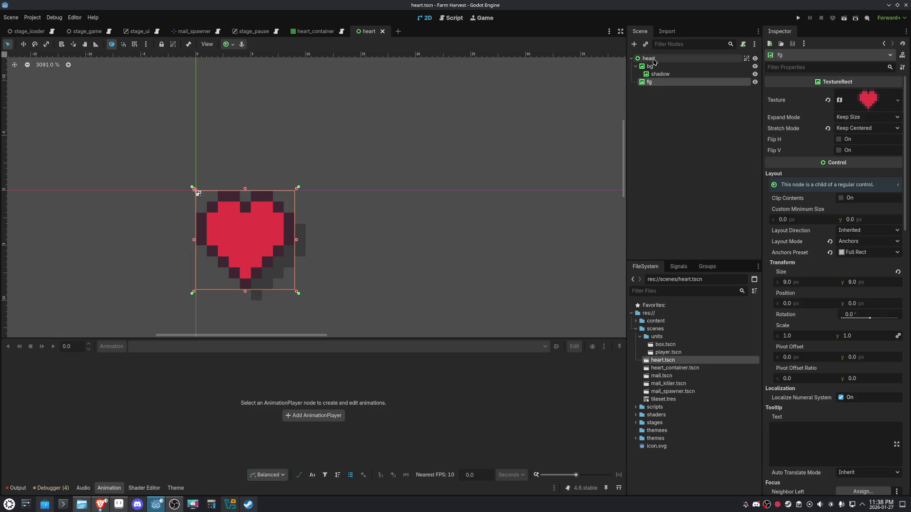
{"action": "left_click", "coordinate": [744, 44]}
{"action": "left_click", "coordinate": [438, 233]}
{"action": "key", "text": "Delete"}
{"action": "key", "text": "Delete"}
{"action": "key", "text": "Delete"}
Create res://scripts/heart.gd from the Object: Empty template and attach it to heart.
{"action": "type", "text": "ripts"}
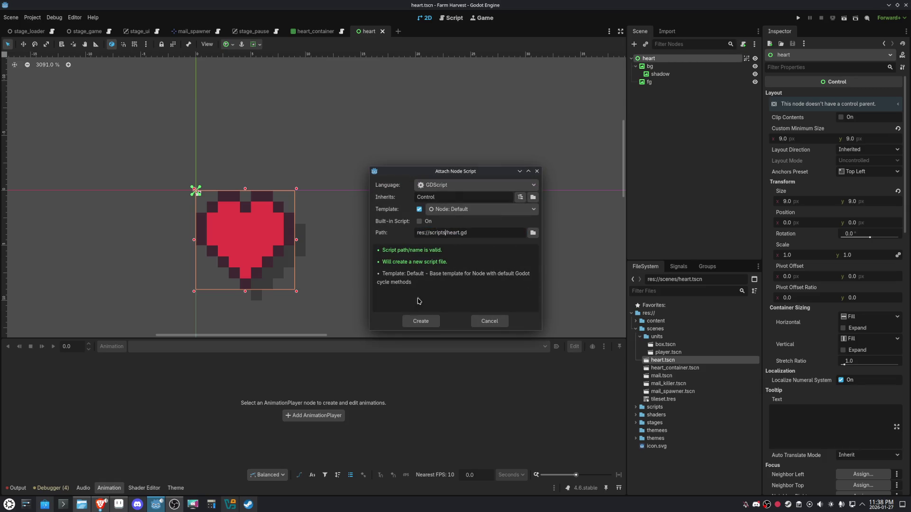
{"action": "left_click", "coordinate": [456, 209]}
{"action": "left_click", "coordinate": [459, 240]}
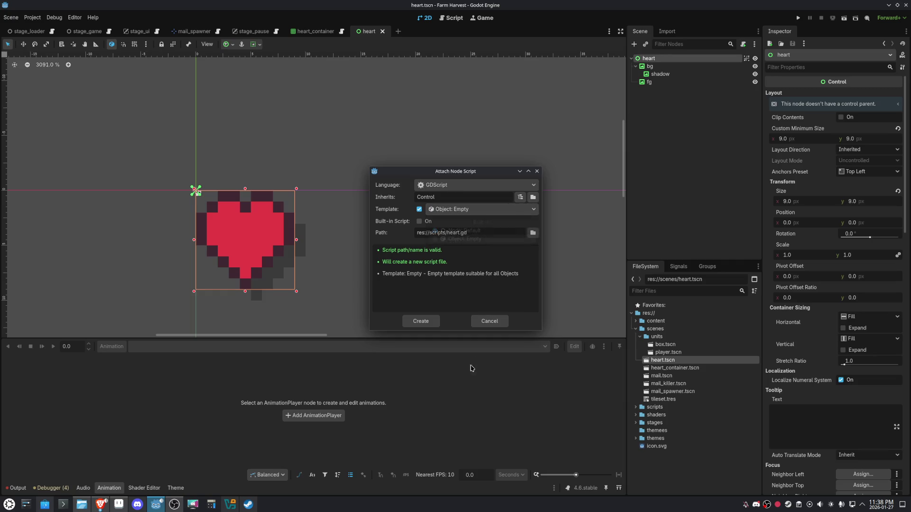
{"action": "left_click", "coordinate": [421, 322]}
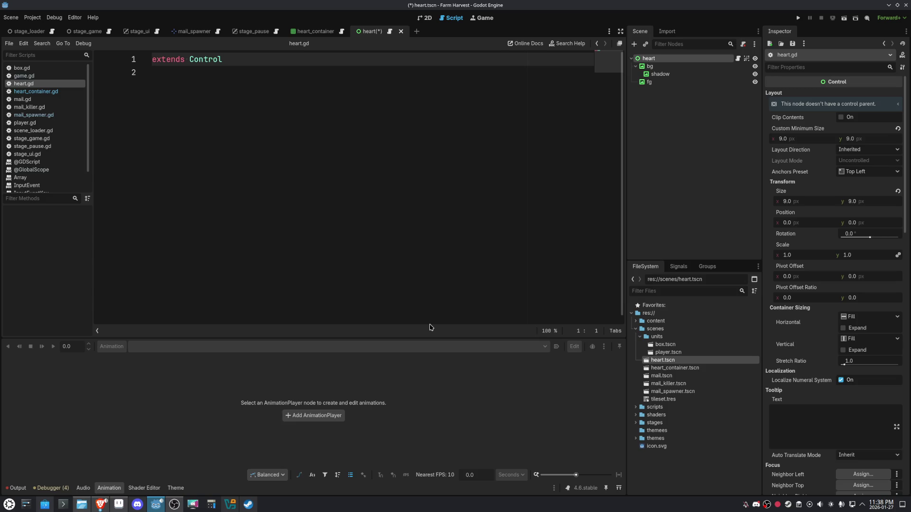
Add a _ready() function with just pass to heart.gd and save it.
{"action": "left_click", "coordinate": [331, 143]}
{"action": "key", "text": "Return"}
{"action": "type", "text": "func _"}
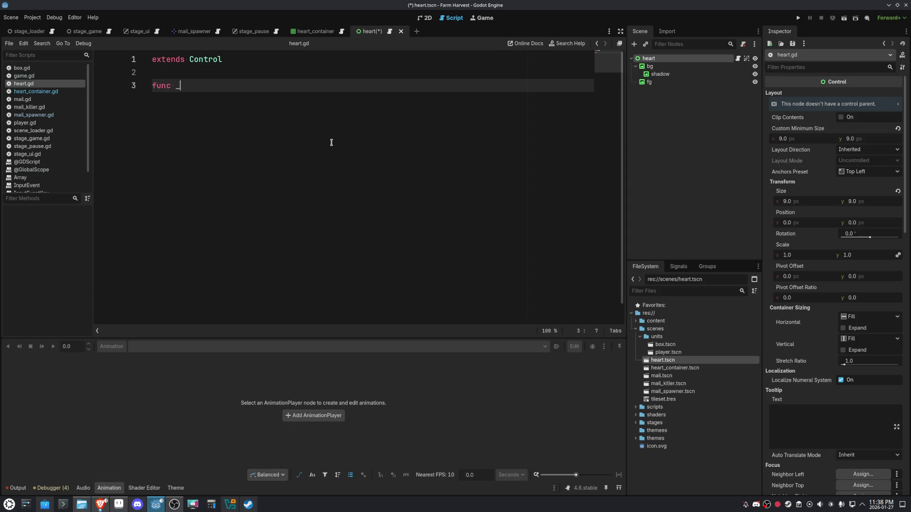
{"action": "key", "text": "Return"}
{"action": "key", "text": "Return"}
{"action": "type", "text": "pas"}
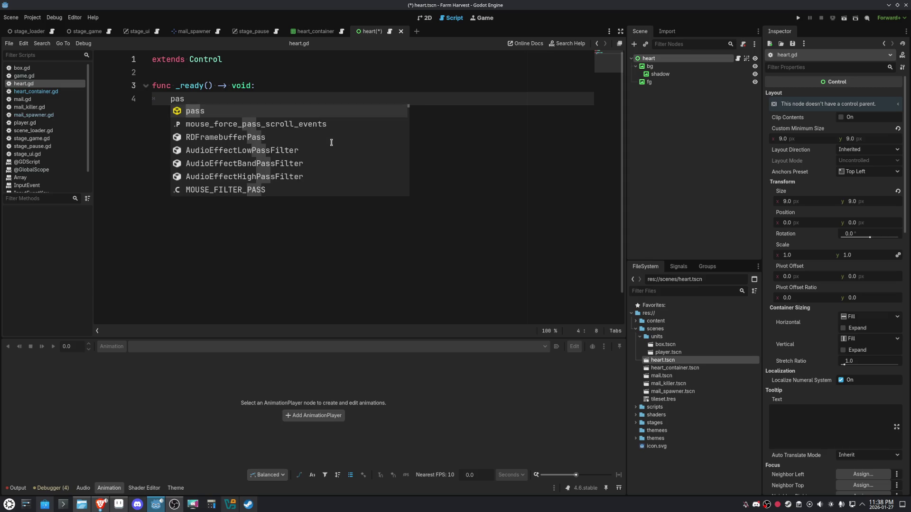
{"action": "key", "text": "Return"}
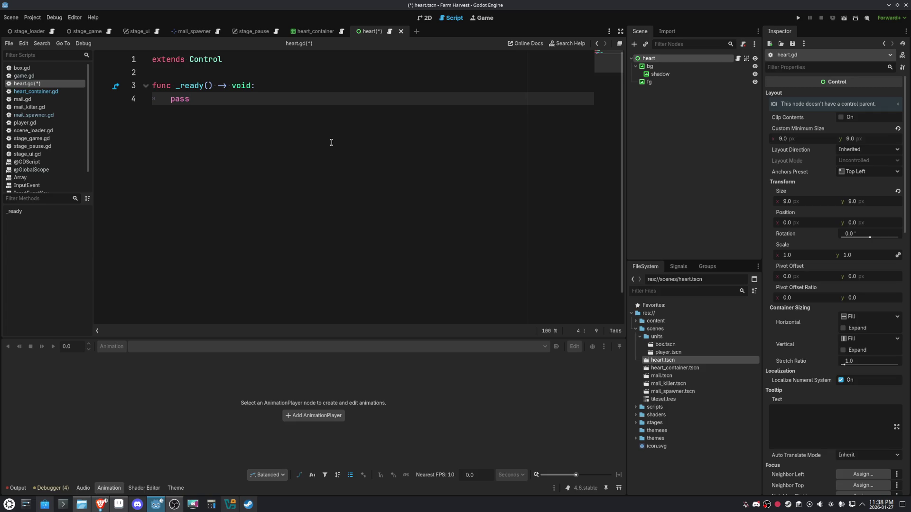
{"action": "key", "text": "Up"}
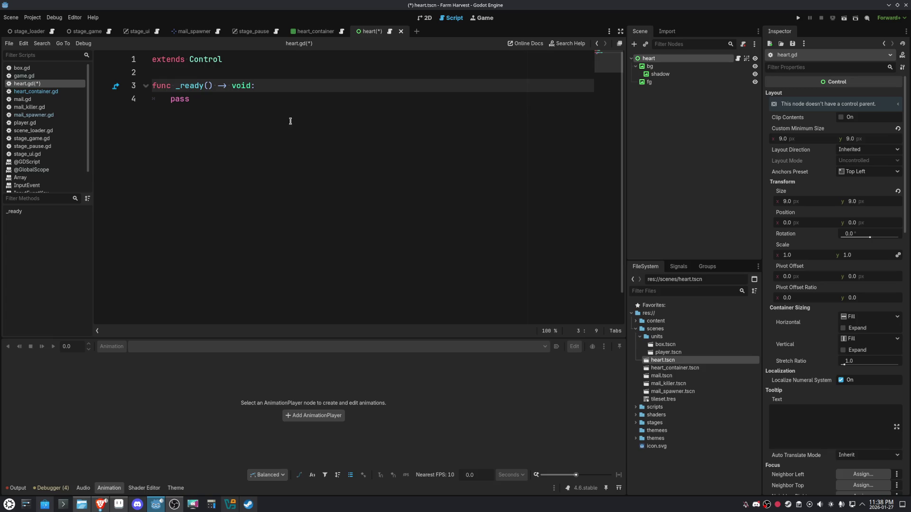
{"action": "left_click", "coordinate": [268, 76]}
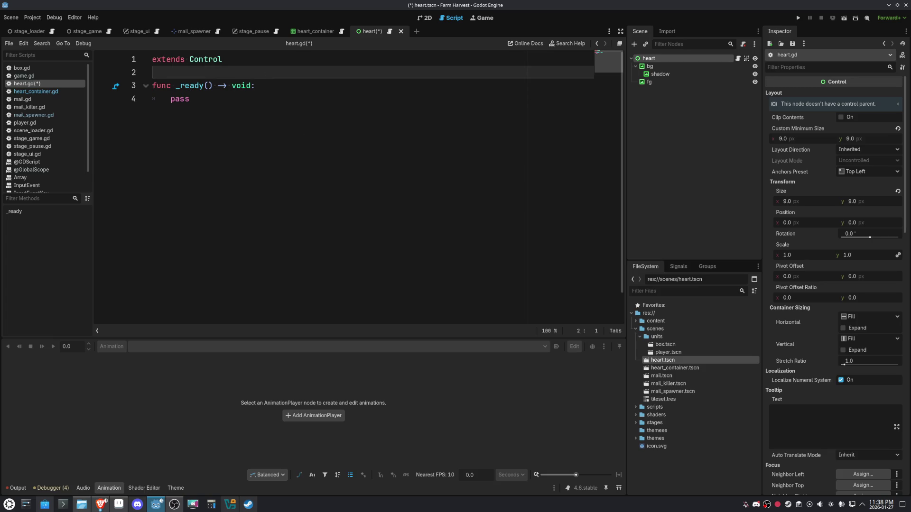
{"action": "key", "text": "ctrl+s"}
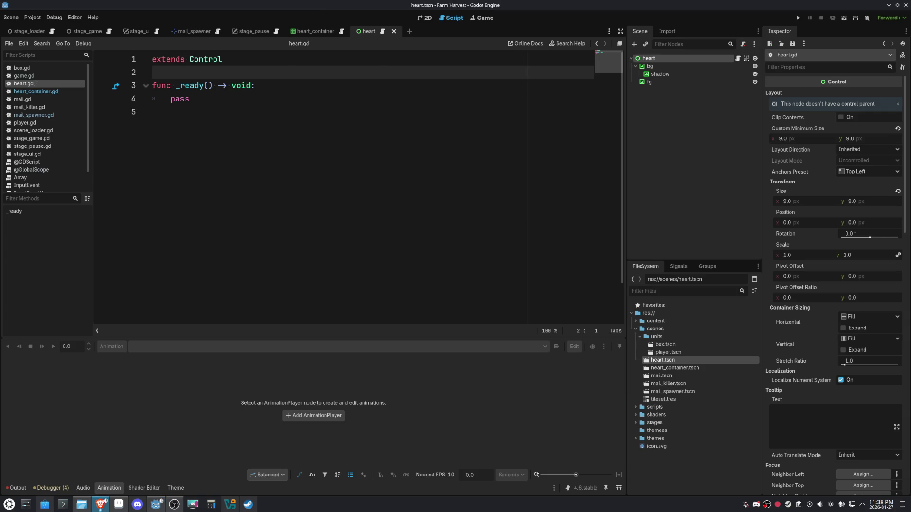